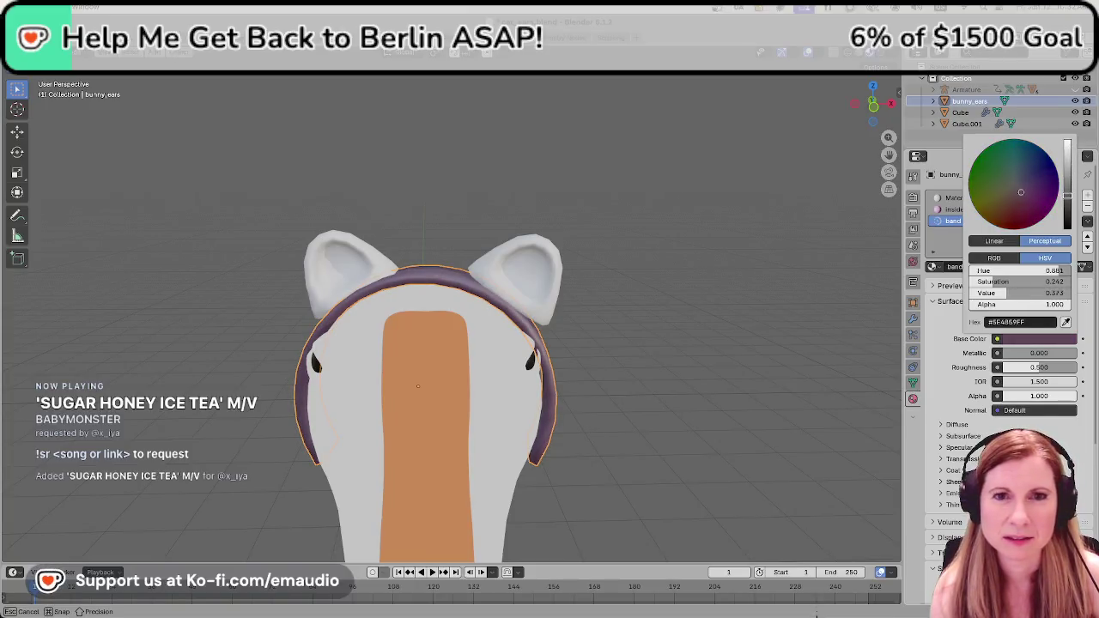
Shift the headband's Base Color to grey and remove the right ear's (Cube.001) Material slot.
{"action": "left_click_drag", "start_coordinate": [1022, 196], "coordinate": [1014, 183]}
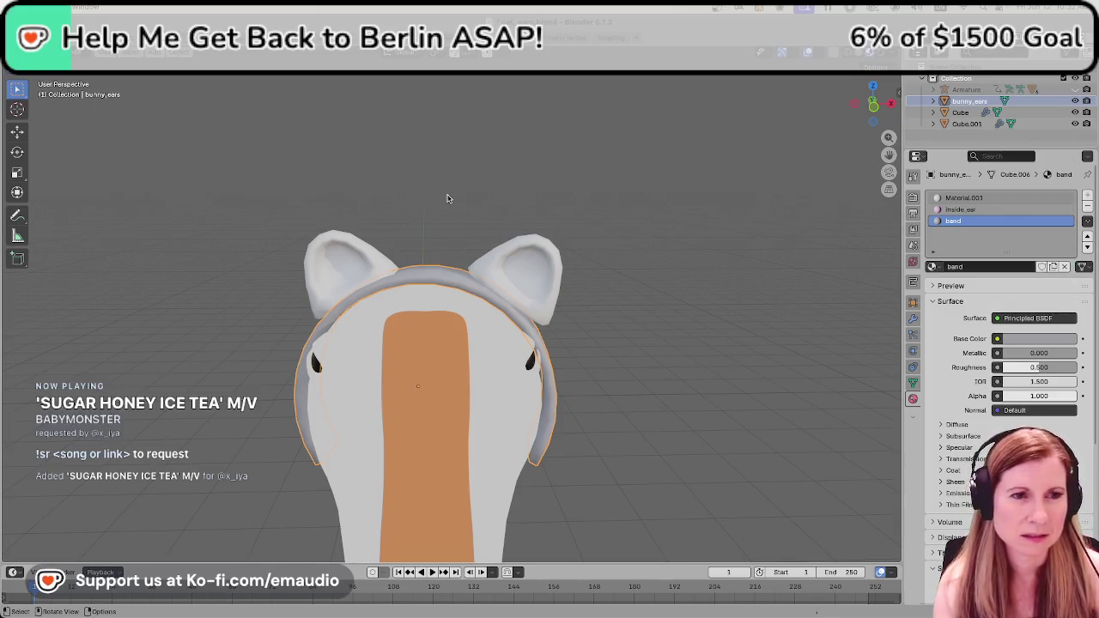
{"action": "middle_click_drag", "start_coordinate": [446, 199], "coordinate": [513, 214]}
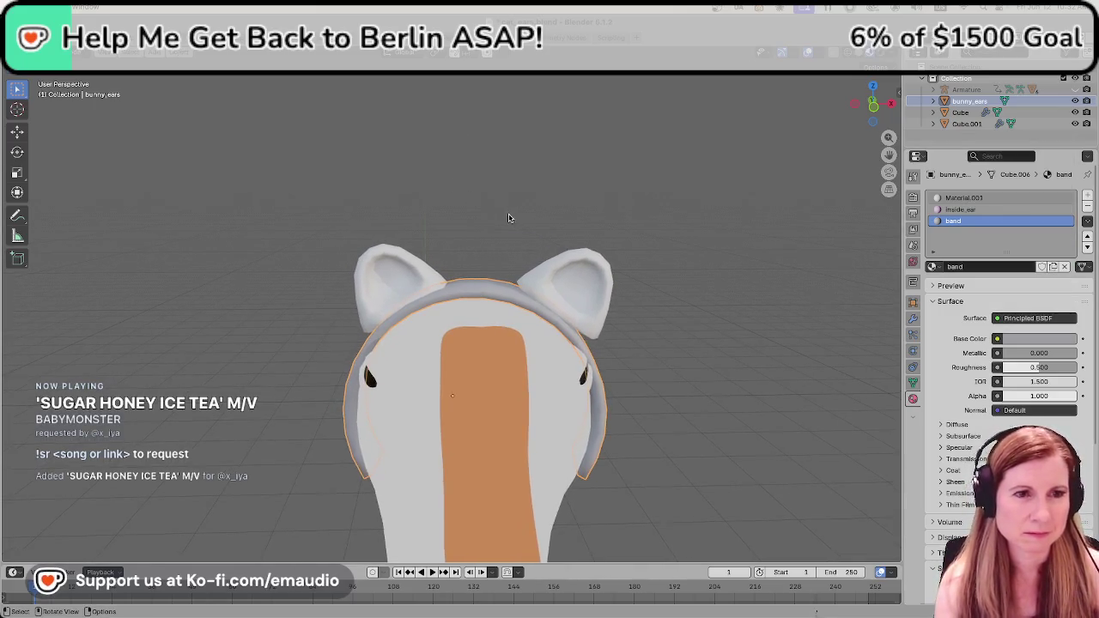
{"action": "left_click", "coordinate": [434, 285]}
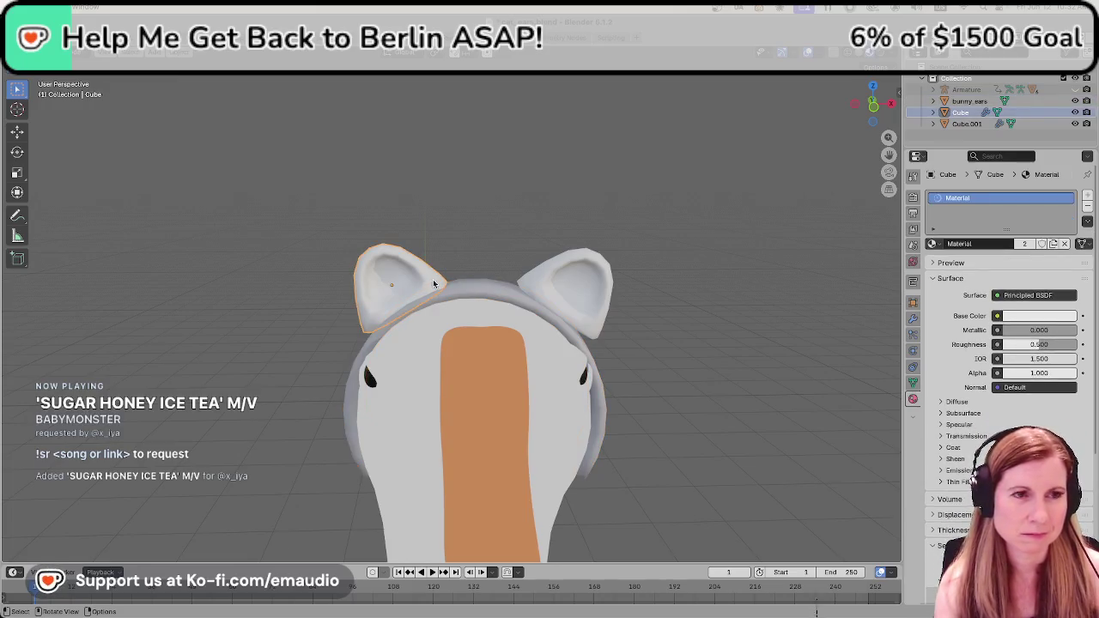
{"action": "left_click", "coordinate": [543, 283], "text": "shift"}
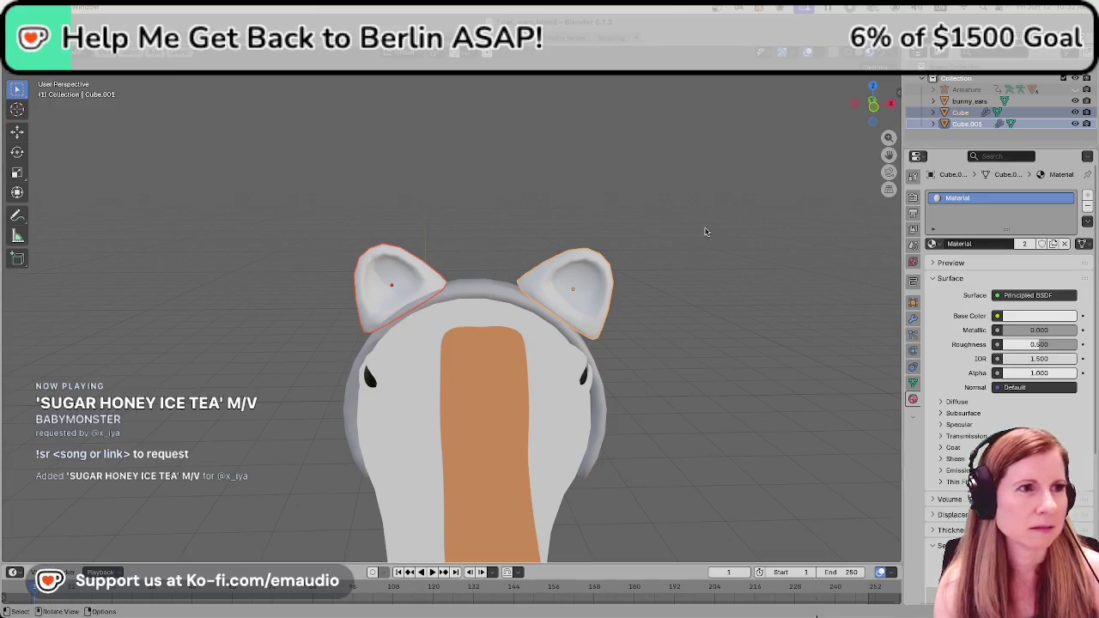
{"action": "key", "text": "Tab"}
{"action": "key", "text": "Tab"}
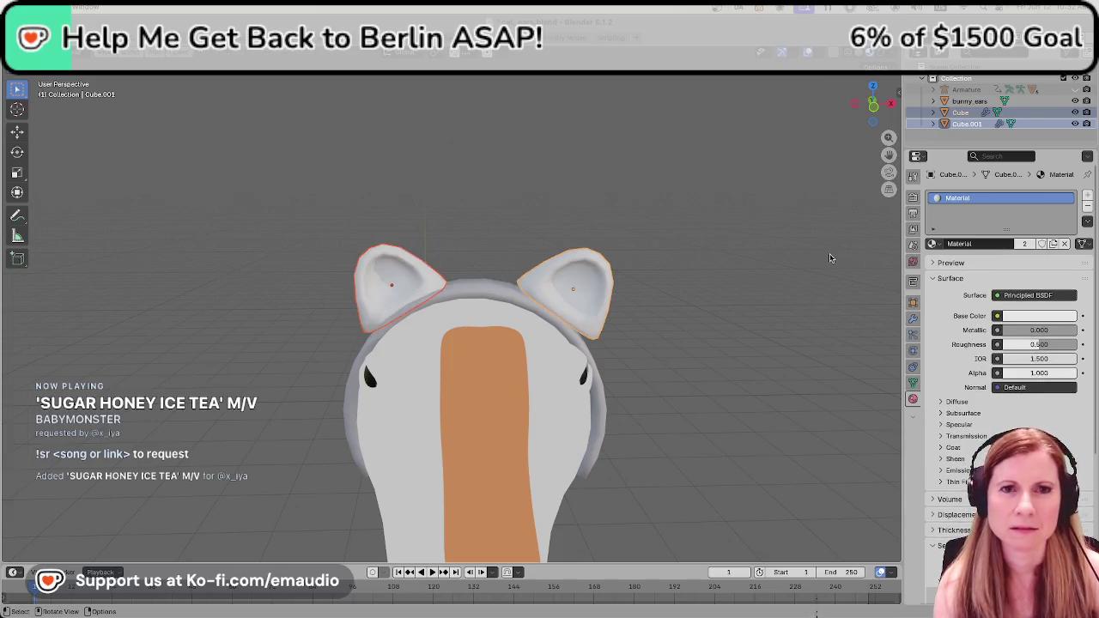
{"action": "left_click", "coordinate": [1087, 206]}
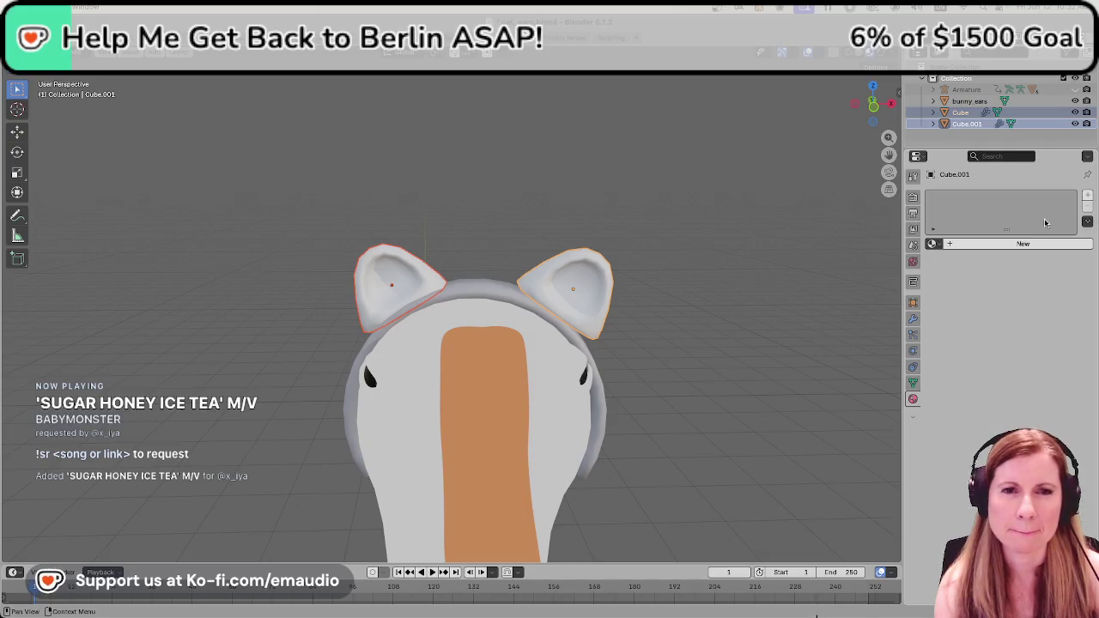
Assign the 'band' material to the right ear, then to the left ear, giving 'band' 3 users.
{"action": "left_click", "coordinate": [936, 244]}
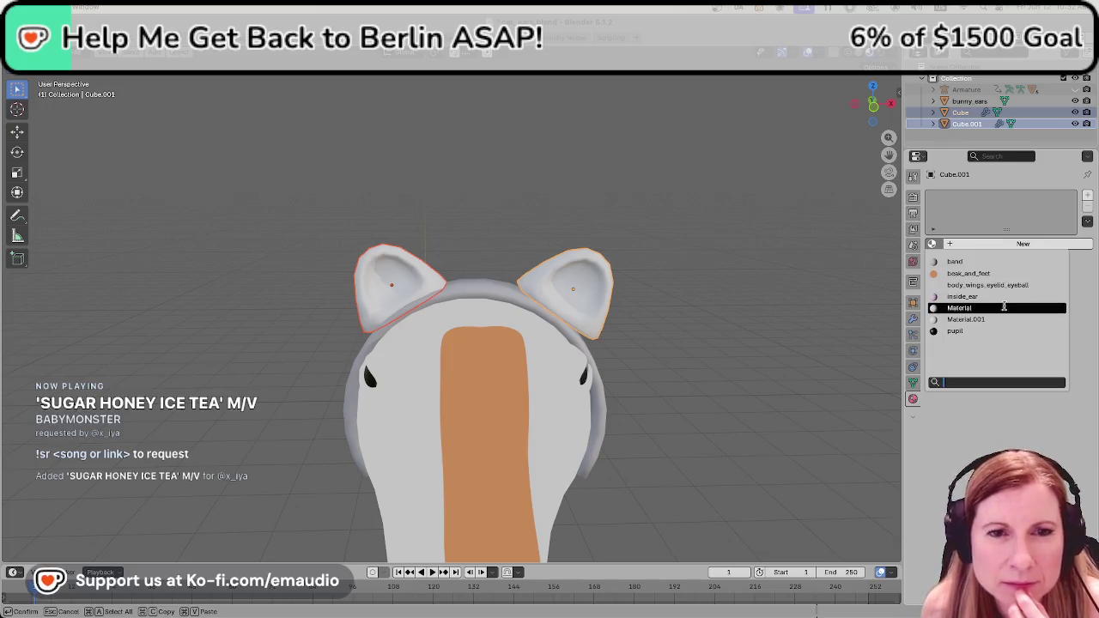
{"action": "left_click", "coordinate": [996, 261]}
{"action": "left_click", "coordinate": [374, 268]}
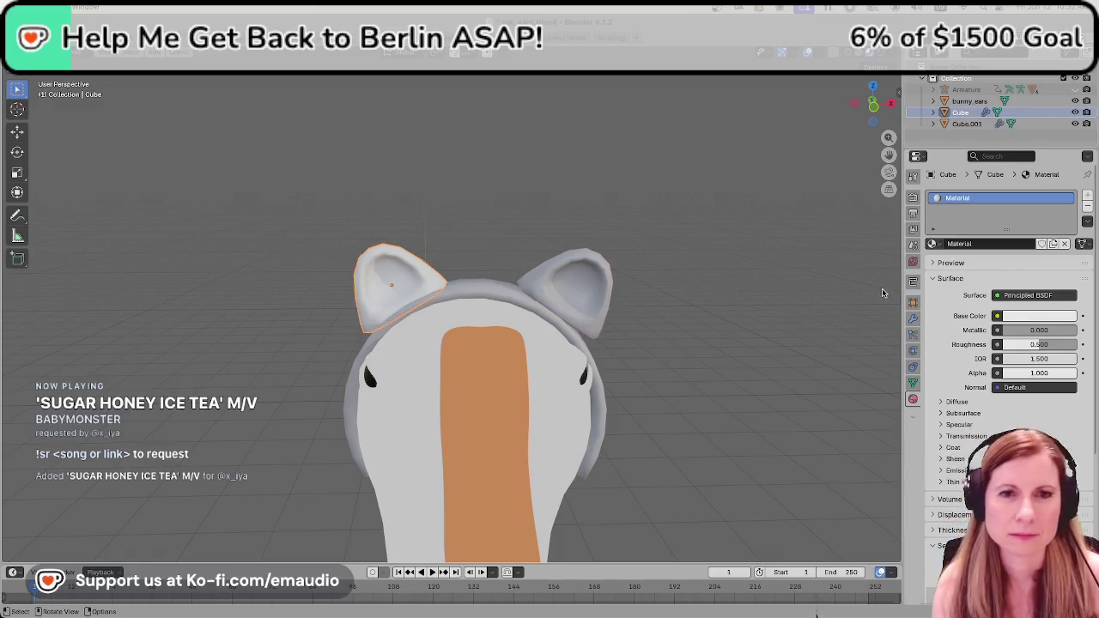
{"action": "left_click", "coordinate": [936, 244]}
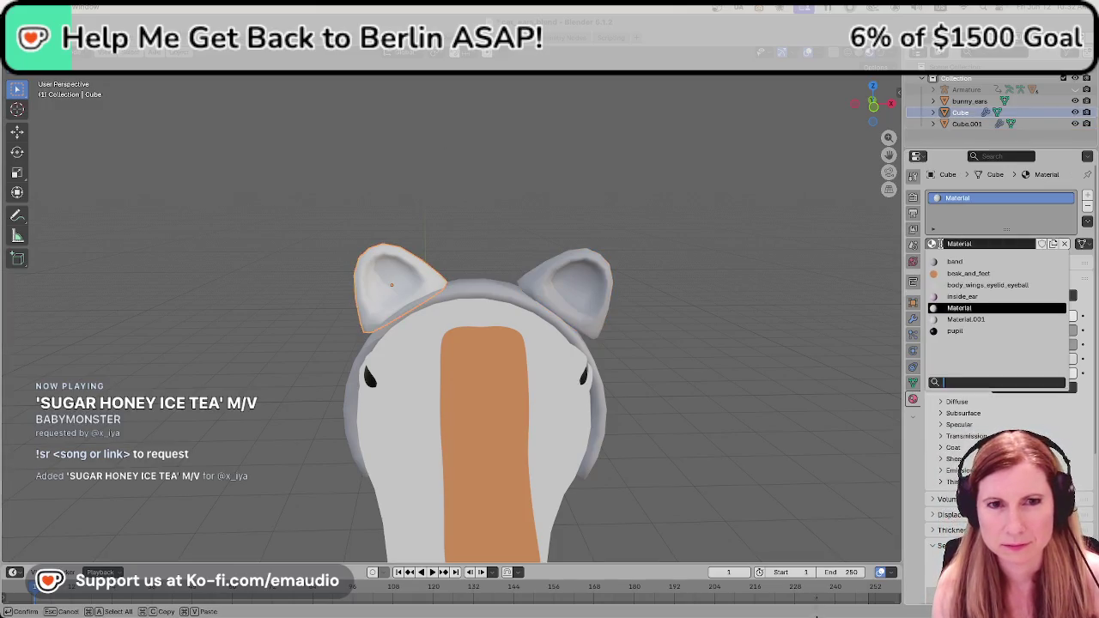
{"action": "left_click", "coordinate": [968, 273]}
{"action": "left_click", "coordinate": [935, 244]}
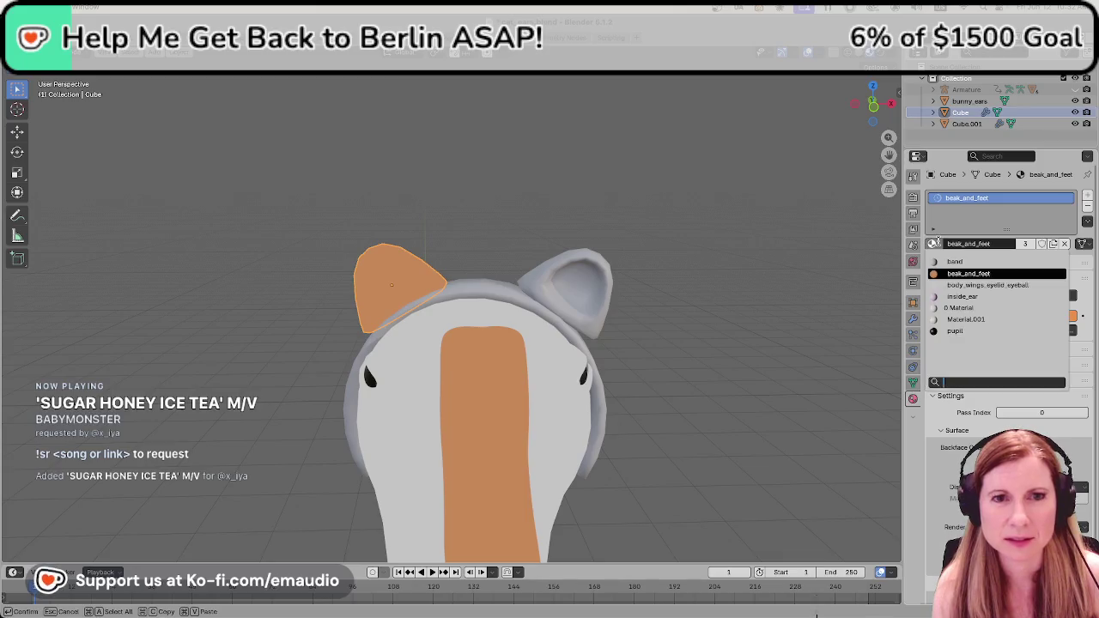
{"action": "left_click", "coordinate": [955, 261]}
{"action": "left_click", "coordinate": [739, 251]}
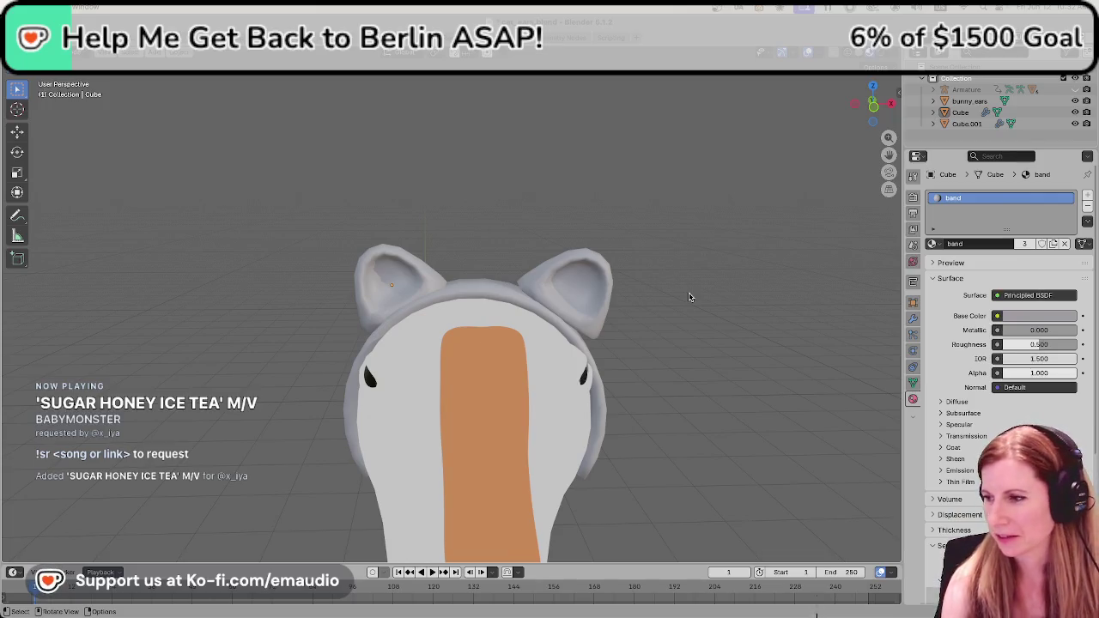
{"action": "mouse_move", "coordinate": [720, 298]}
{"action": "middle_mouse_down"}
{"action": "mouse_move", "coordinate": [677, 281]}
{"action": "mouse_move", "coordinate": [696, 289]}
{"action": "middle_mouse_up"}
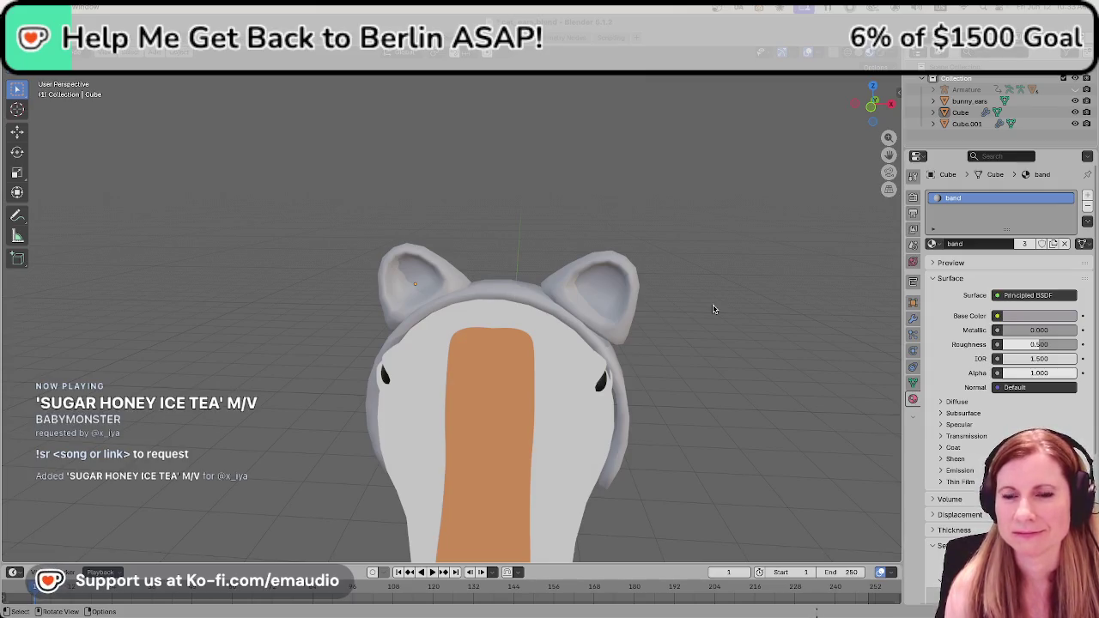
Zoom in on the cat ears and select the left ear (Cube).
{"action": "middle_click_drag", "start_coordinate": [696, 324], "coordinate": [659, 335]}
{"action": "left_click", "coordinate": [566, 283]}
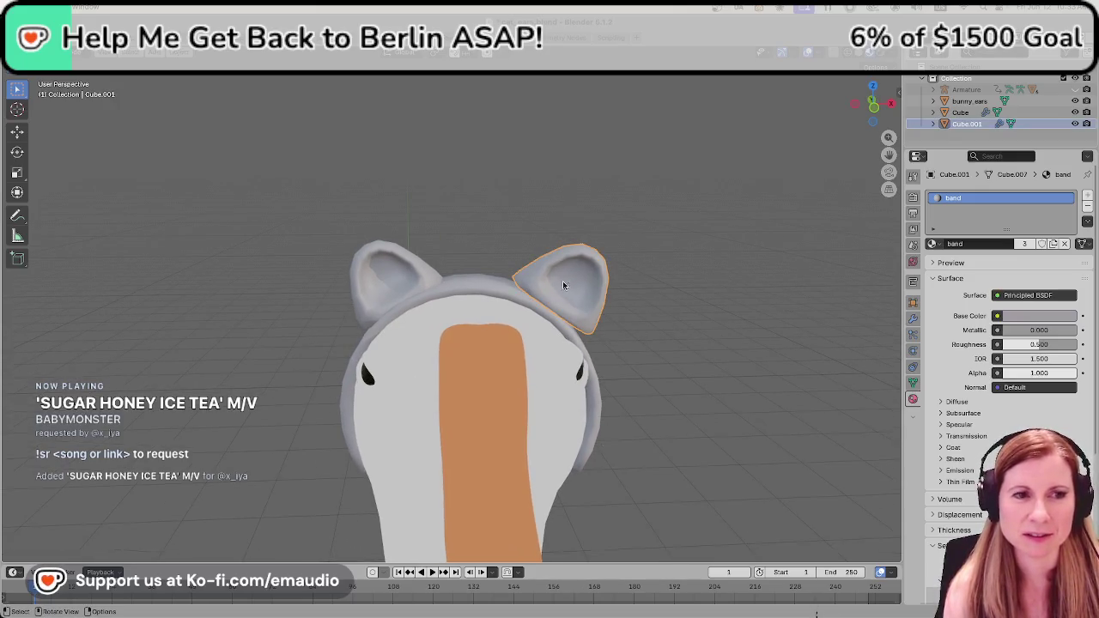
{"action": "scroll", "coordinate": [537, 285], "scroll_direction": "up", "scroll_amount": 3}
{"action": "mouse_move", "coordinate": [537, 284]}
{"action": "middle_mouse_down"}
{"action": "mouse_move", "coordinate": [617, 264]}
{"action": "mouse_move", "coordinate": [617, 315]}
{"action": "middle_mouse_up"}
{"action": "left_click", "coordinate": [616, 316]}
{"action": "left_click", "coordinate": [616, 316]}
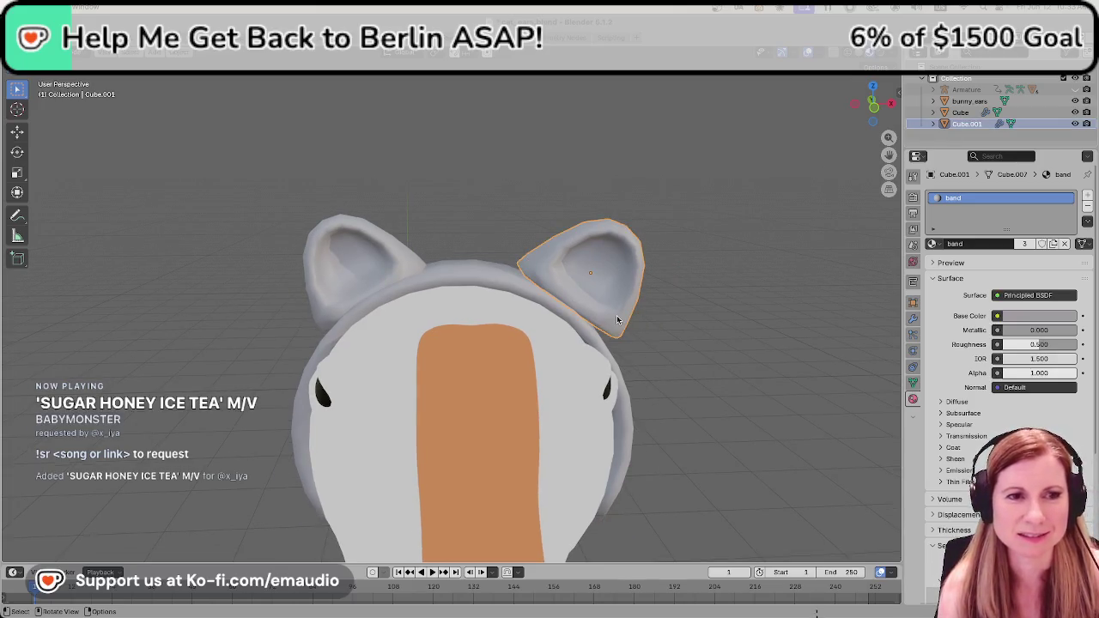
{"action": "left_click", "coordinate": [351, 289]}
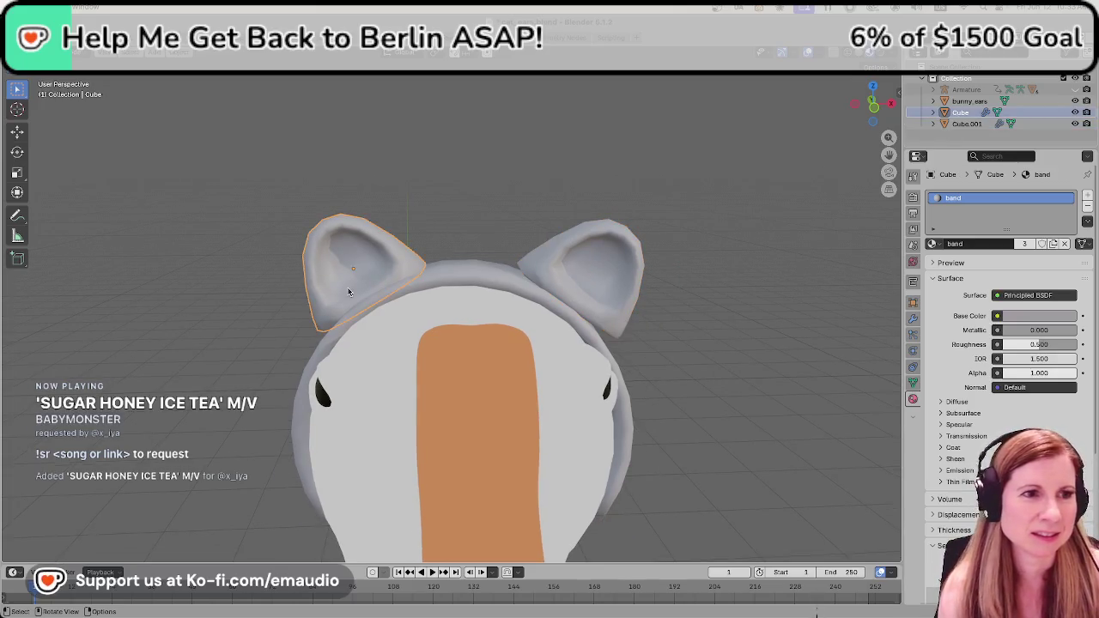
{"action": "scroll", "coordinate": [346, 286], "scroll_direction": "up", "scroll_amount": 2}
Inspect the left ear in Edit Mode and view its Subdivision modifier (Catmull-Clark, levels 1 and 2).
{"action": "key", "text": "Tab"}
{"action": "middle_click_drag", "start_coordinate": [346, 286], "coordinate": [360, 226]}
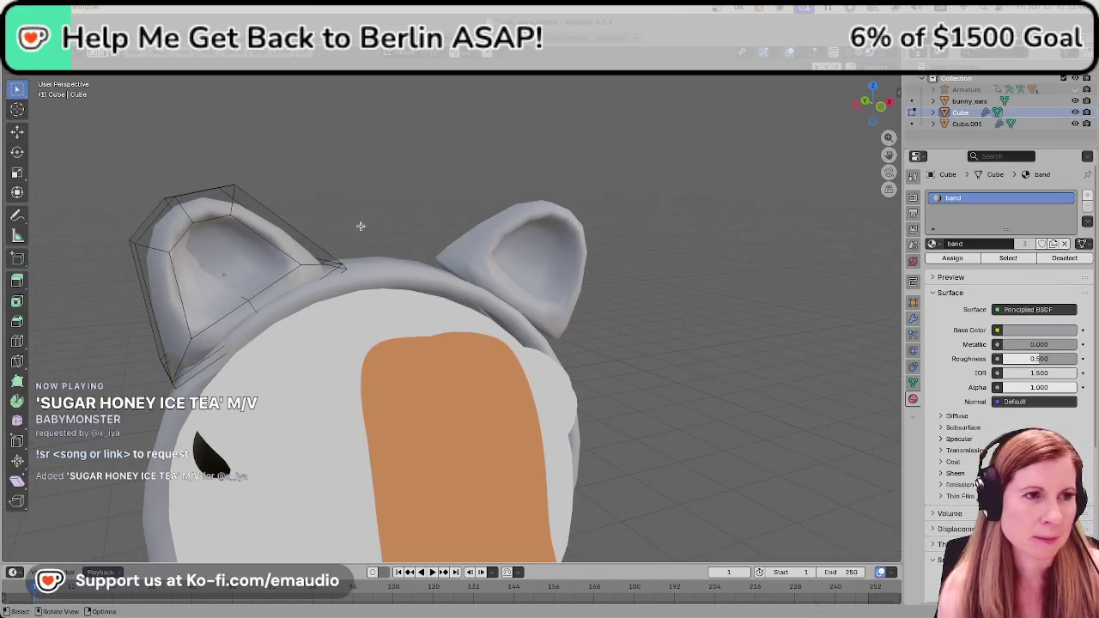
{"action": "middle_click_drag", "start_coordinate": [527, 274], "coordinate": [532, 274]}
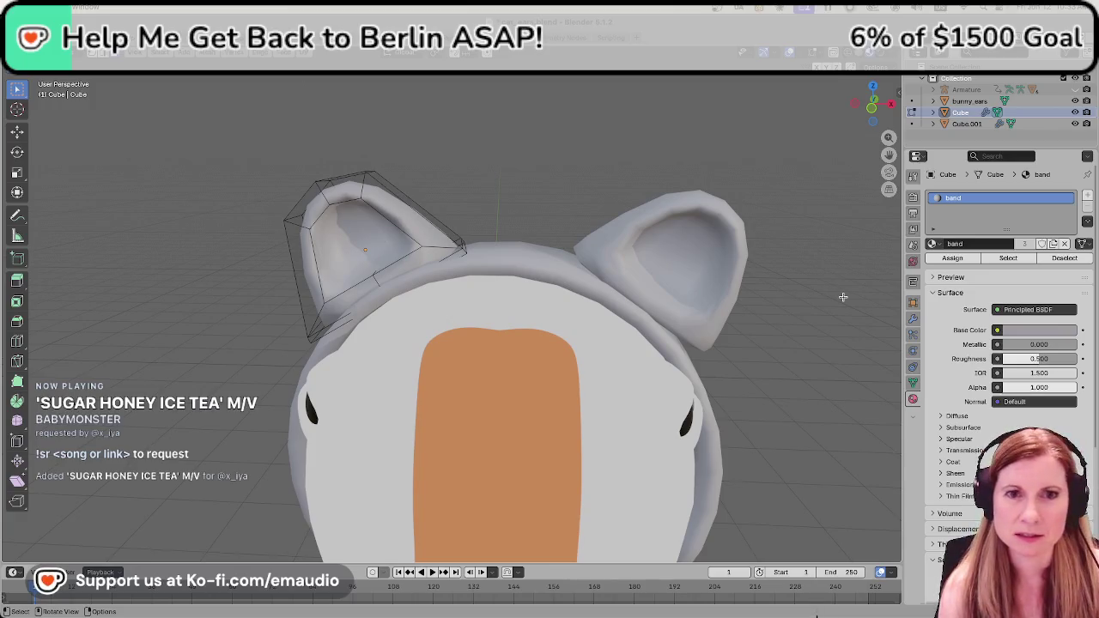
{"action": "left_click", "coordinate": [912, 319]}
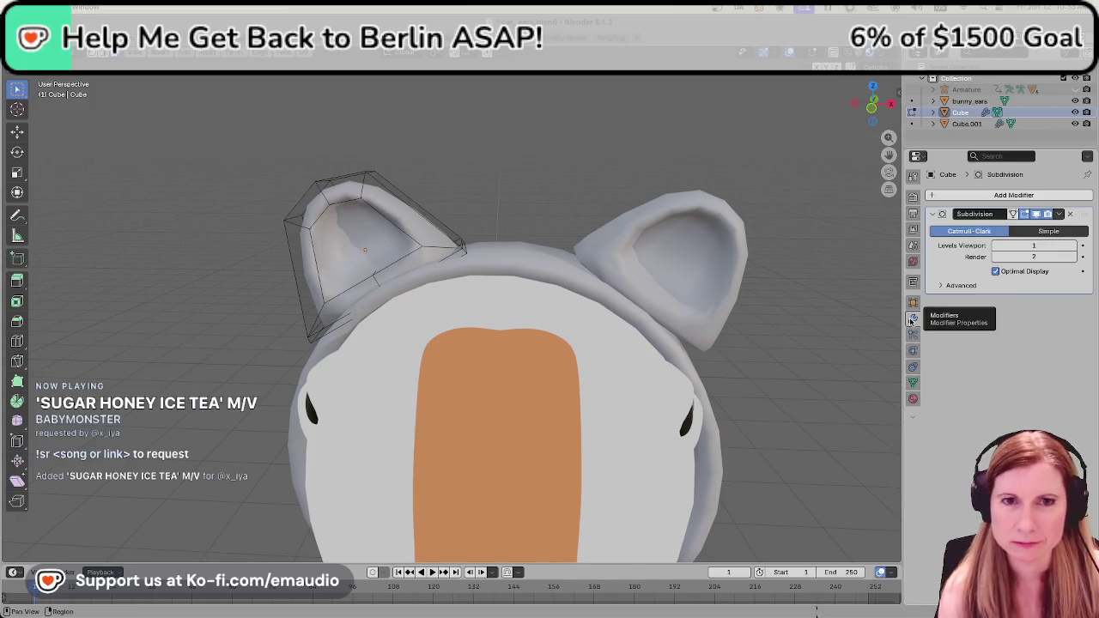
{"action": "key", "text": "Tab"}
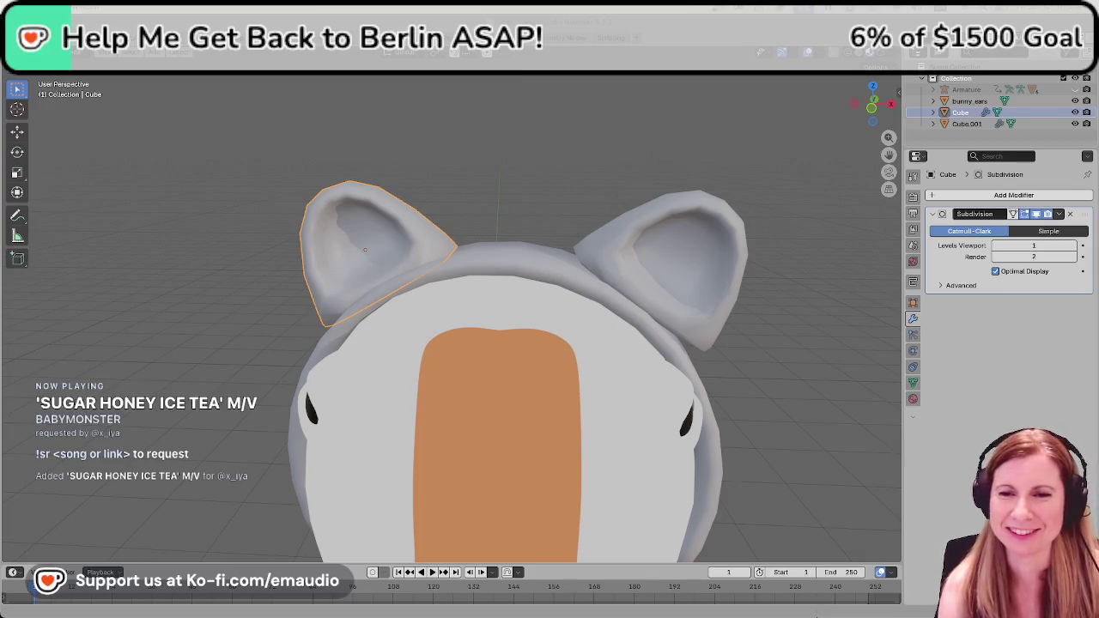
Apply the Subdivision modifier on the left ear, then on the right ear.
{"action": "left_click", "coordinate": [702, 263]}
{"action": "left_click", "coordinate": [419, 231]}
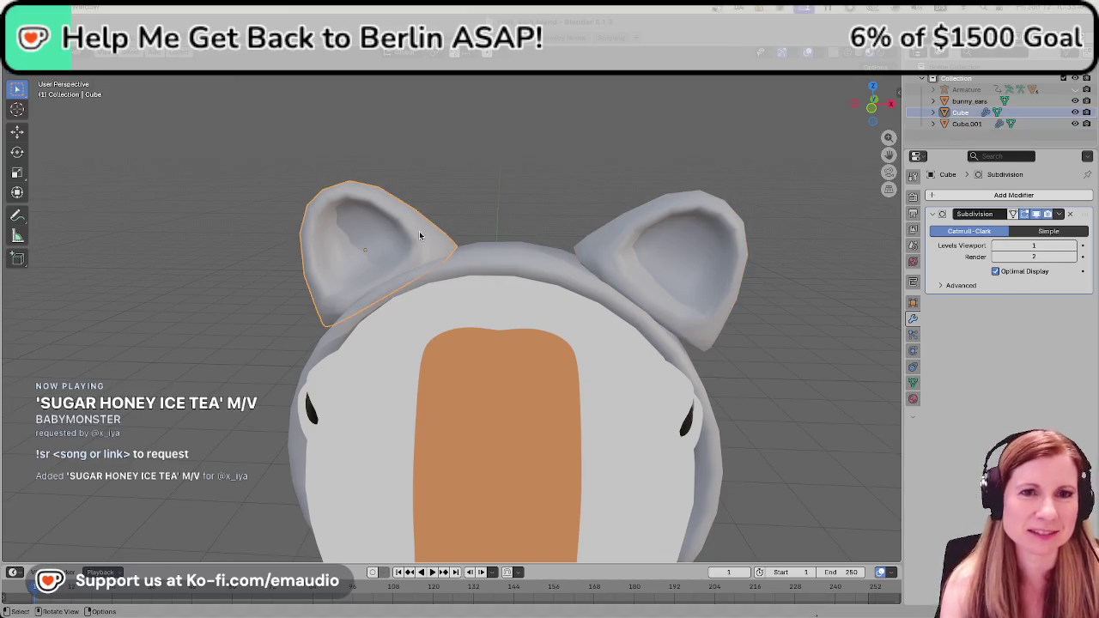
{"action": "left_click", "coordinate": [1059, 214]}
{"action": "left_click", "coordinate": [1037, 225]}
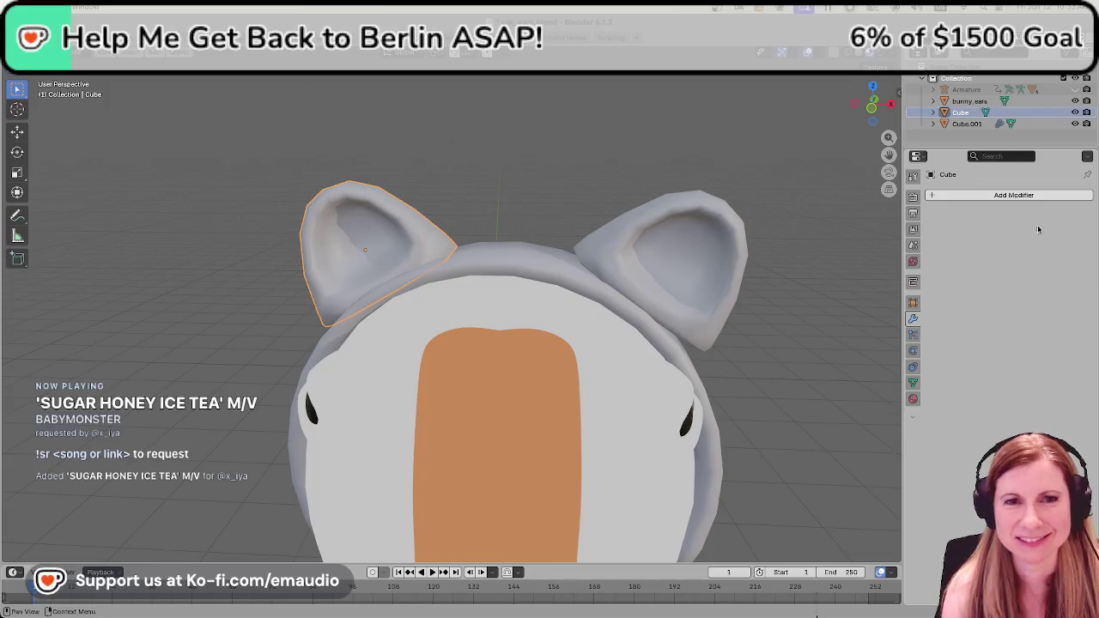
{"action": "left_click", "coordinate": [712, 276]}
{"action": "left_click", "coordinate": [1058, 214]}
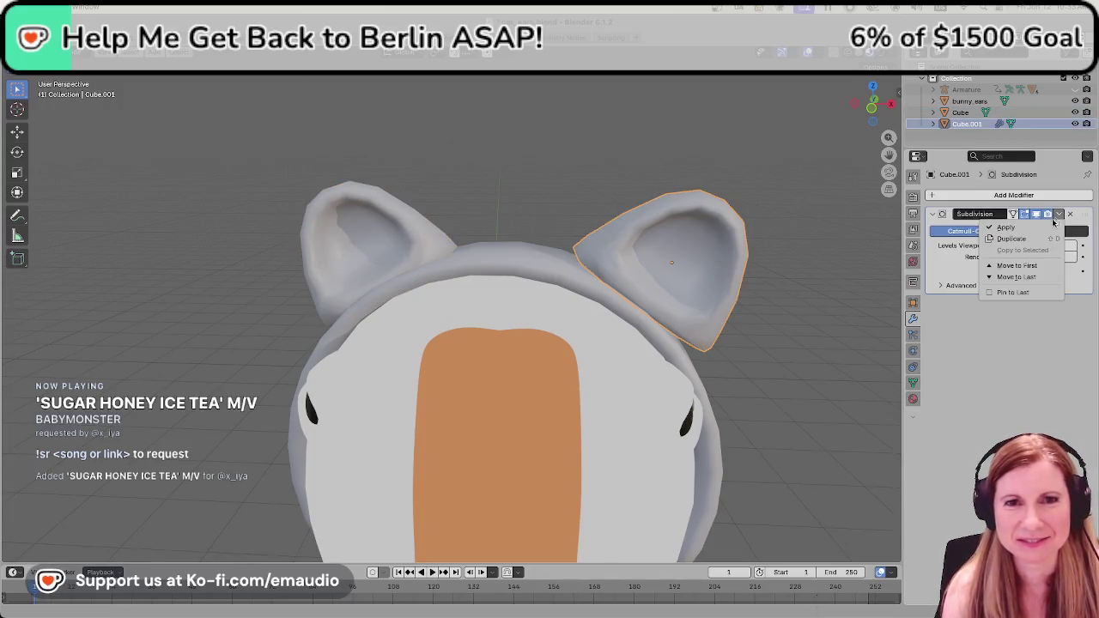
{"action": "left_click", "coordinate": [1038, 225]}
Reselect the left ear and save cat_ears.blend.
{"action": "left_click", "coordinate": [669, 133]}
{"action": "left_click", "coordinate": [360, 247]}
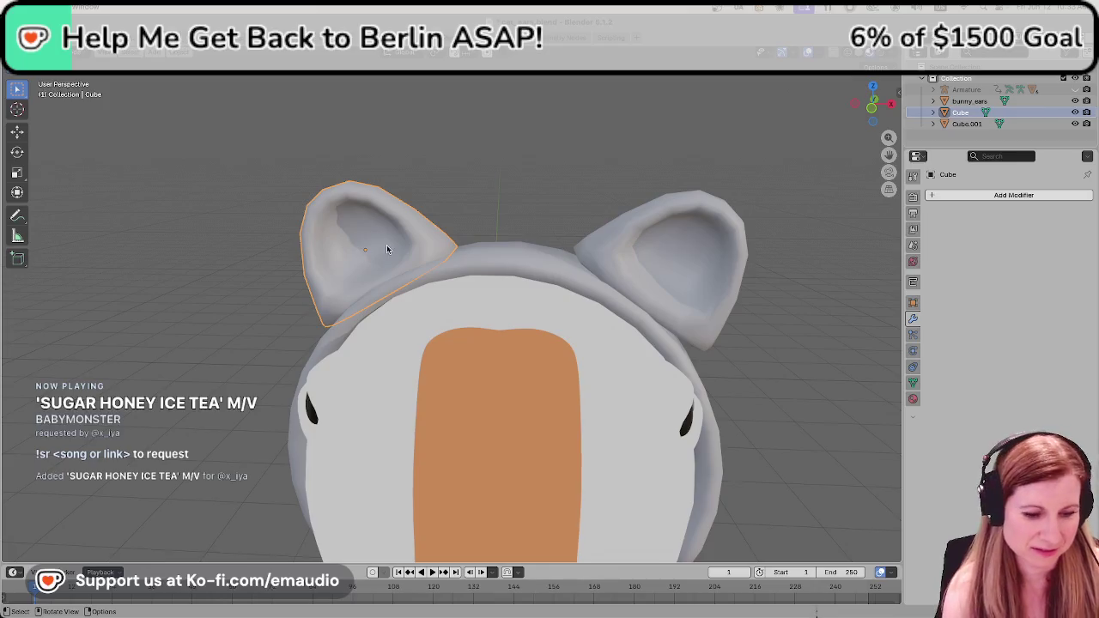
{"action": "key", "text": "ctrl+s"}
{"action": "left_click", "coordinate": [682, 239]}
{"action": "left_click", "coordinate": [320, 247]}
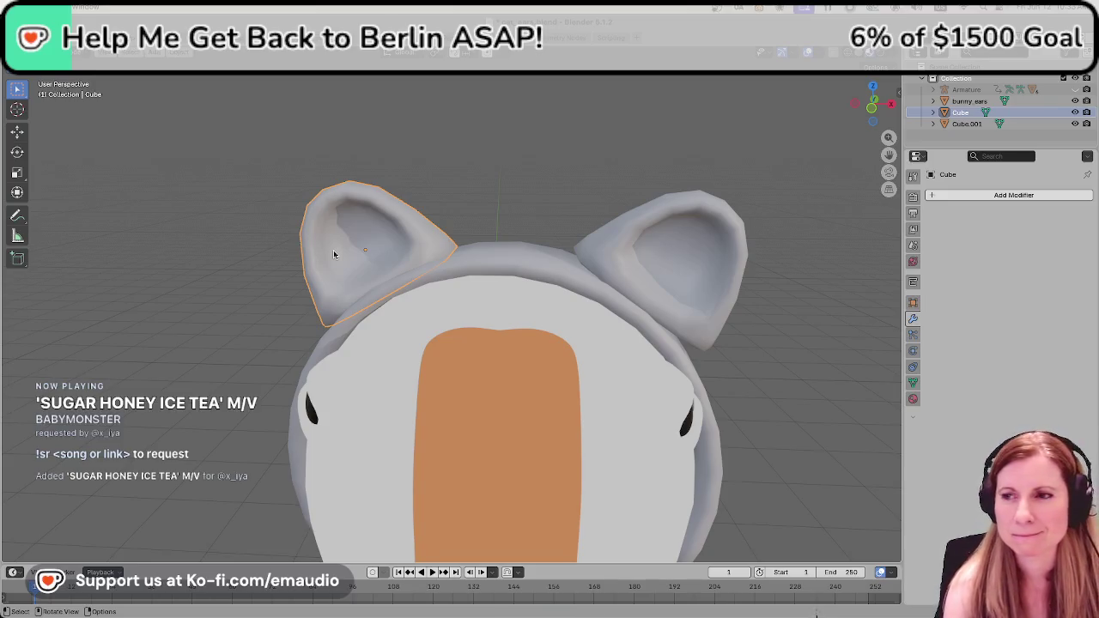
{"action": "left_click", "coordinate": [570, 186]}
{"action": "key", "text": "ctrl+s"}
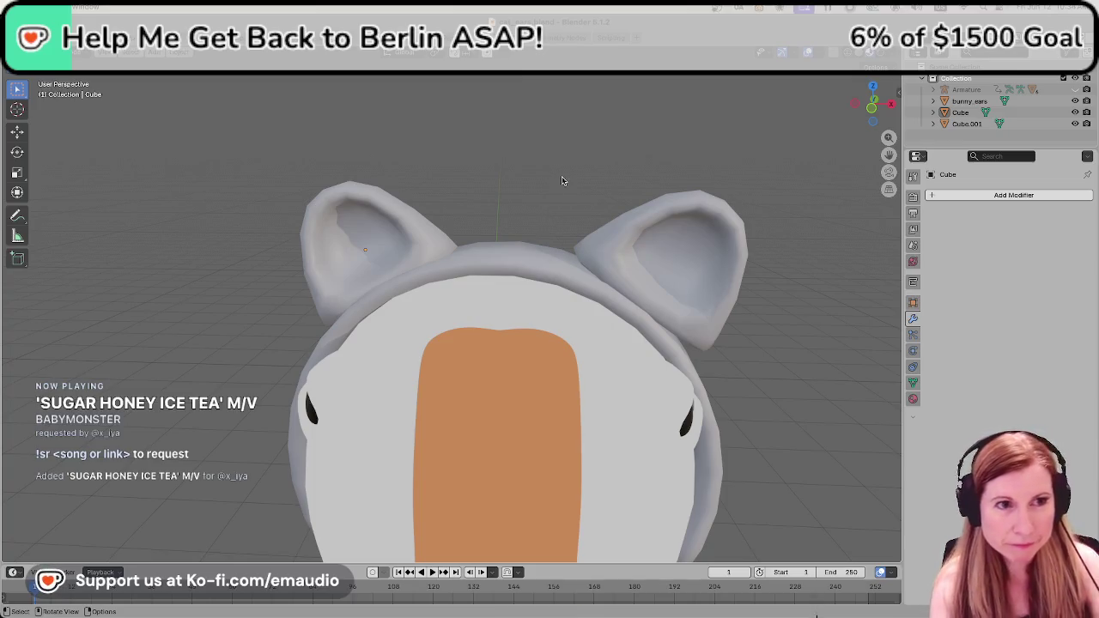
Save cat_ears.blend and orbit to view the head and beak from the side.
{"action": "key", "text": "ctrl+s"}
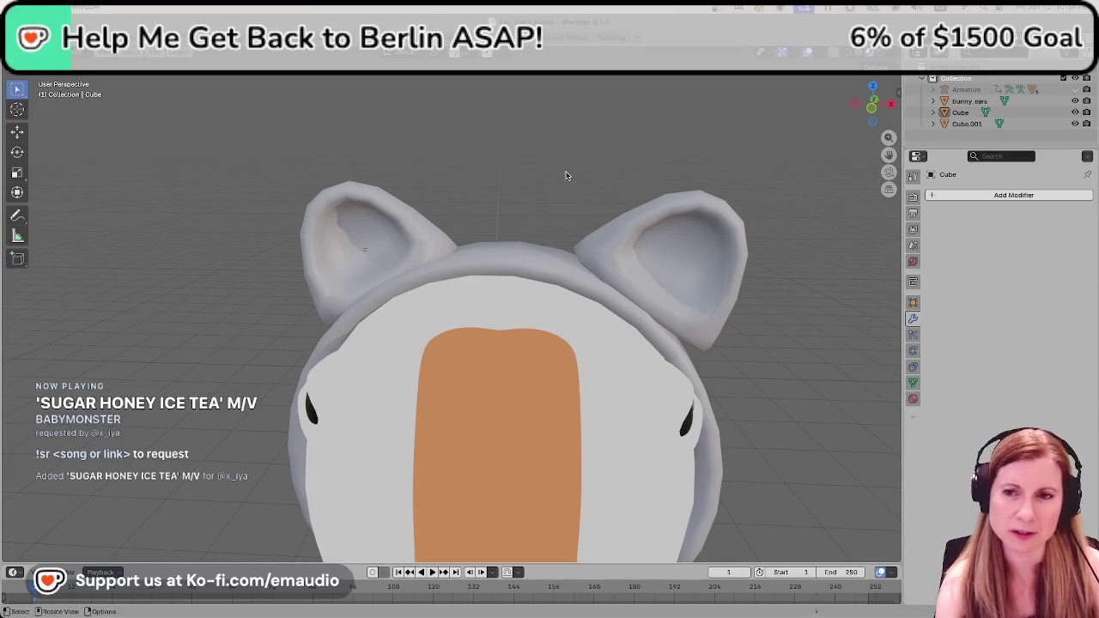
{"action": "scroll", "coordinate": [539, 233], "scroll_direction": "down", "scroll_amount": 2}
{"action": "mouse_move", "coordinate": [539, 233]}
{"action": "middle_mouse_down"}
{"action": "mouse_move", "coordinate": [468, 324]}
{"action": "mouse_move", "coordinate": [679, 318]}
{"action": "middle_mouse_up"}
{"action": "scroll", "coordinate": [586, 327], "scroll_direction": "up", "scroll_amount": 2}
{"action": "scroll", "coordinate": [586, 326], "scroll_direction": "up", "scroll_amount": 2}
{"action": "scroll", "coordinate": [713, 337], "scroll_direction": "down", "scroll_amount": 2}
{"action": "mouse_move", "coordinate": [689, 341]}
{"action": "middle_mouse_down"}
{"action": "mouse_move", "coordinate": [698, 344]}
{"action": "mouse_move", "coordinate": [631, 340]}
{"action": "middle_mouse_up"}
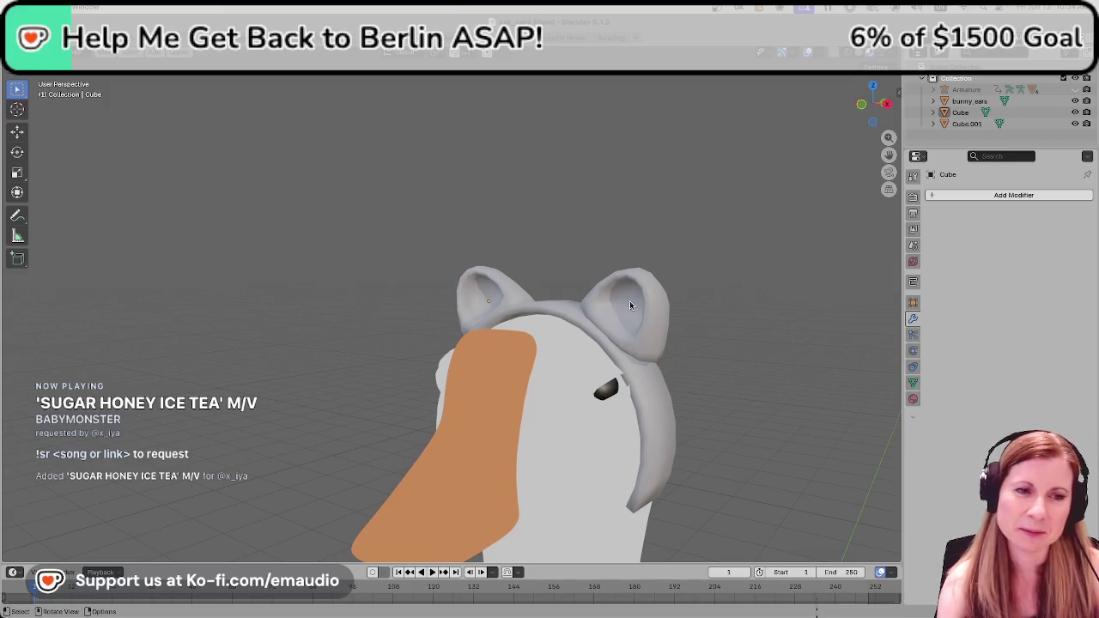
Zoom around the ears on the headband, save cat_ears.blend again and switch to Godot.
{"action": "scroll", "coordinate": [689, 332], "scroll_direction": "up", "scroll_amount": 1}
{"action": "scroll", "coordinate": [689, 332], "scroll_direction": "down", "scroll_amount": 3}
{"action": "scroll", "coordinate": [692, 343], "scroll_direction": "down", "scroll_amount": 1}
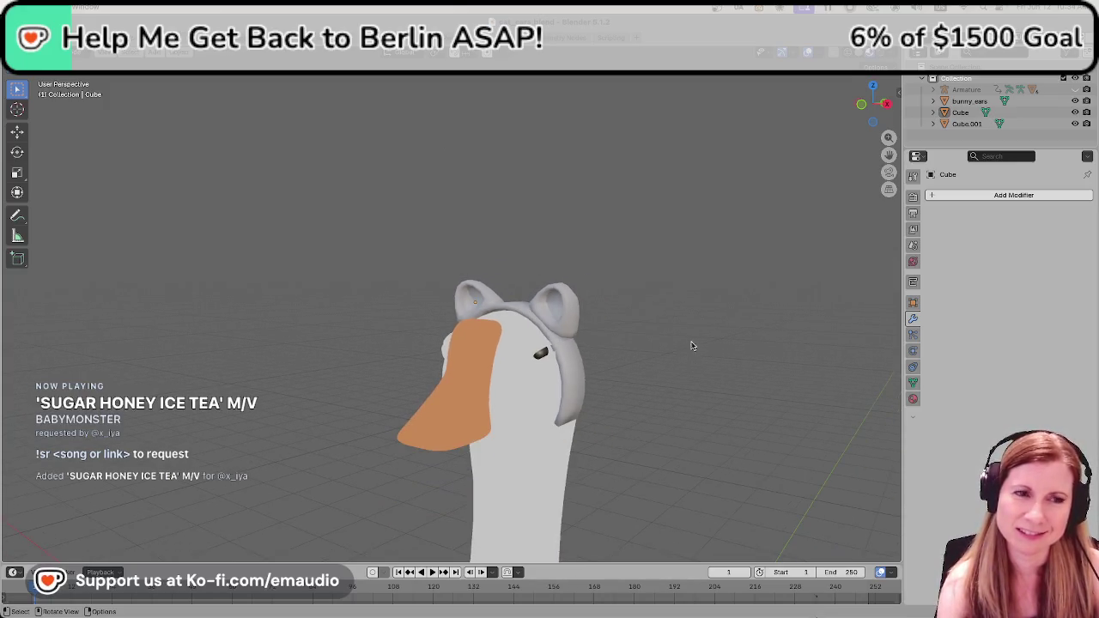
{"action": "scroll", "coordinate": [709, 351], "scroll_direction": "up", "scroll_amount": 2}
{"action": "scroll", "coordinate": [700, 349], "scroll_direction": "up", "scroll_amount": 2}
{"action": "mouse_move", "coordinate": [679, 342]}
{"action": "middle_mouse_down"}
{"action": "mouse_move", "coordinate": [691, 347]}
{"action": "mouse_move", "coordinate": [589, 334]}
{"action": "middle_mouse_up"}
{"action": "scroll", "coordinate": [601, 334], "scroll_direction": "up", "scroll_amount": 1}
{"action": "scroll", "coordinate": [610, 334], "scroll_direction": "up", "scroll_amount": 1}
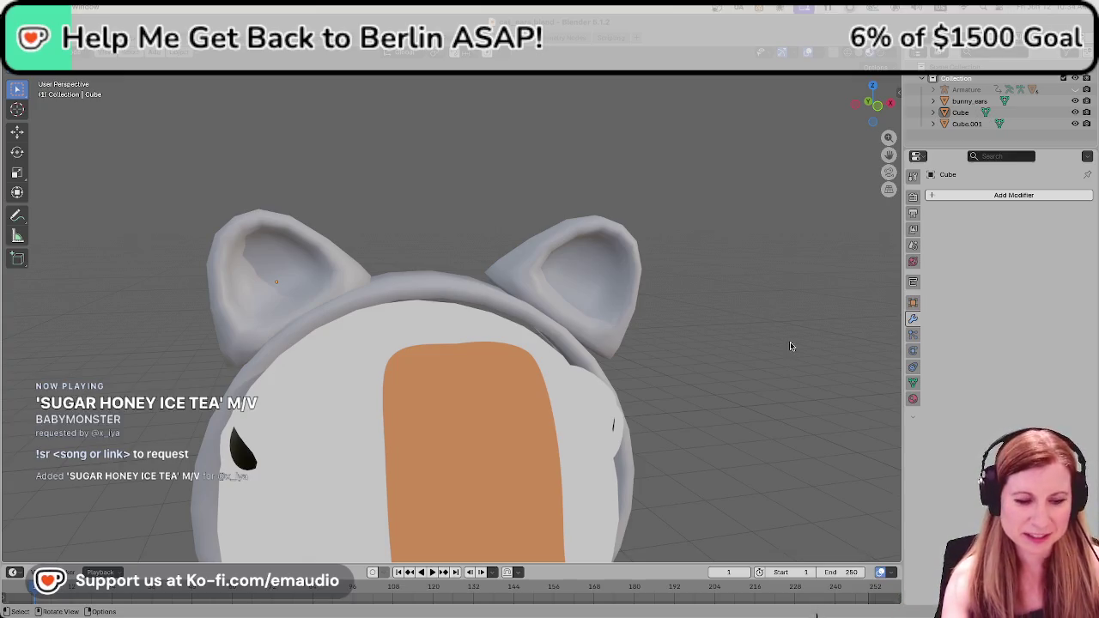
{"action": "key", "text": "ctrl+s"}
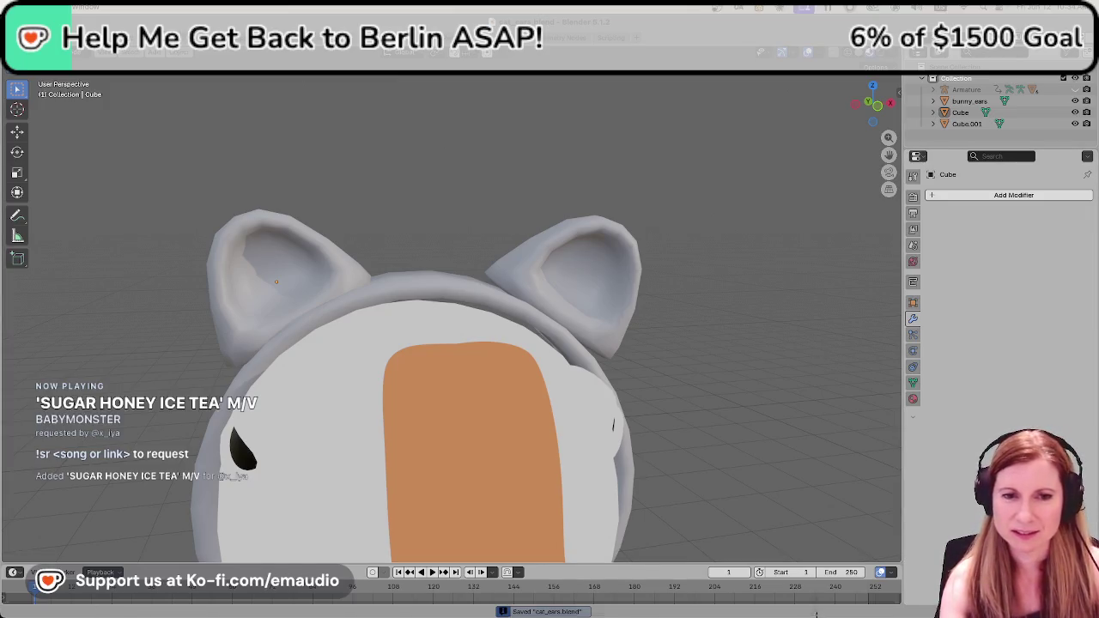
{"action": "left_click", "coordinate": [816, 611]}
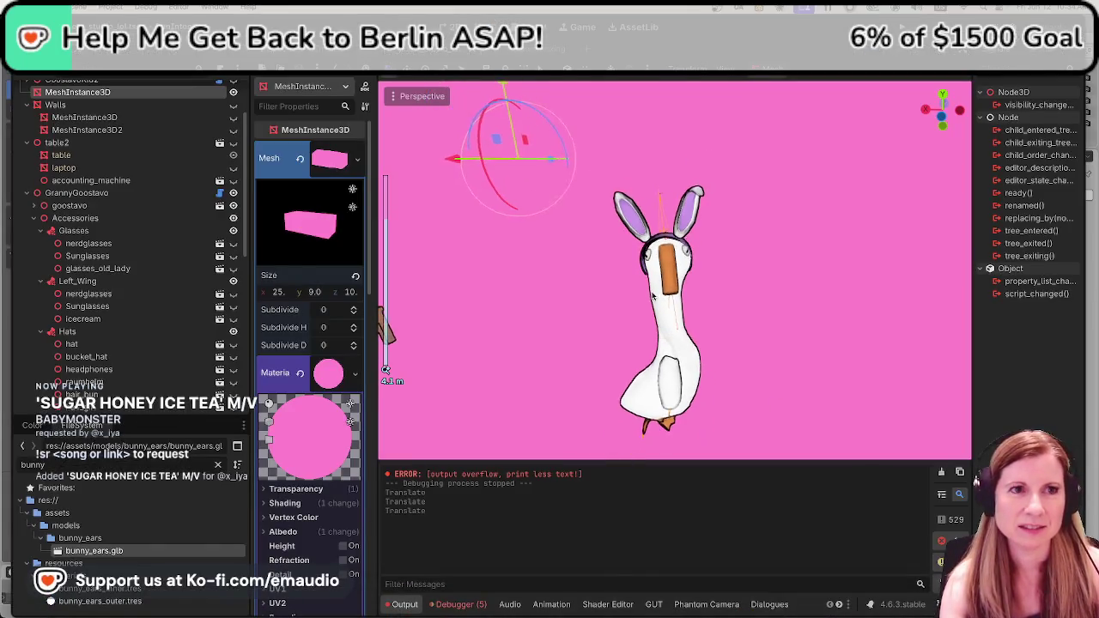
Open the ShadowBoxing scene tab and run the game with F5.
{"action": "left_click", "coordinate": [532, 49]}
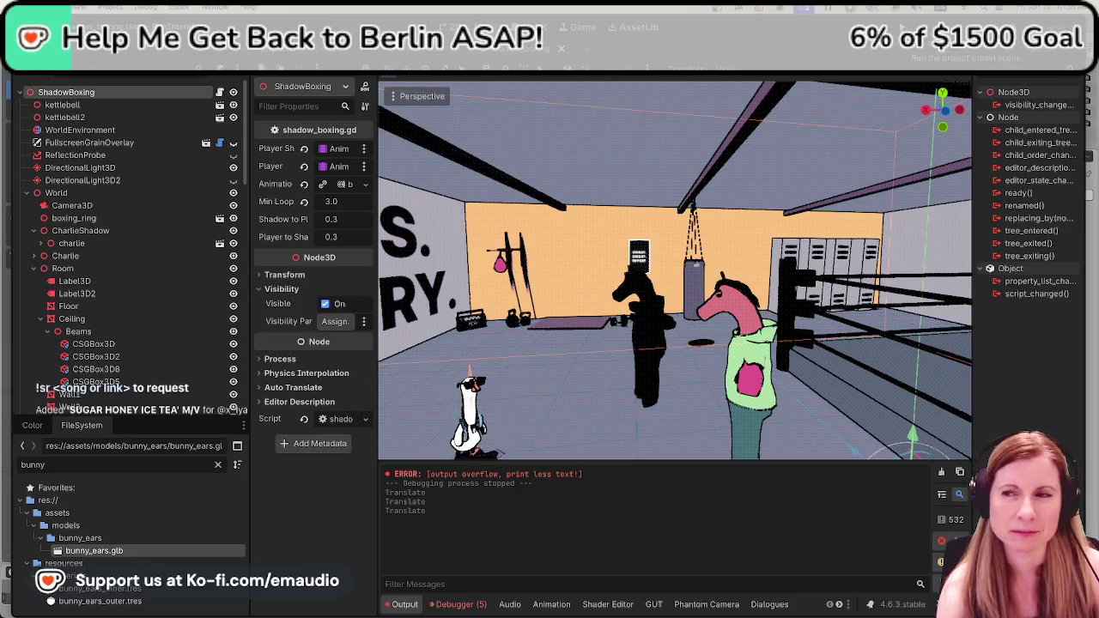
{"action": "key", "text": "F5"}
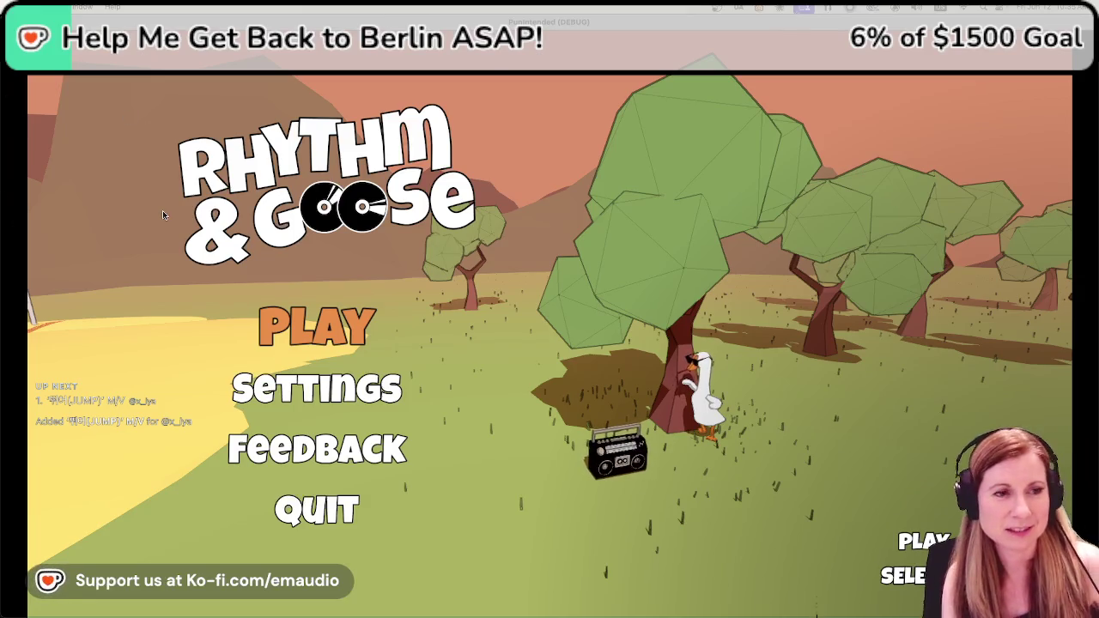
Browse the title menu with the Down and Up arrows, then start on PLAY.
{"action": "key", "text": "Down"}
{"action": "key", "text": "Up"}
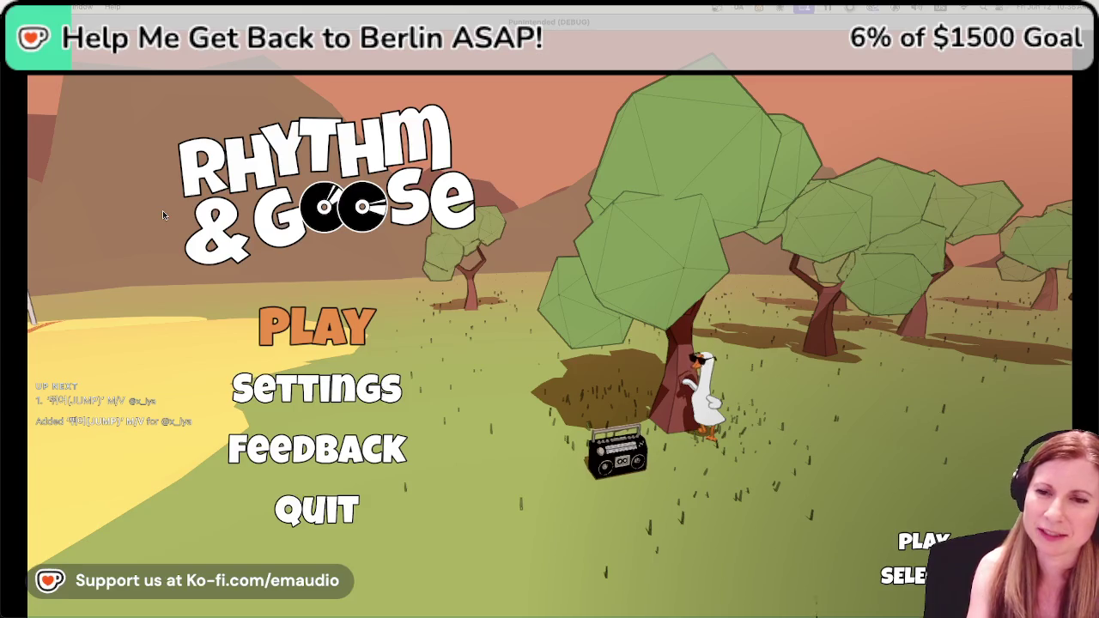
{"action": "key", "text": "Down"}
{"action": "key", "text": "Down"}
{"action": "key", "text": "Up"}
{"action": "key", "text": "Up"}
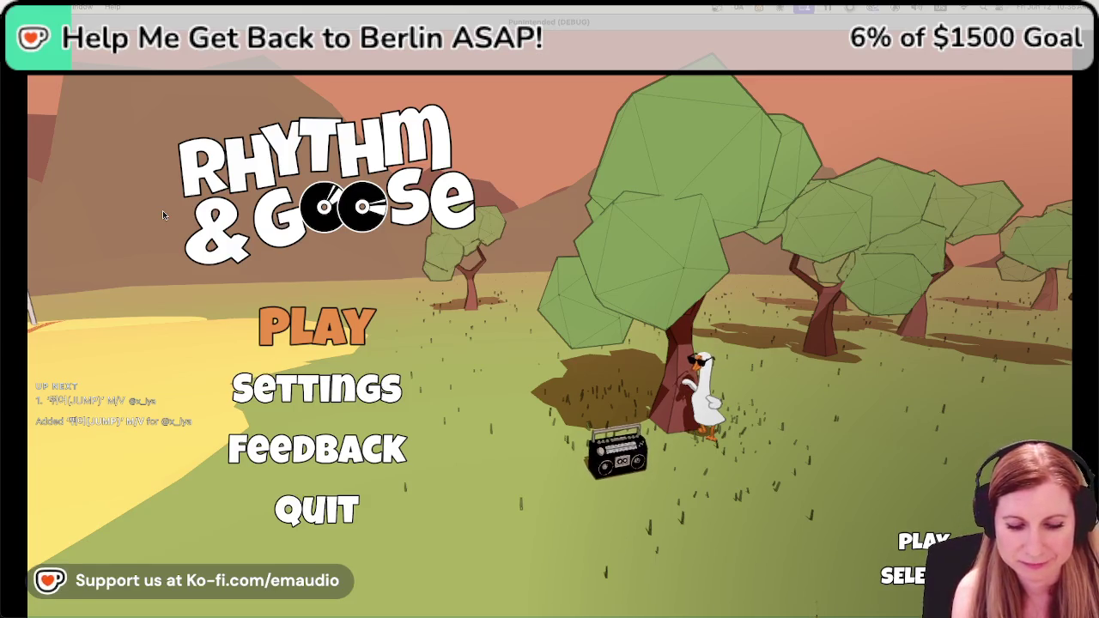
{"action": "key", "text": "Down"}
{"action": "key", "text": "Up"}
{"action": "key", "text": "Return"}
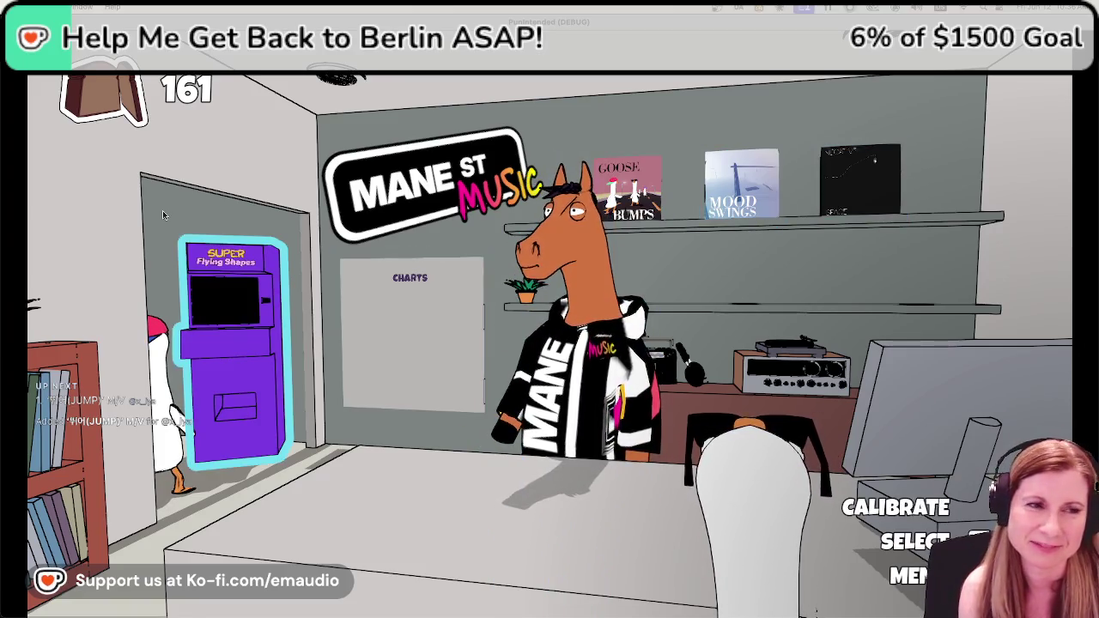
Open the album shelf, browse the covers back to Goose Bumps and start its level.
{"action": "key", "text": "Return"}
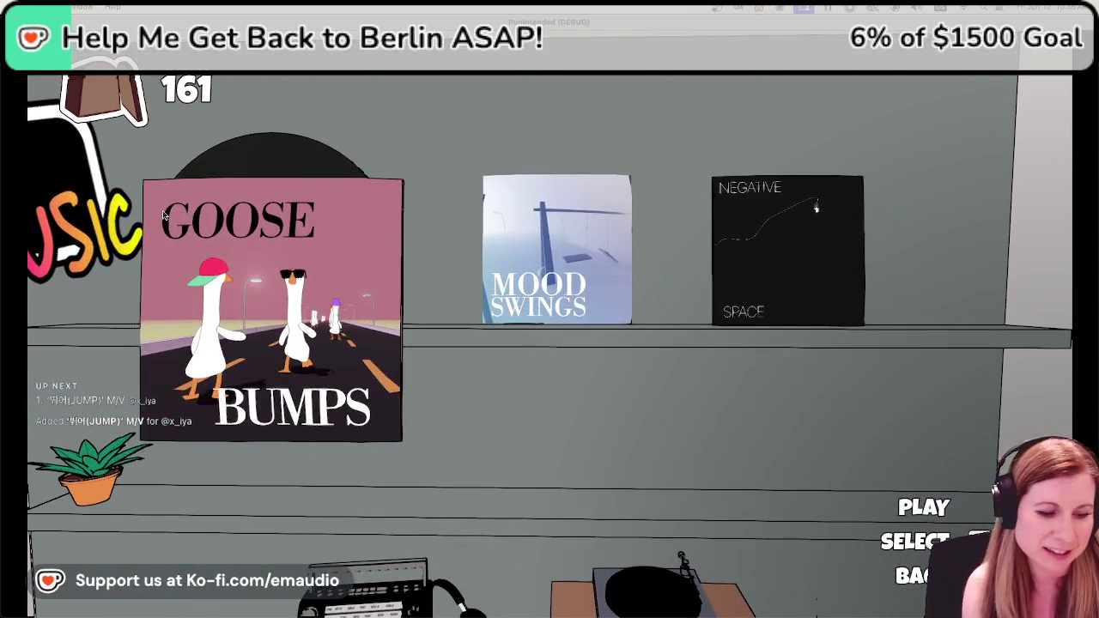
{"action": "key", "text": "Escape"}
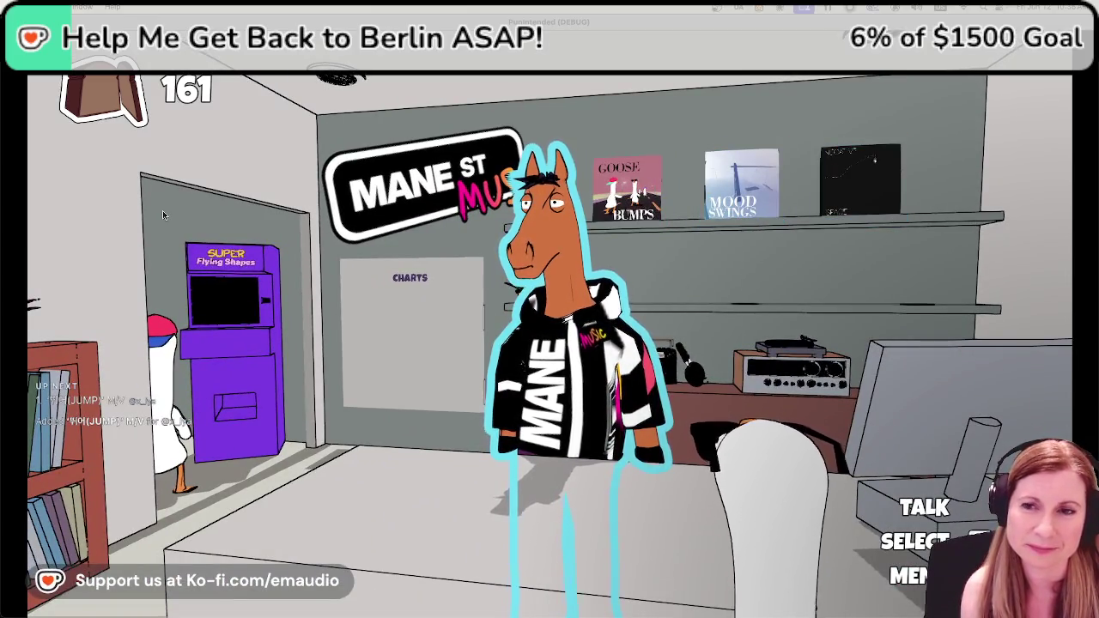
{"action": "key", "text": "Right"}
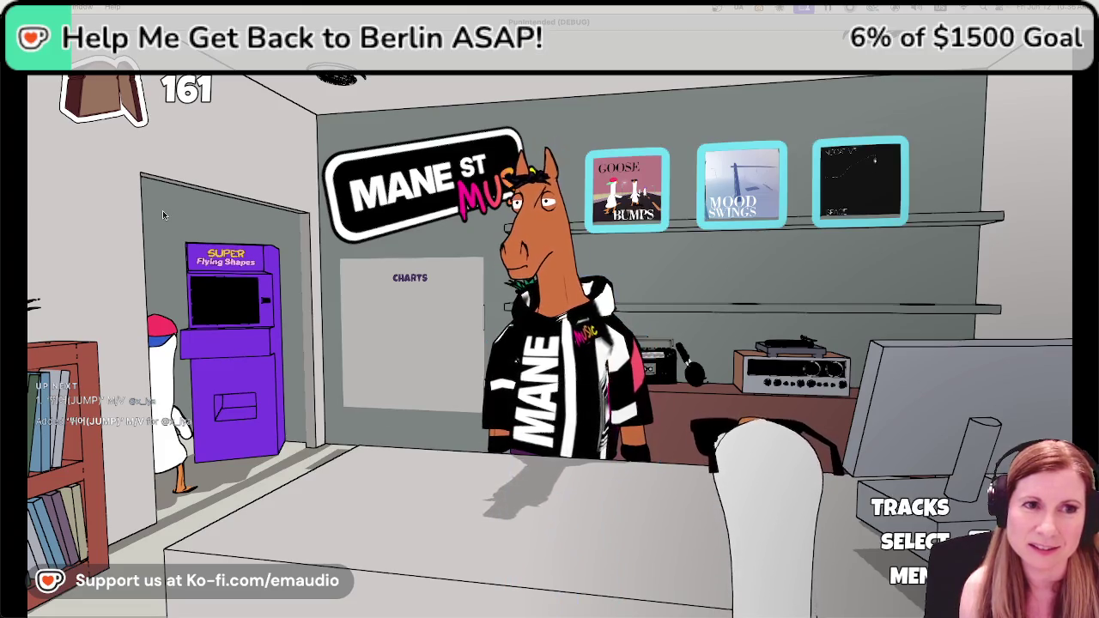
{"action": "key", "text": "Return"}
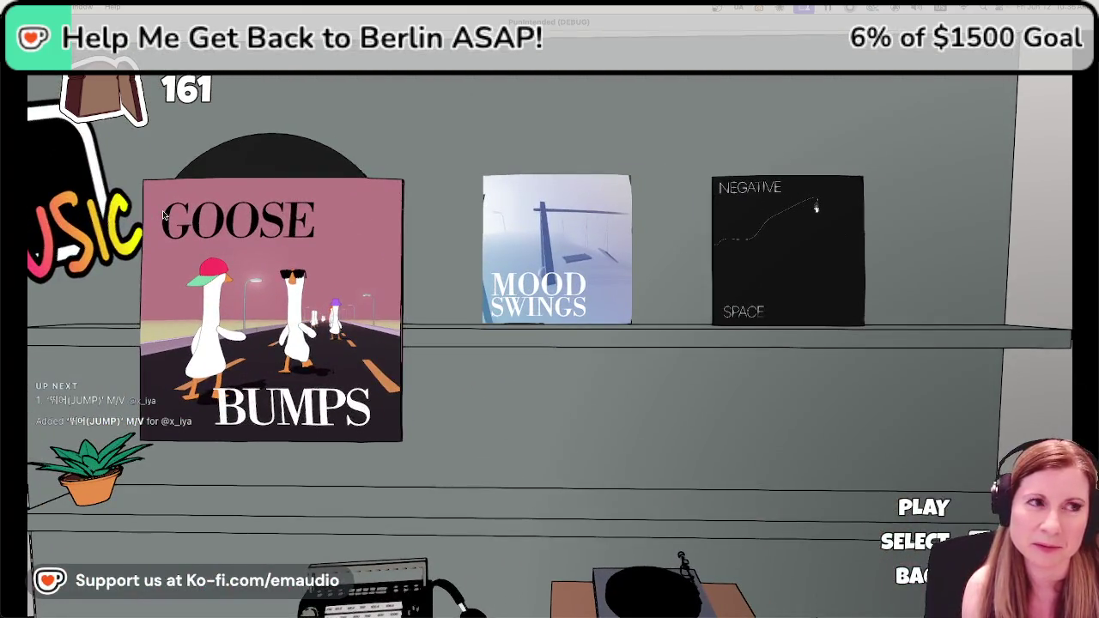
{"action": "key", "text": "Right"}
{"action": "key", "text": "Right"}
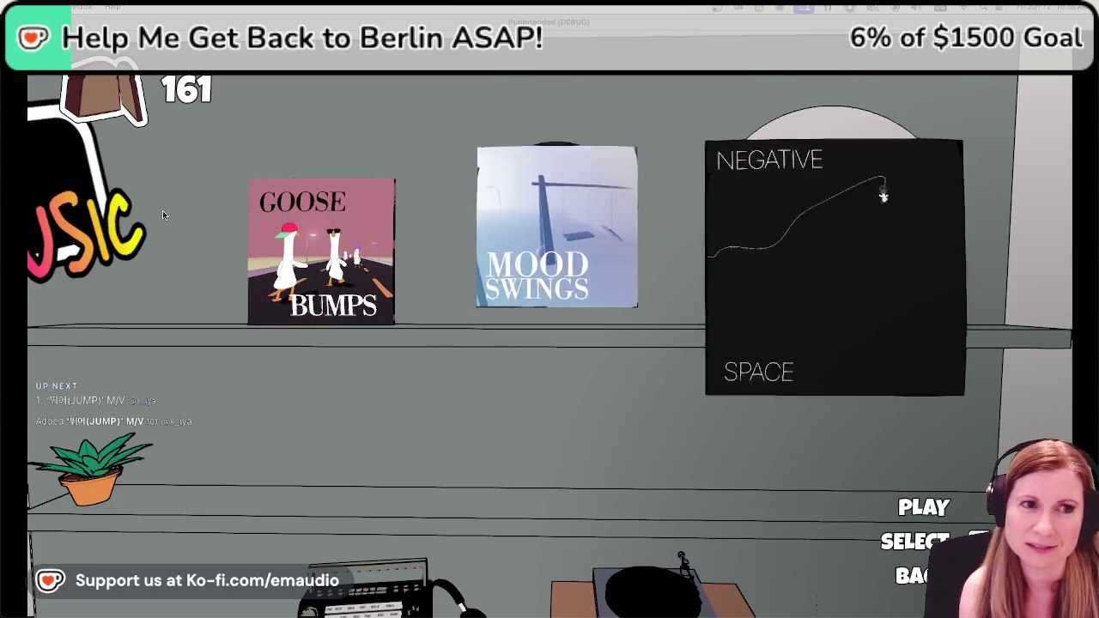
{"action": "key", "text": "Left"}
{"action": "key", "text": "Left"}
{"action": "key", "text": "Right"}
{"action": "key", "text": "Right"}
{"action": "key", "text": "Left"}
{"action": "key", "text": "Left"}
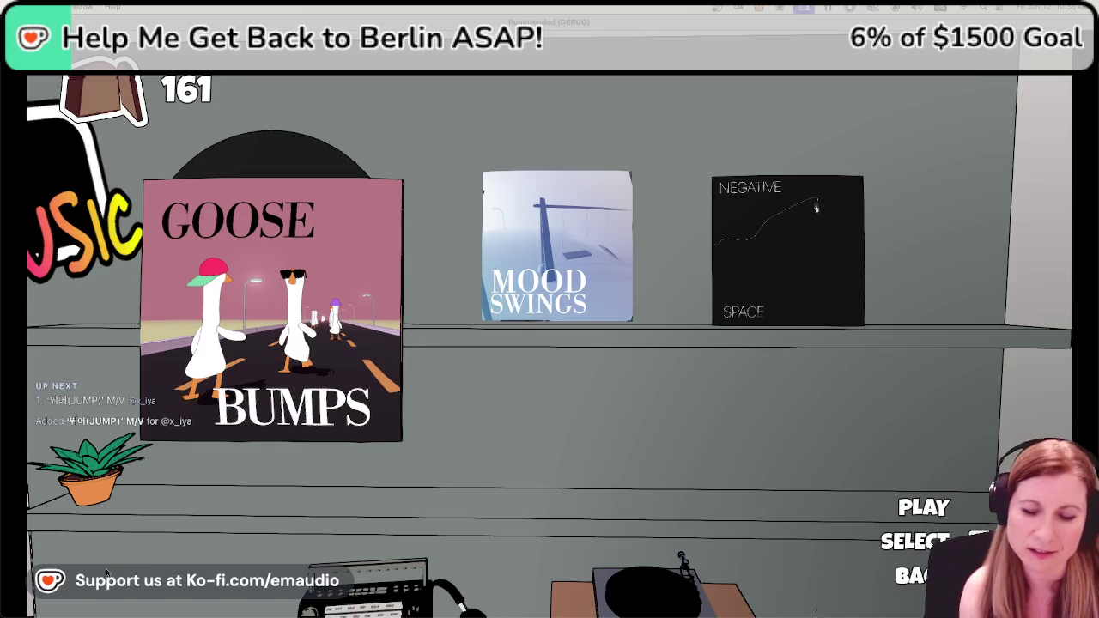
{"action": "key", "text": "Return"}
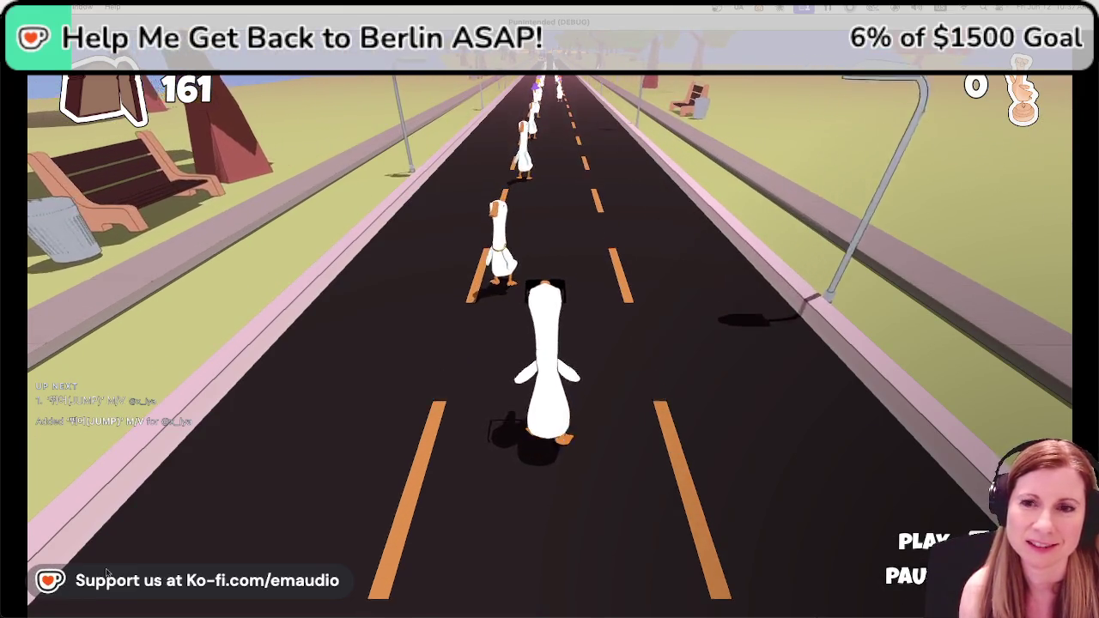
Hit Space on each beat as geese pass, earning PERFECT!! hits and a score of 22,852.
{"action": "key", "text": "space"}
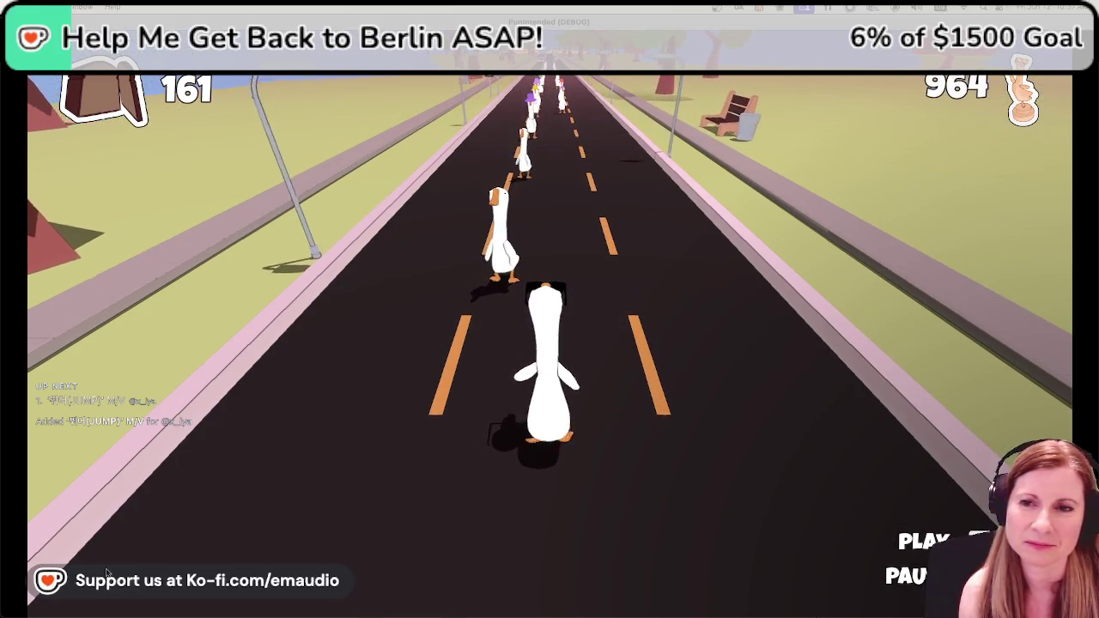
{"action": "key", "text": "space"}
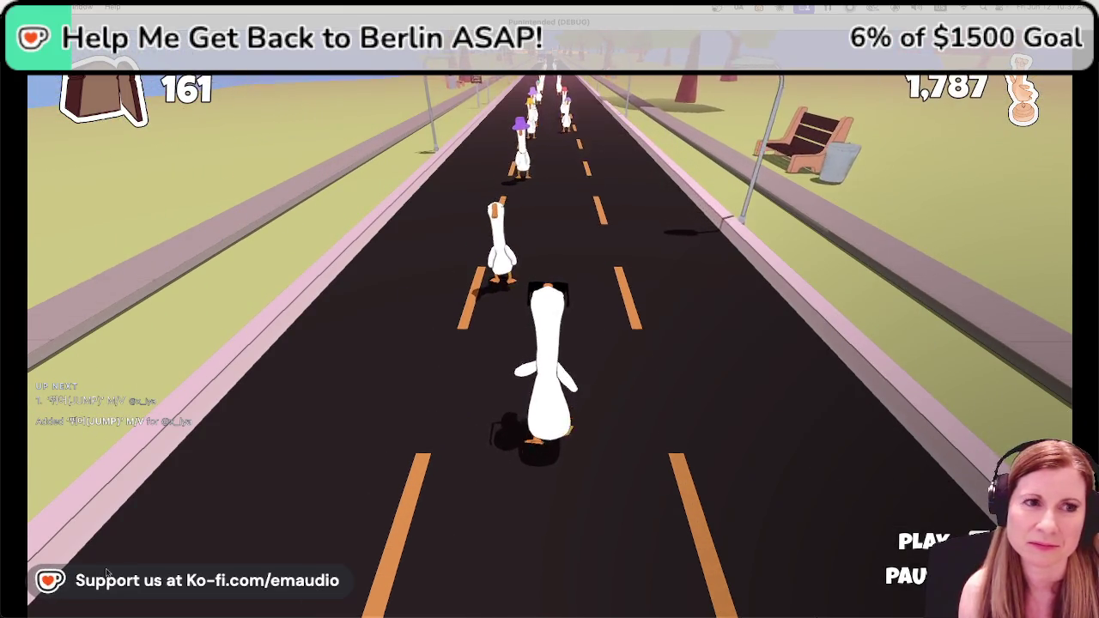
{"action": "key", "text": "space"}
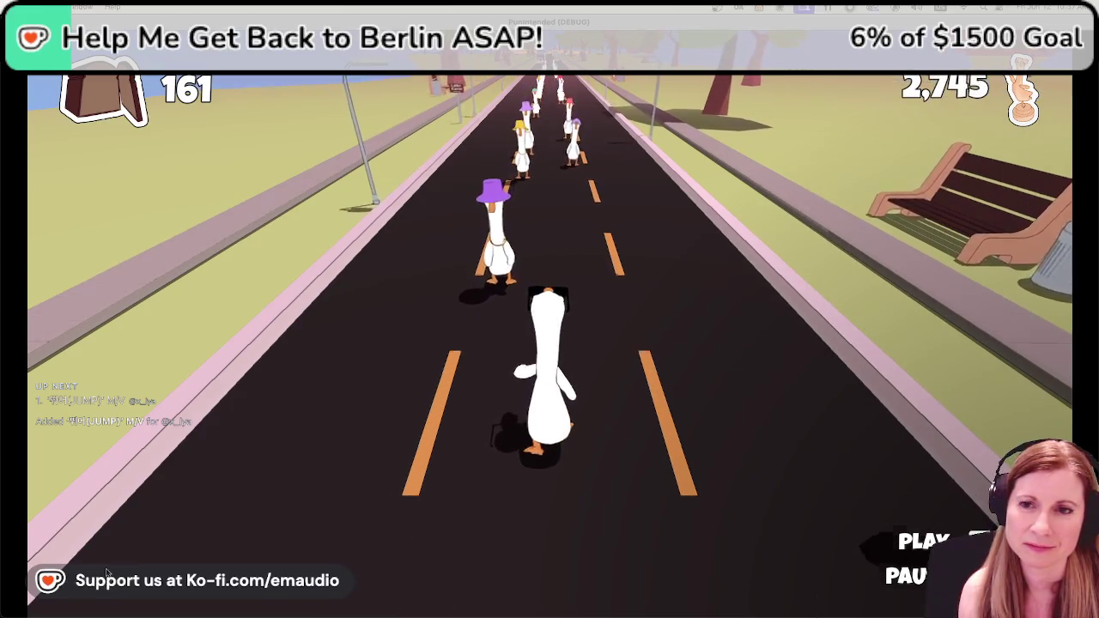
{"action": "key", "text": "space"}
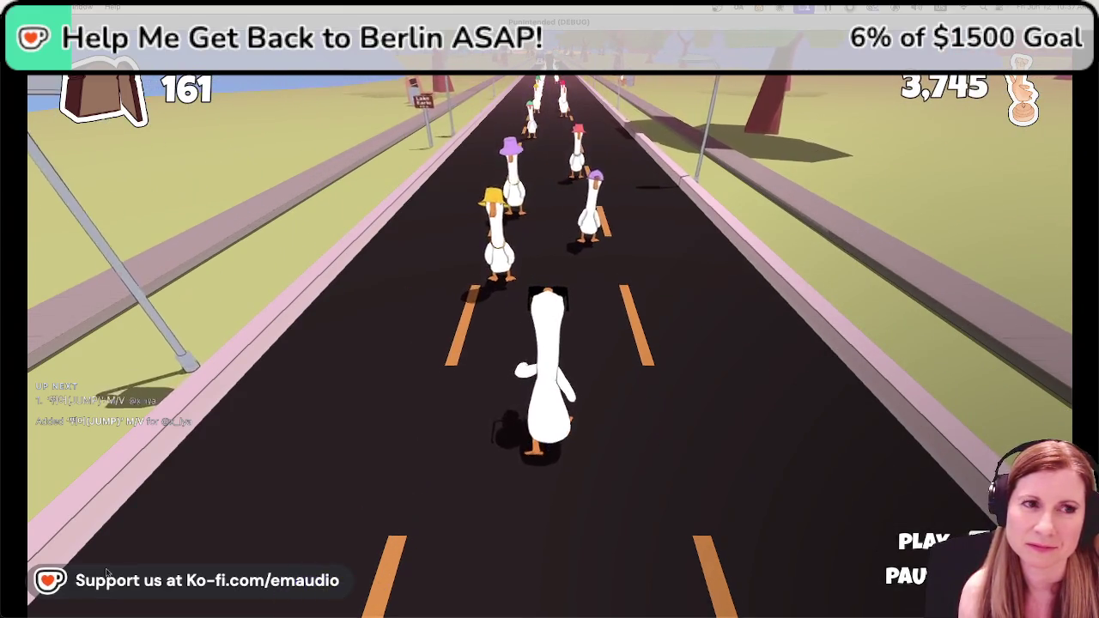
{"action": "key", "text": "space"}
{"action": "key", "text": "space"}
{"action": "key", "text": "space"}
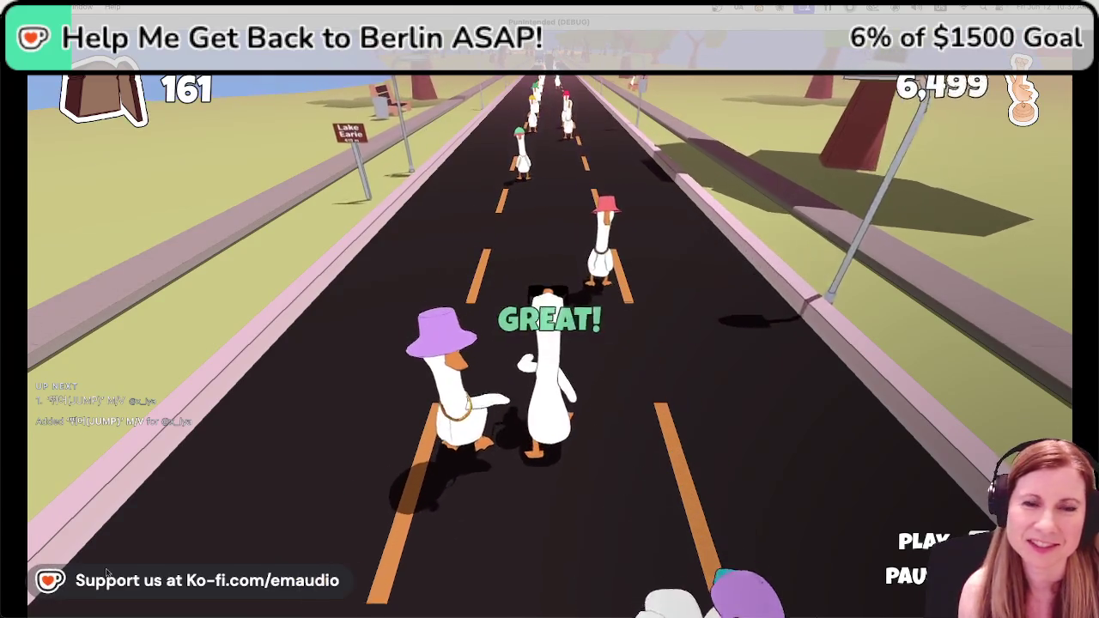
{"action": "key", "text": "space"}
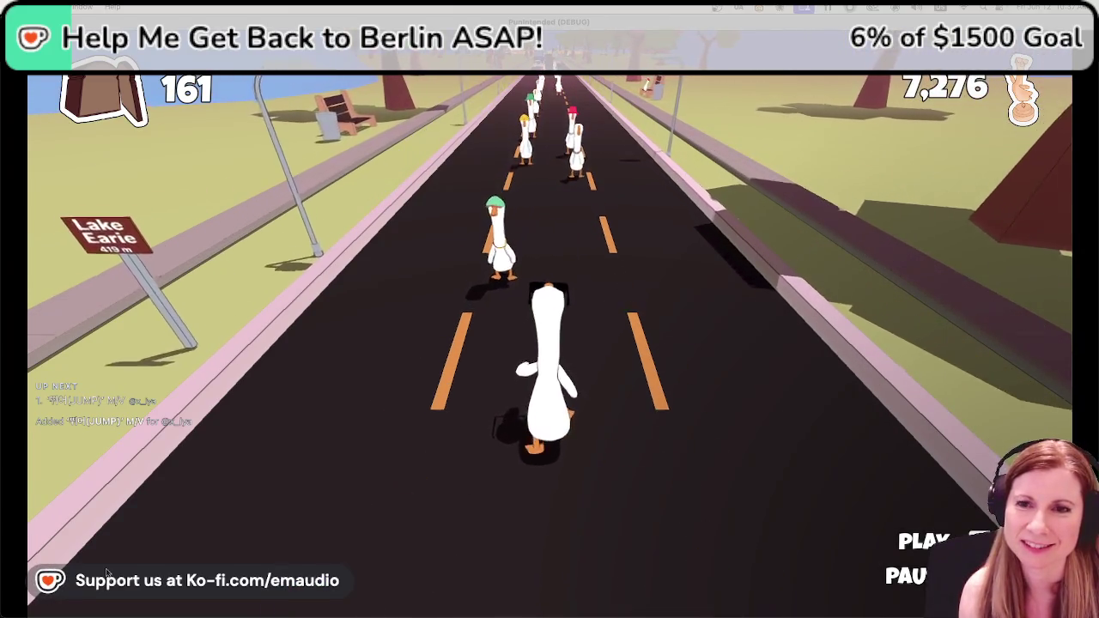
{"action": "key", "text": "space"}
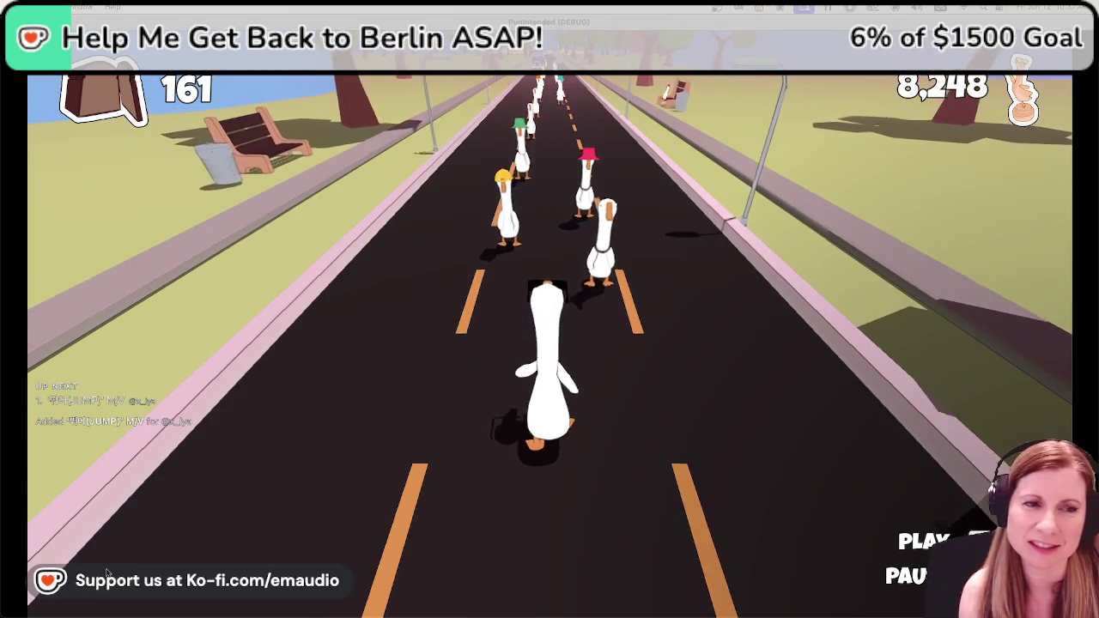
{"action": "key", "text": "space"}
{"action": "key", "text": "space"}
{"action": "key", "text": "space"}
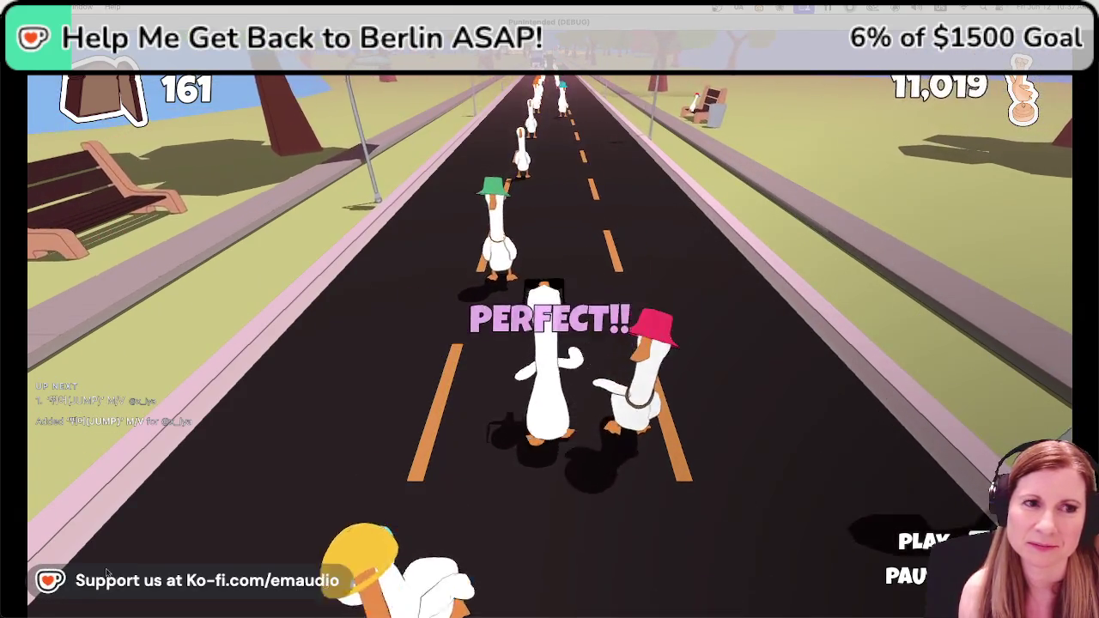
{"action": "key", "text": "space"}
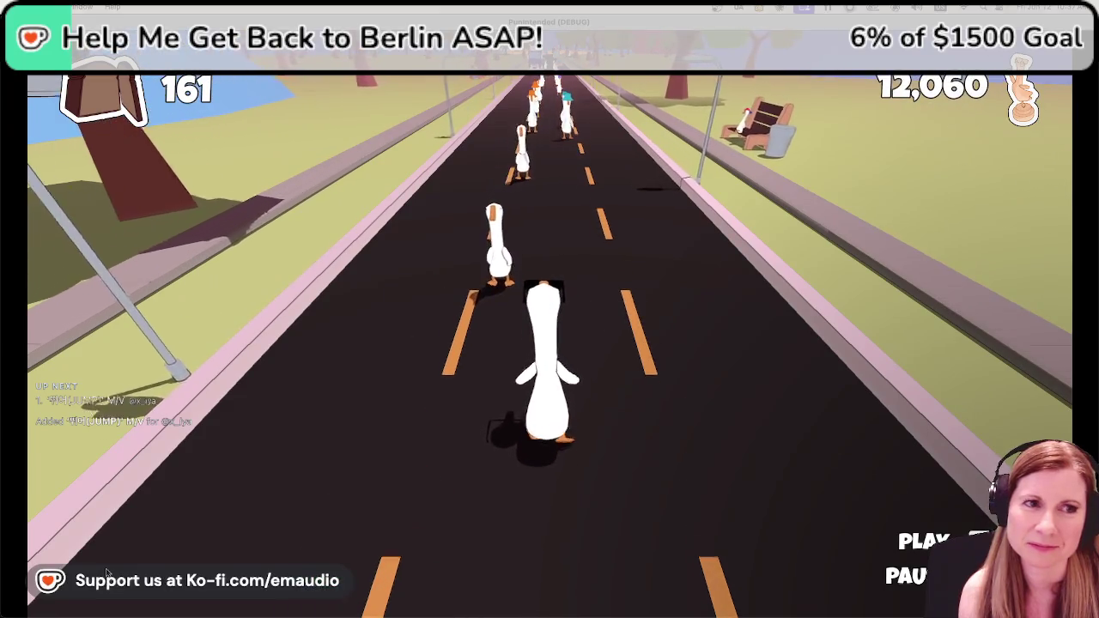
{"action": "key", "text": "space"}
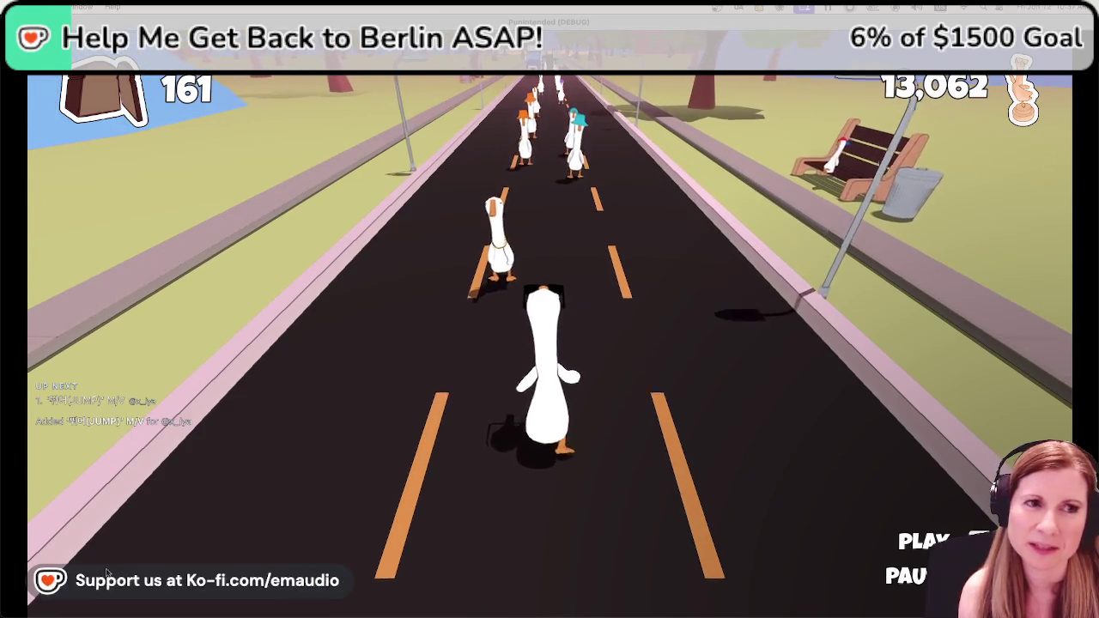
{"action": "key", "text": "space"}
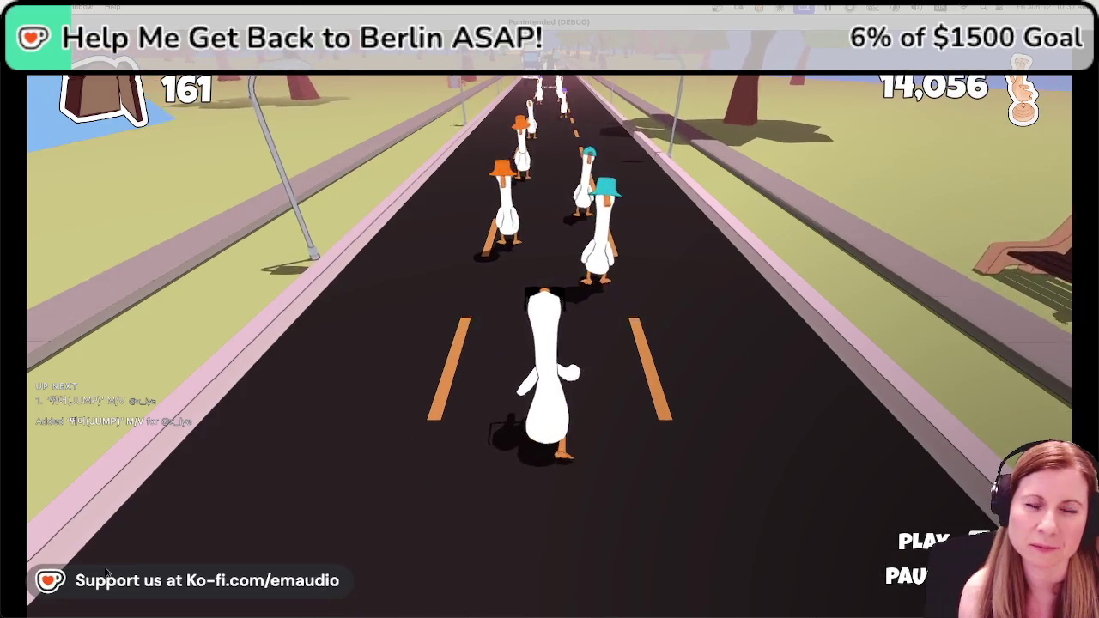
{"action": "key", "text": "space"}
{"action": "key", "text": "space"}
{"action": "key", "text": "space"}
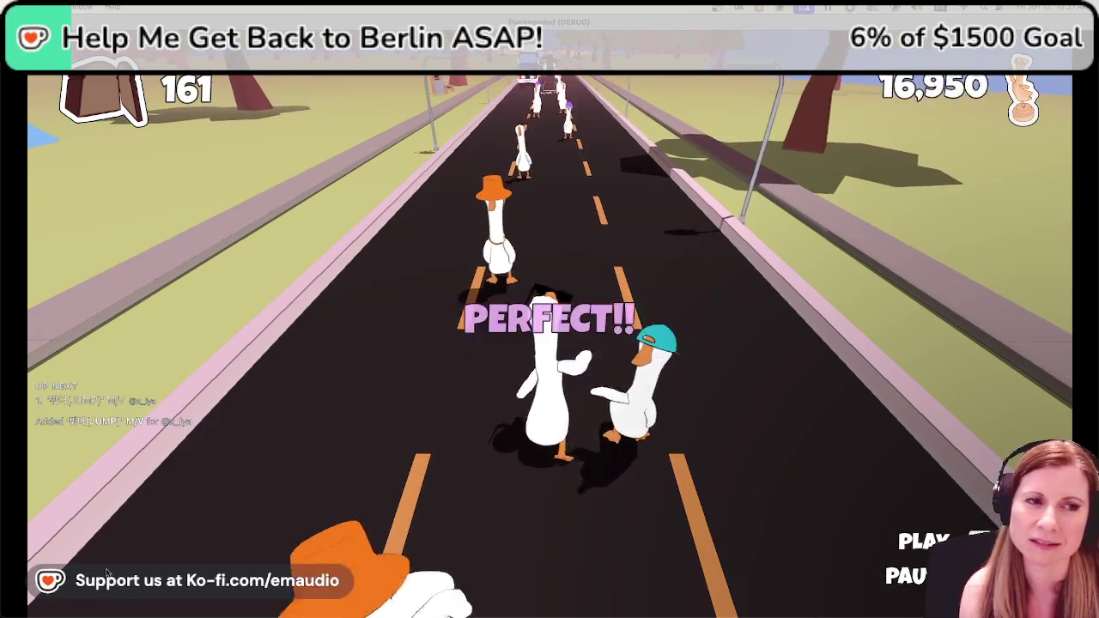
{"action": "key", "text": "space"}
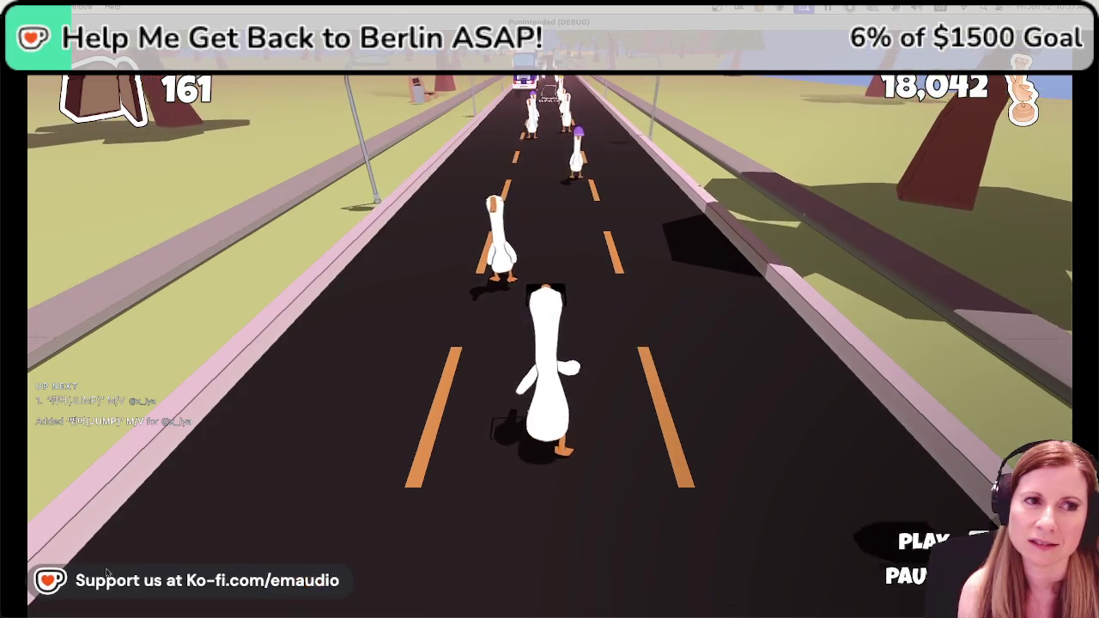
{"action": "key", "text": "space"}
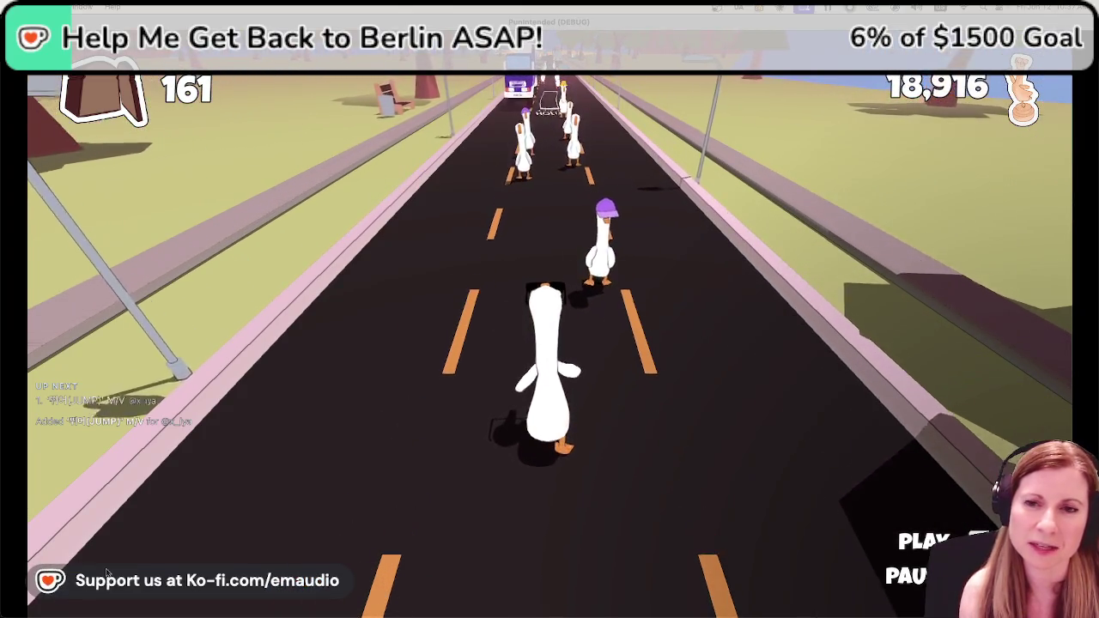
{"action": "key", "text": "space"}
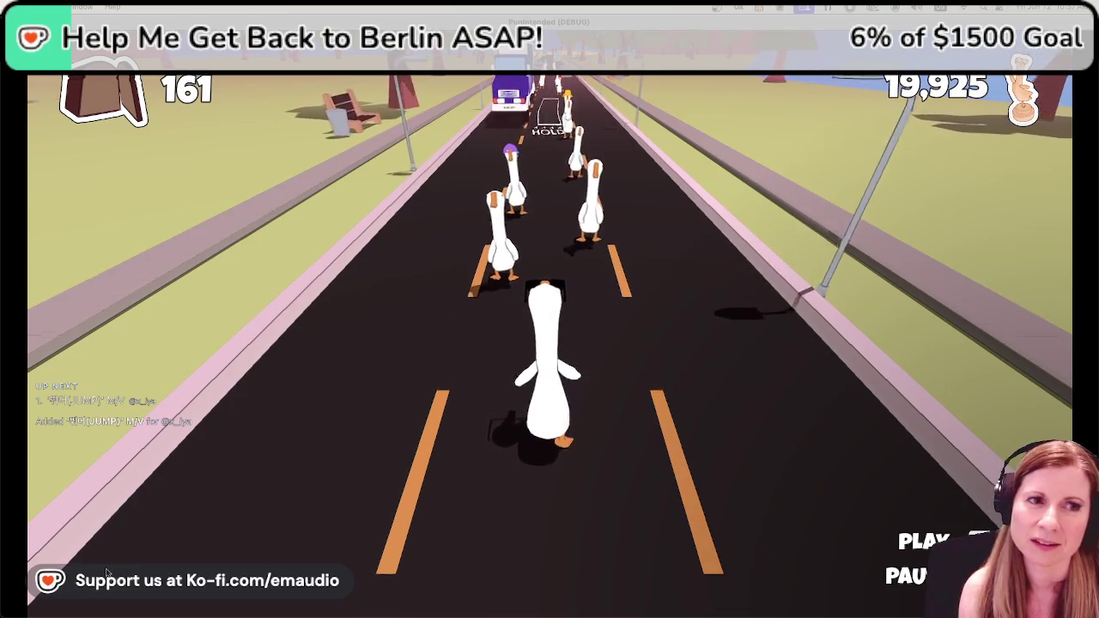
{"action": "key", "text": "space"}
Keep hitting goose notes and holding Space through HOLD notes, raising the score to 58,976.
{"action": "key", "text": "space"}
{"action": "key", "text": "space"}
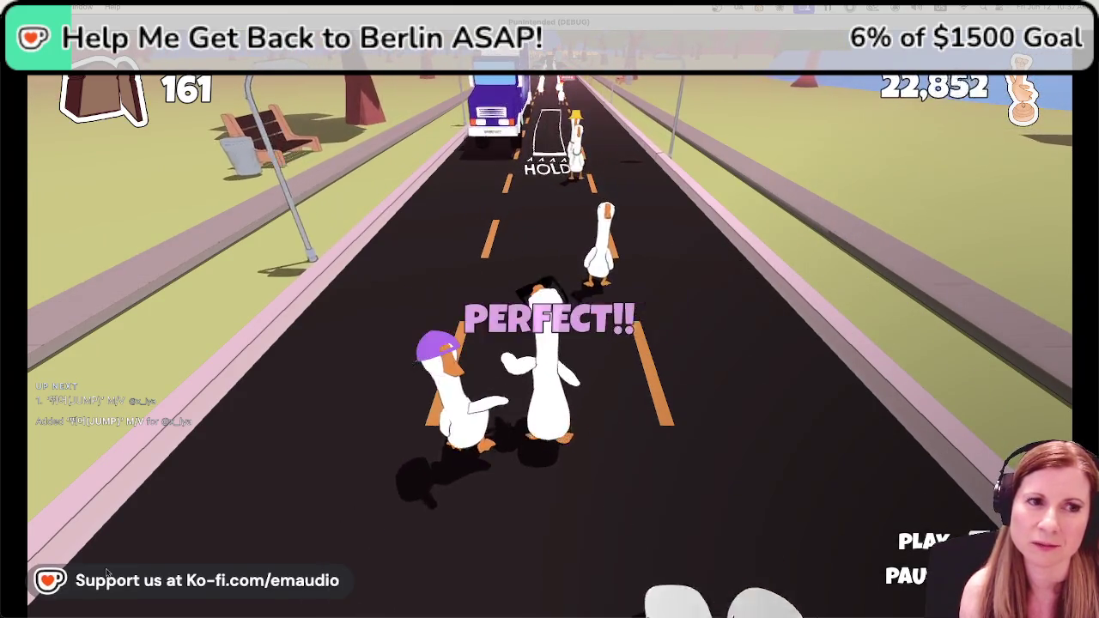
{"action": "key", "text": "space"}
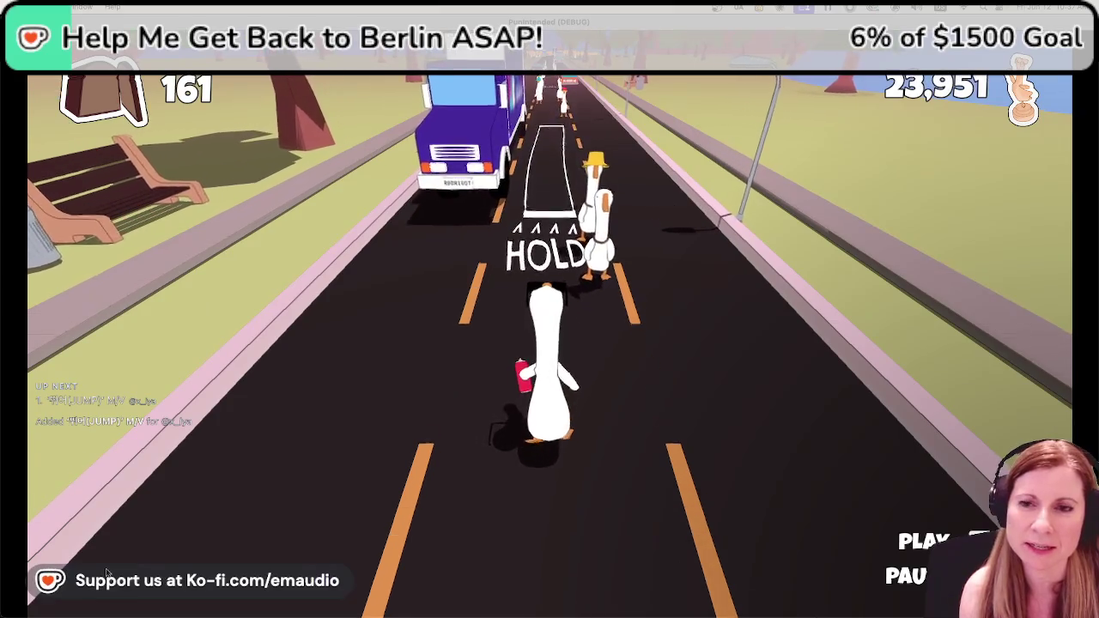
{"action": "key", "text": "space"}
{"action": "key", "text": "space"}
{"action": "key", "text": "space"}
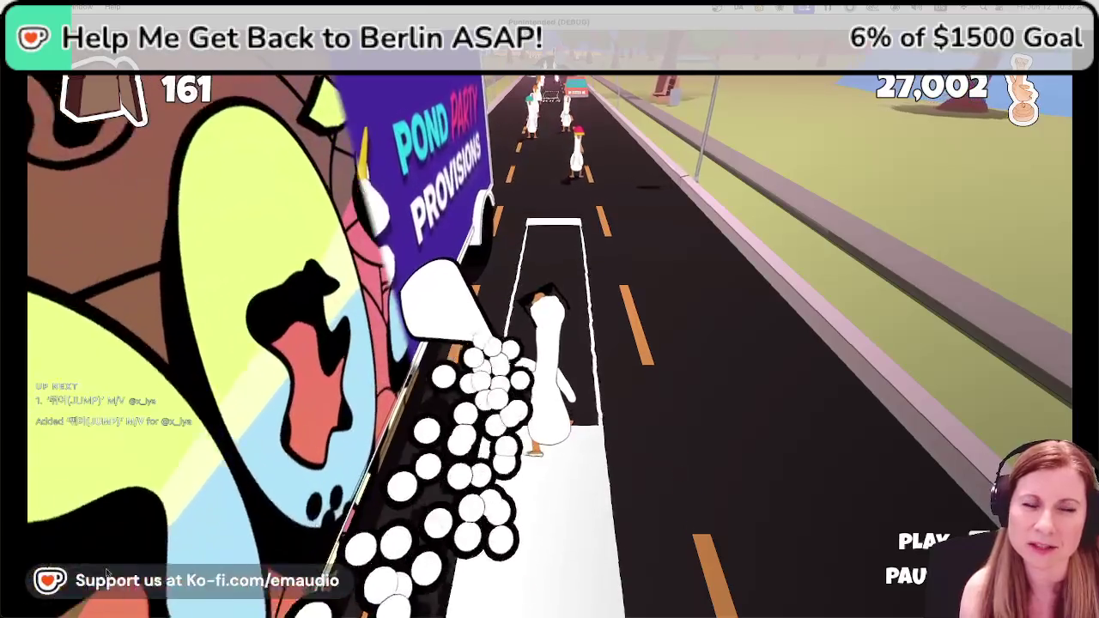
{"action": "key", "text": "space"}
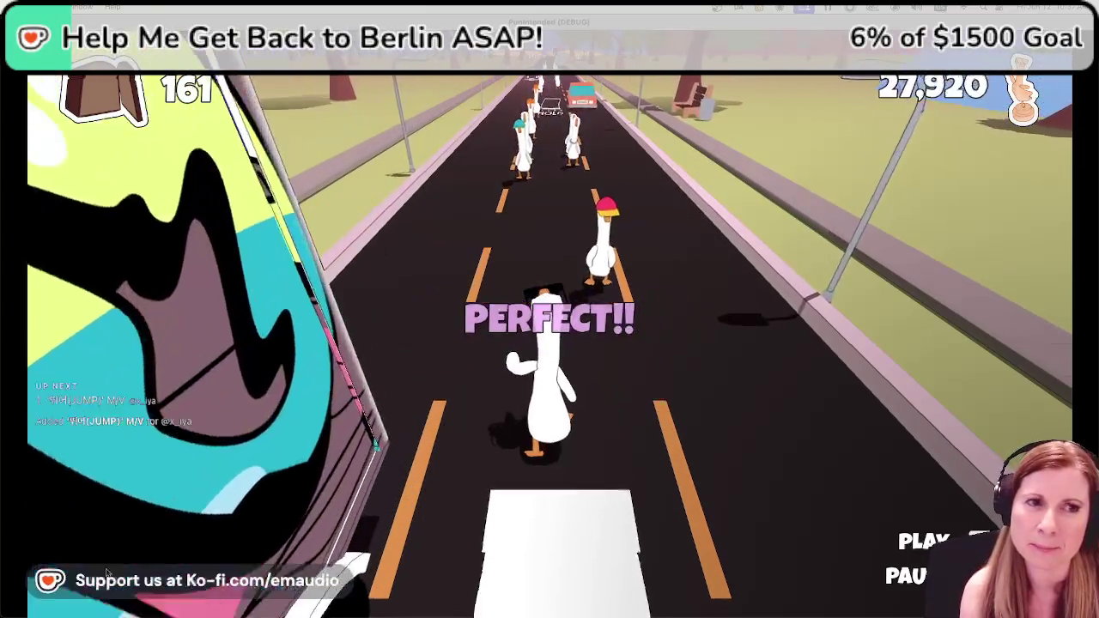
{"action": "key", "text": "space"}
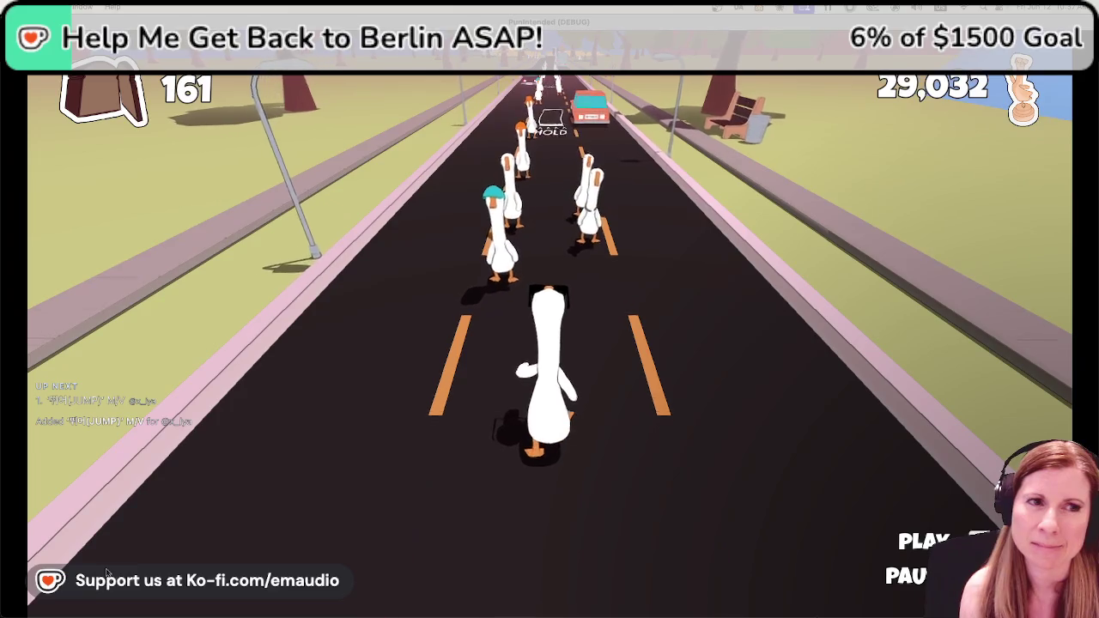
{"action": "key", "text": "space"}
{"action": "key", "text": "space"}
{"action": "key", "text": "space"}
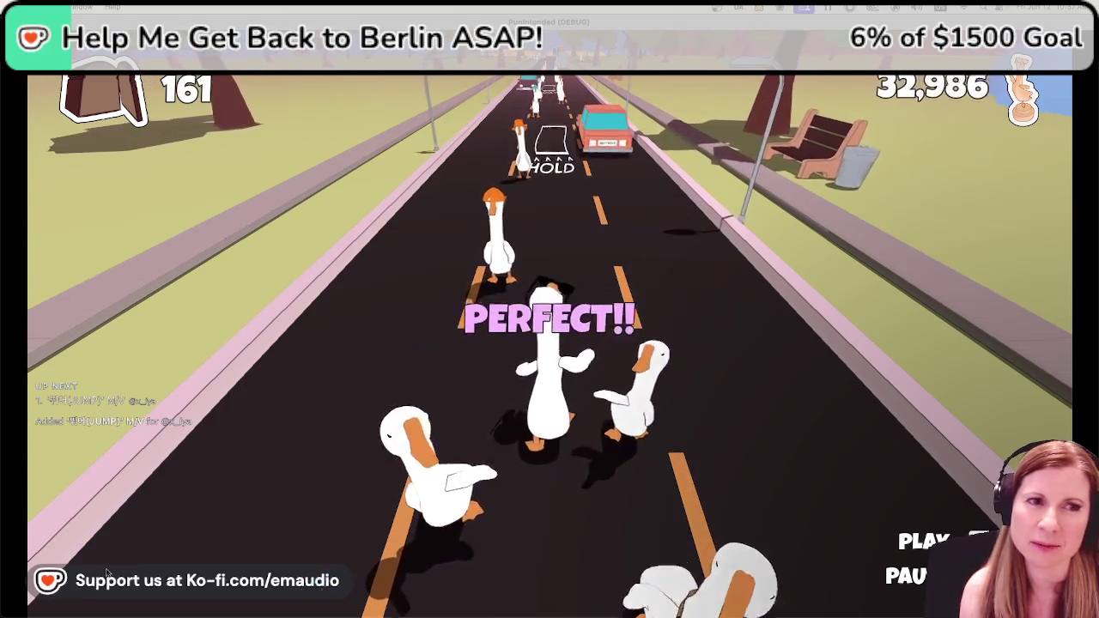
{"action": "key", "text": "space"}
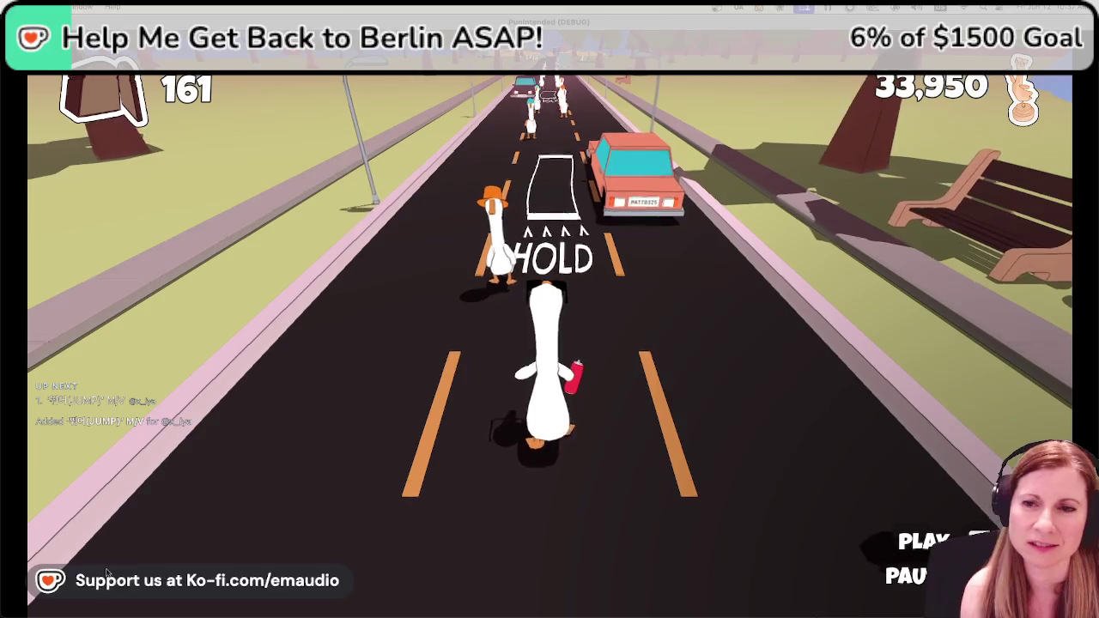
{"action": "key", "text": "space"}
{"action": "key", "text": "space"}
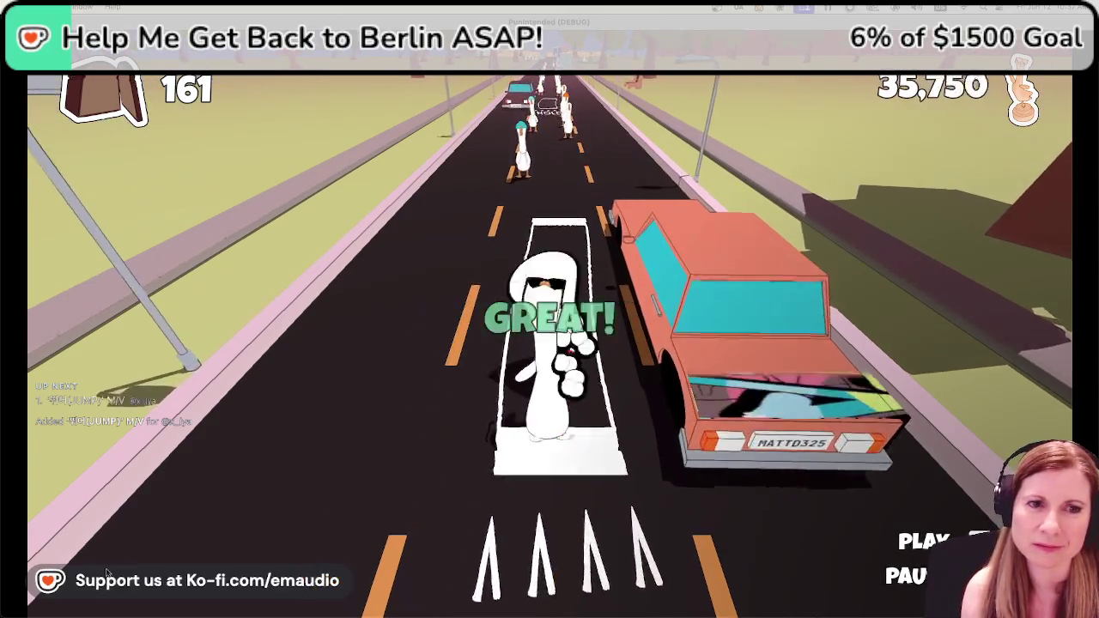
{"action": "key", "text": "space"}
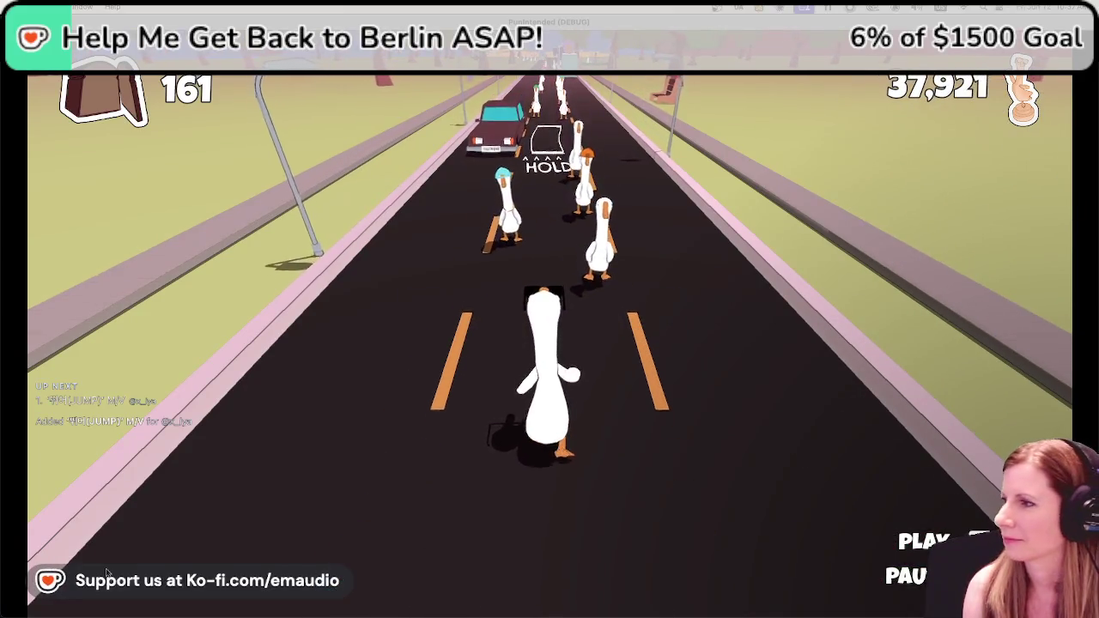
{"action": "key", "text": "space"}
{"action": "key", "text": "space"}
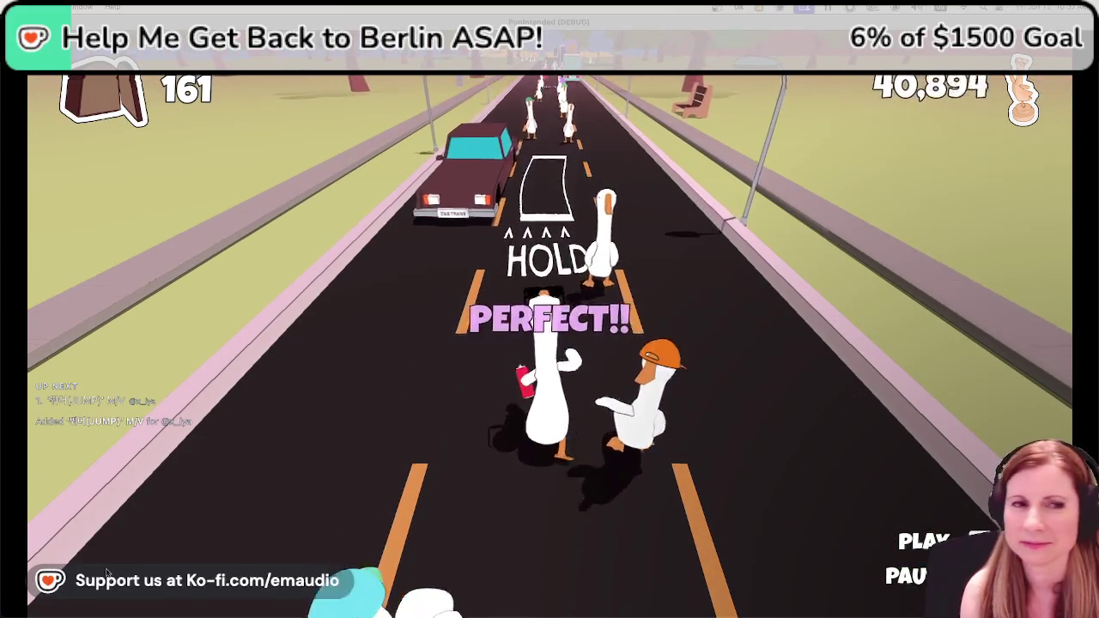
{"action": "key", "text": "space"}
{"action": "key", "text": "space"}
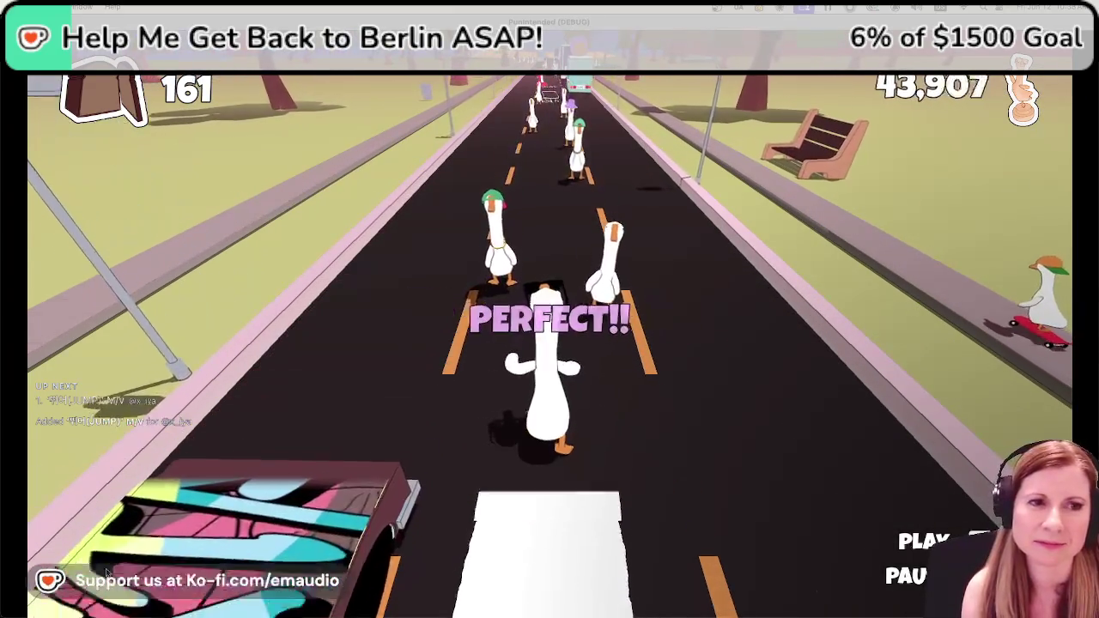
{"action": "key", "text": "space"}
{"action": "key", "text": "space"}
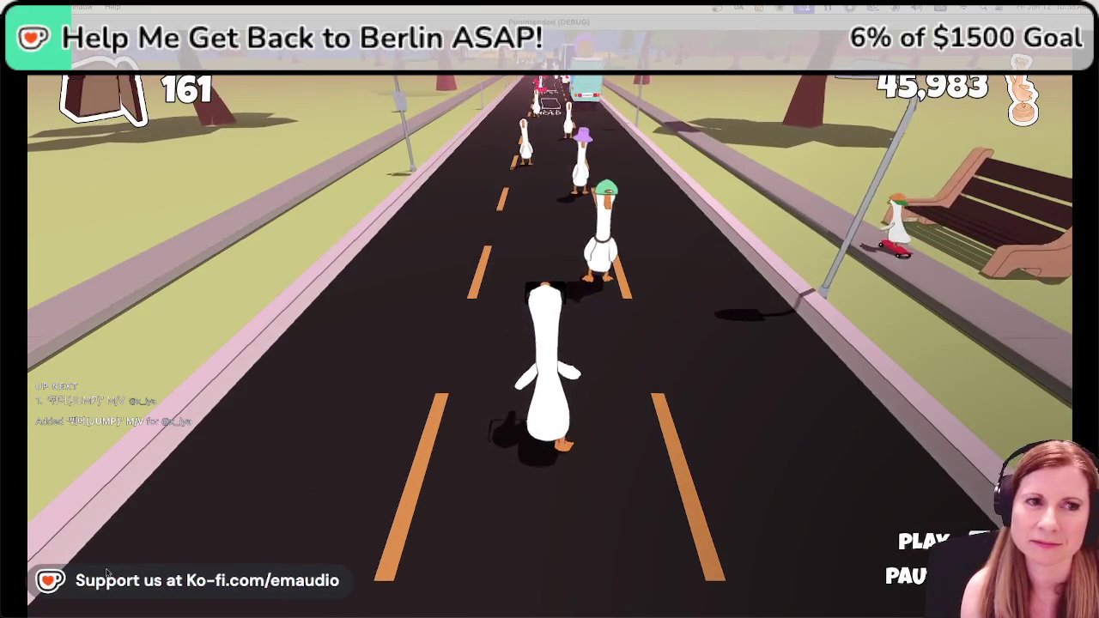
{"action": "key", "text": "space"}
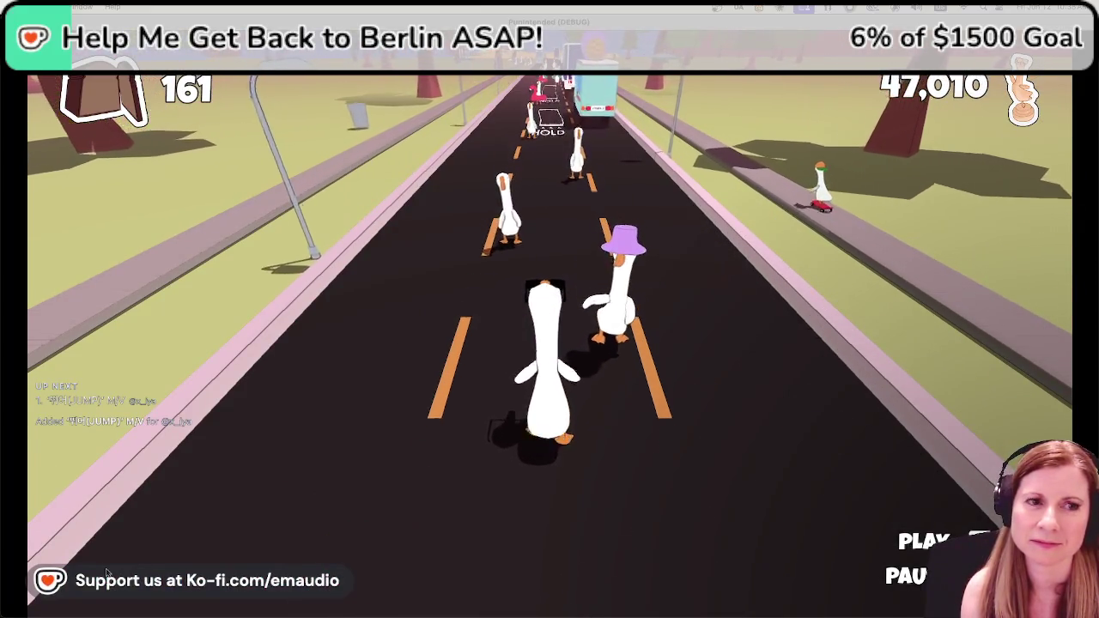
{"action": "key", "text": "space"}
{"action": "key", "text": "space"}
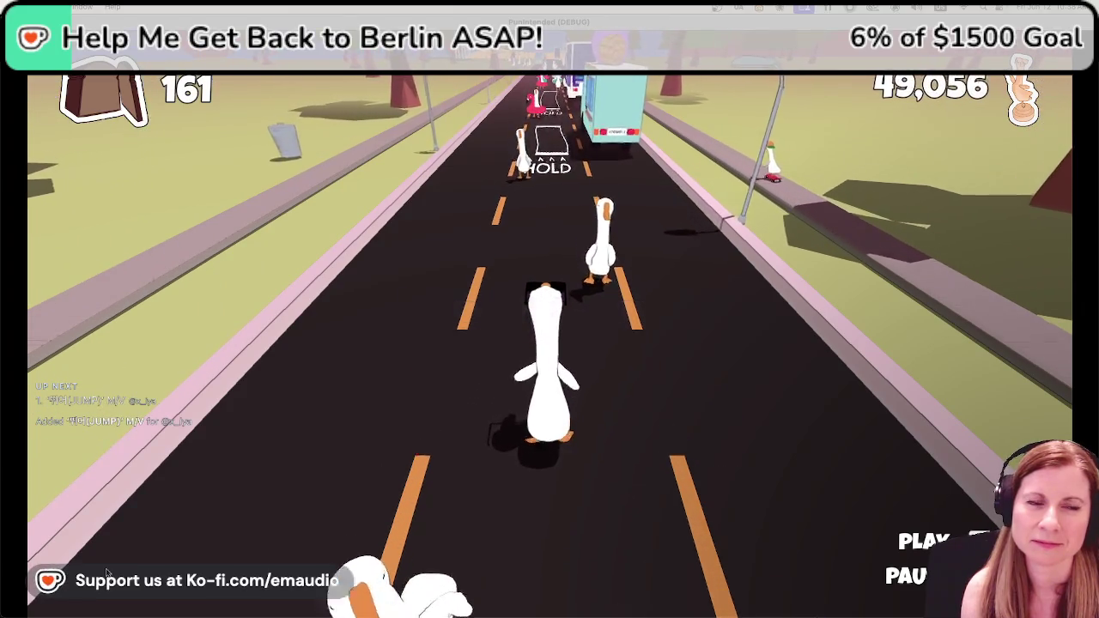
{"action": "key", "text": "space"}
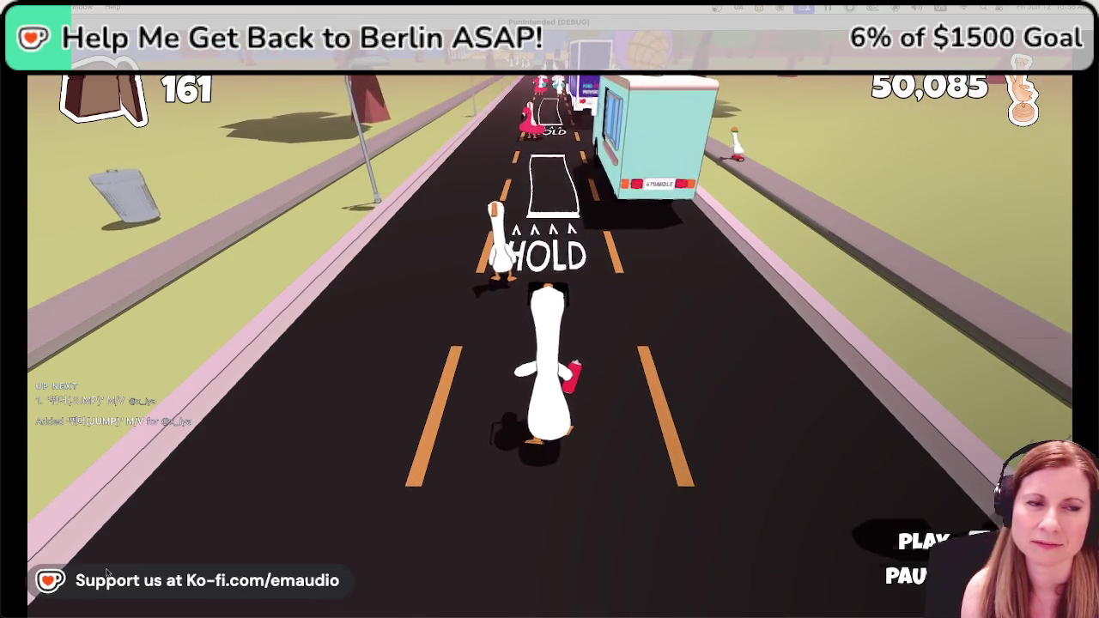
{"action": "key", "text": "space"}
{"action": "key", "text": "space"}
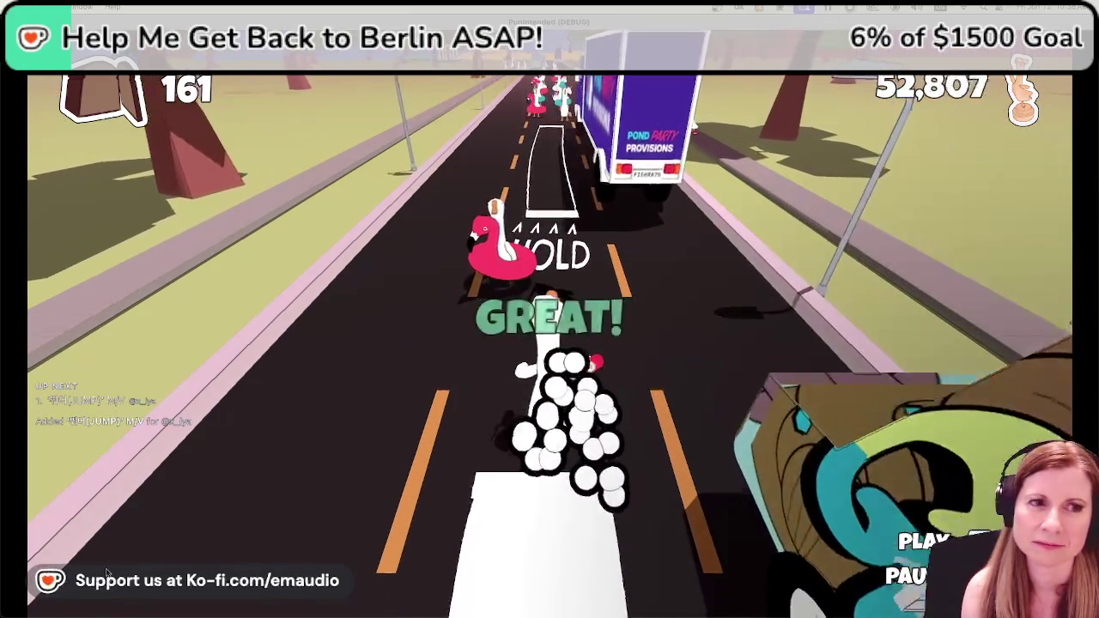
{"action": "key", "text": "space"}
{"action": "key", "text": "space"}
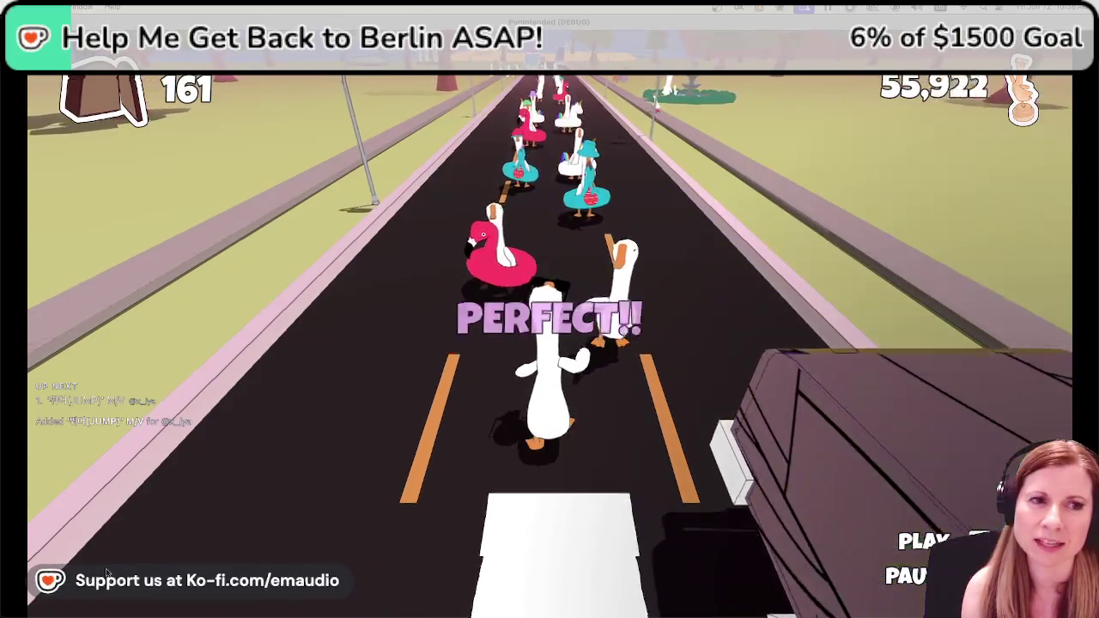
{"action": "key", "text": "space"}
Play the rhythm level, hitting each goose note on the beat, then enter the Record Shop.
{"action": "key", "text": "space"}
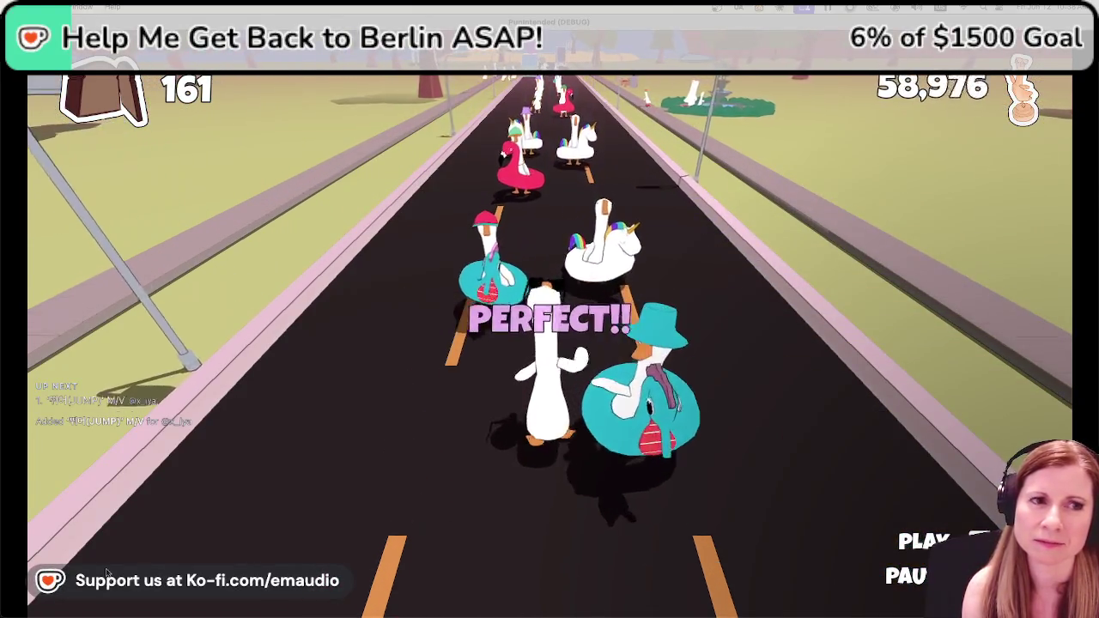
{"action": "key", "text": "space"}
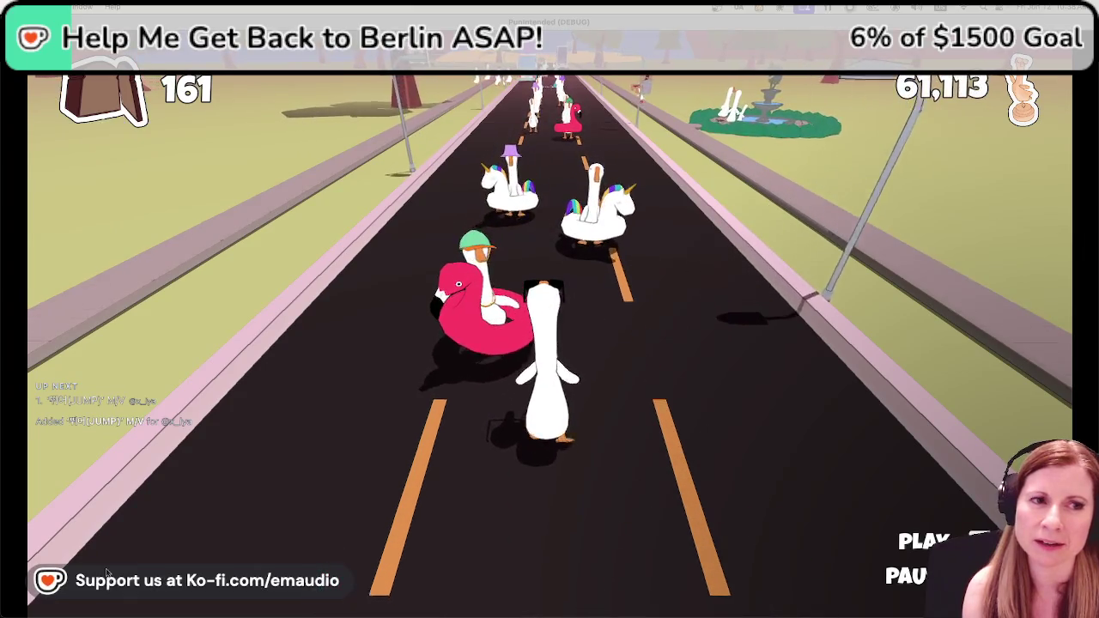
{"action": "key", "text": "space"}
{"action": "key", "text": "space"}
{"action": "key", "text": "space"}
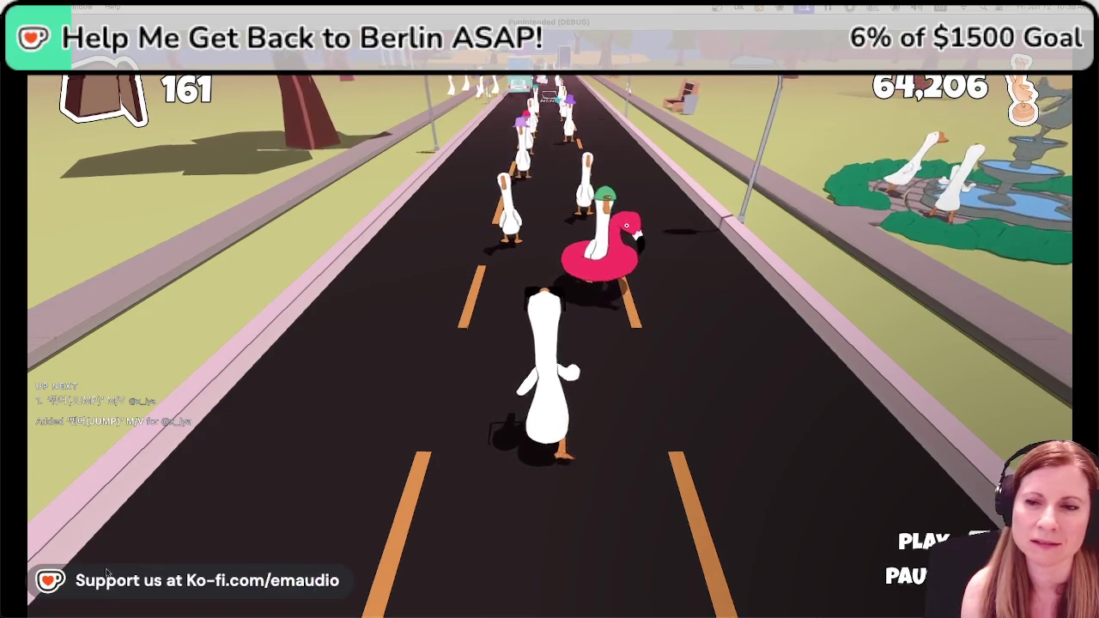
{"action": "key", "text": "space"}
{"action": "key", "text": "space"}
{"action": "key", "text": "space"}
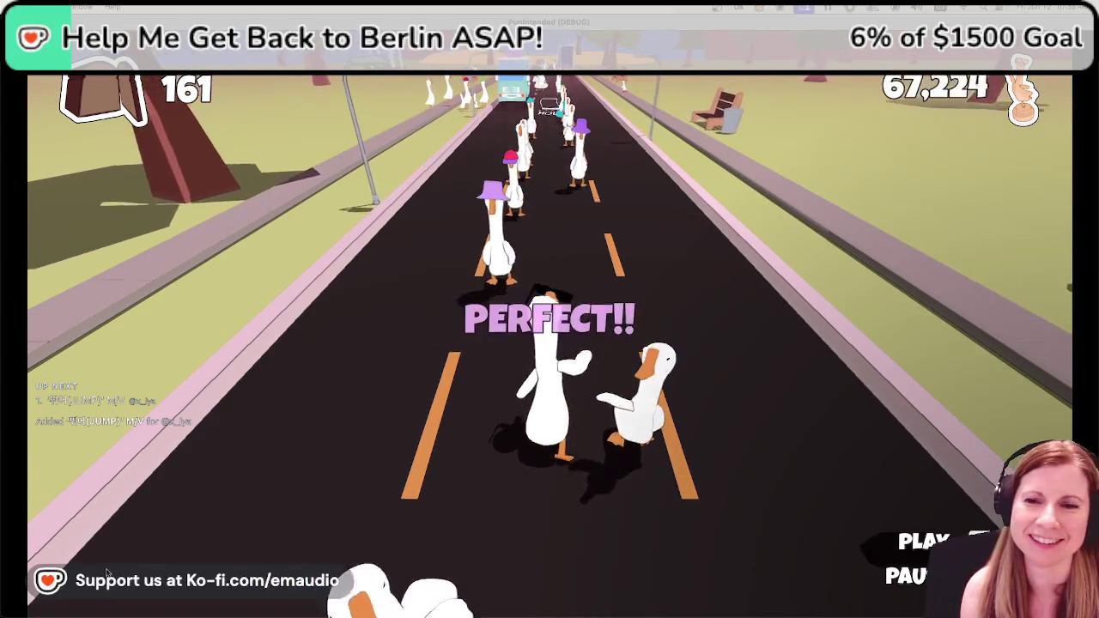
{"action": "key", "text": "space"}
{"action": "key", "text": "space"}
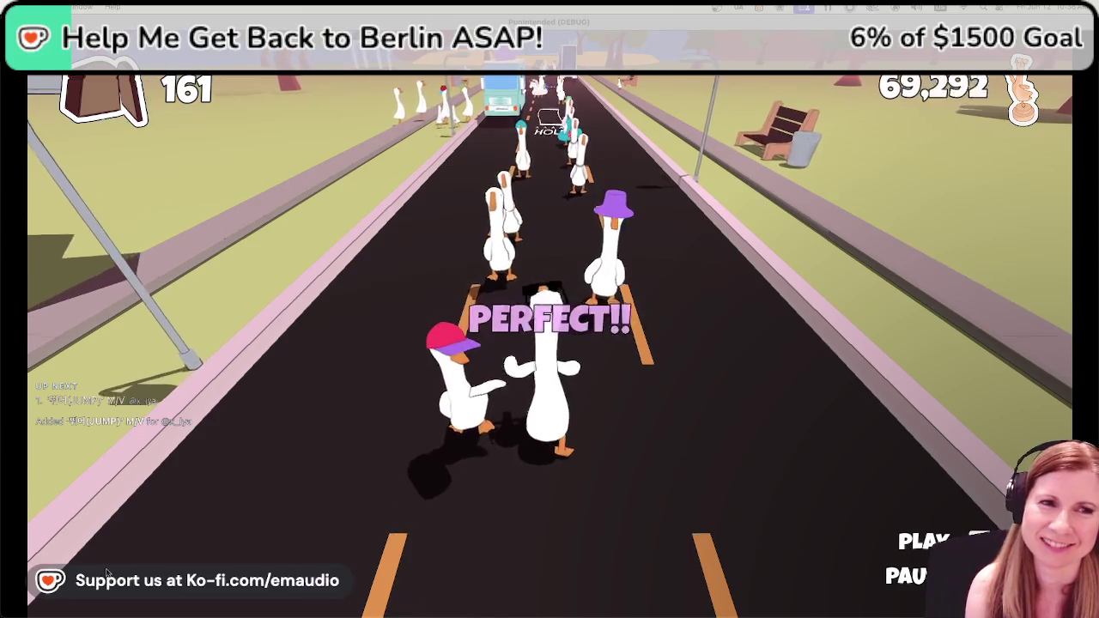
{"action": "key", "text": "space"}
{"action": "key", "text": "space"}
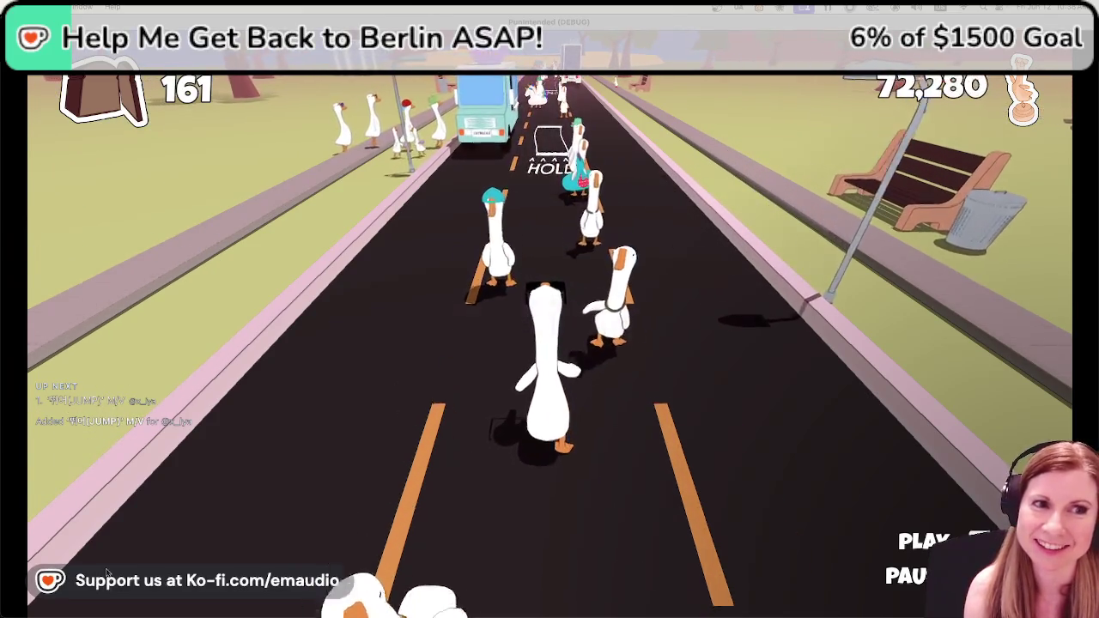
{"action": "key", "text": "space"}
{"action": "key", "text": "space"}
{"action": "key", "text": "space"}
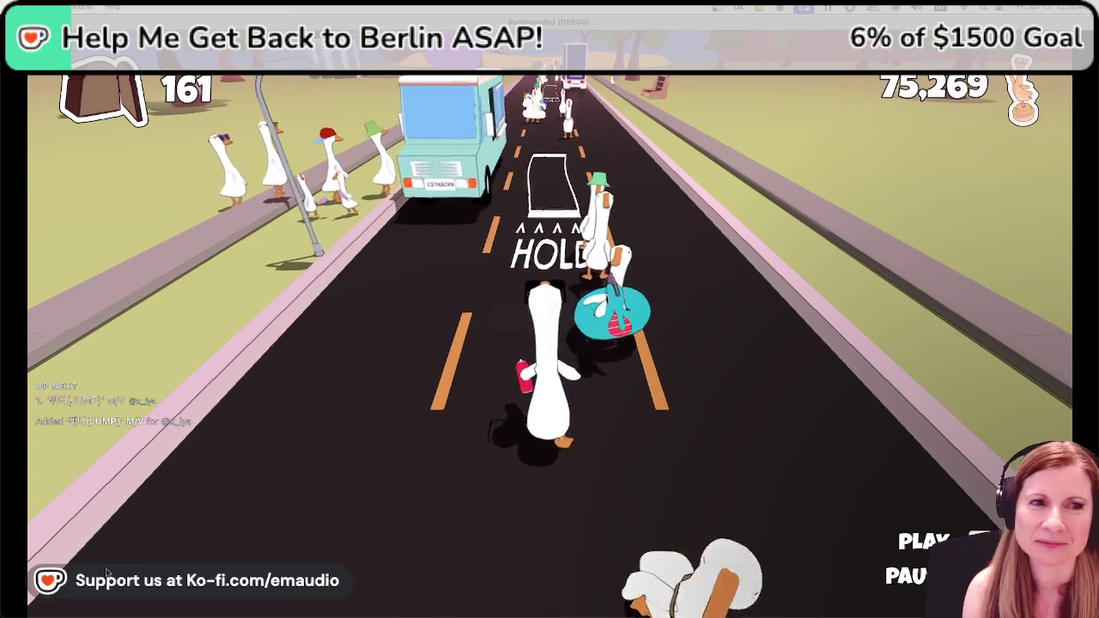
{"action": "key", "text": "space"}
{"action": "key", "text": "space"}
{"action": "key", "text": "space"}
{"action": "key", "text": "space"}
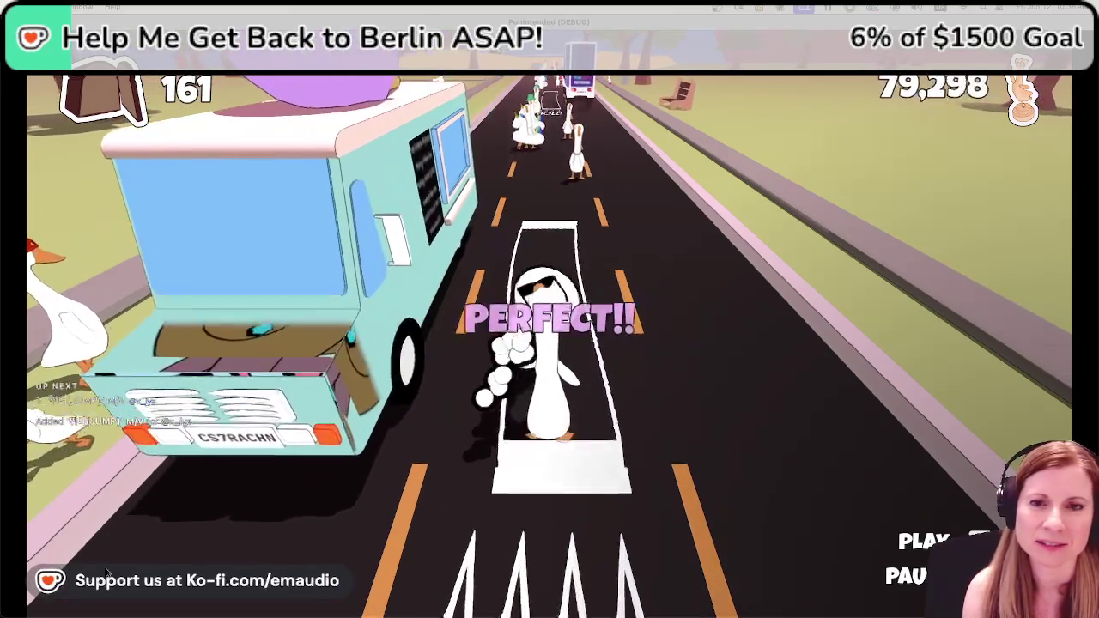
{"action": "key", "text": "space"}
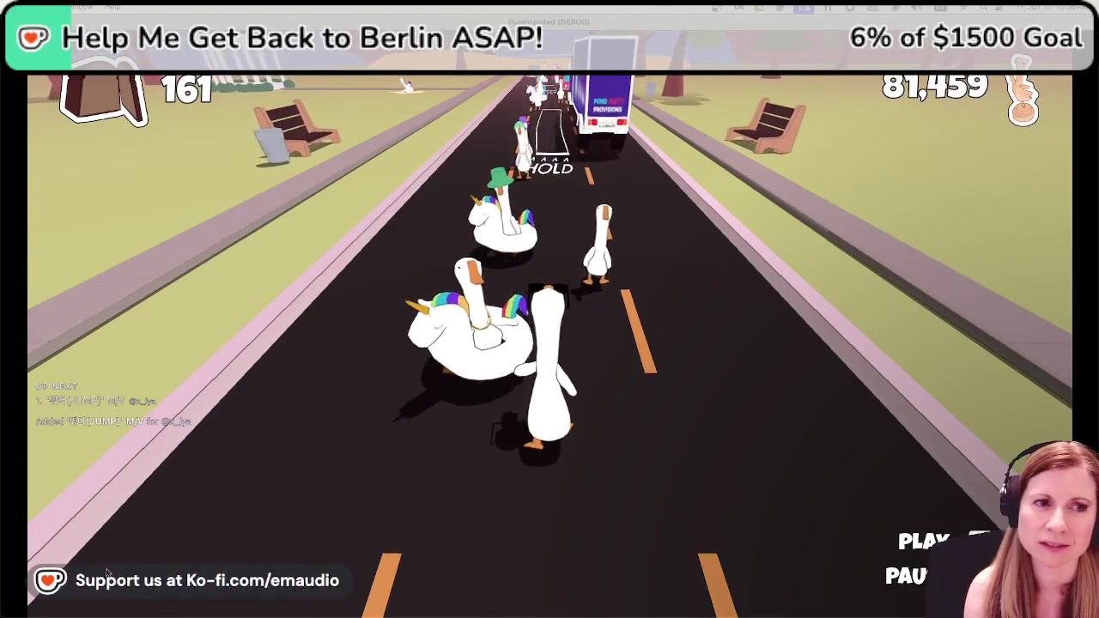
{"action": "key", "text": "space"}
{"action": "key", "text": "space"}
{"action": "key", "text": "space"}
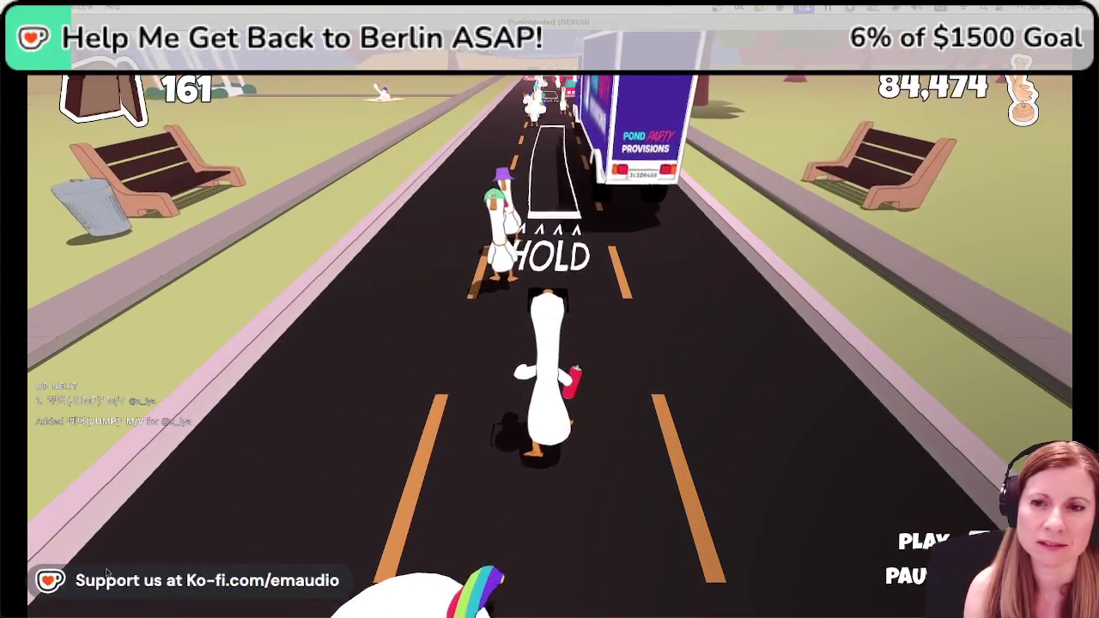
{"action": "key", "text": "space"}
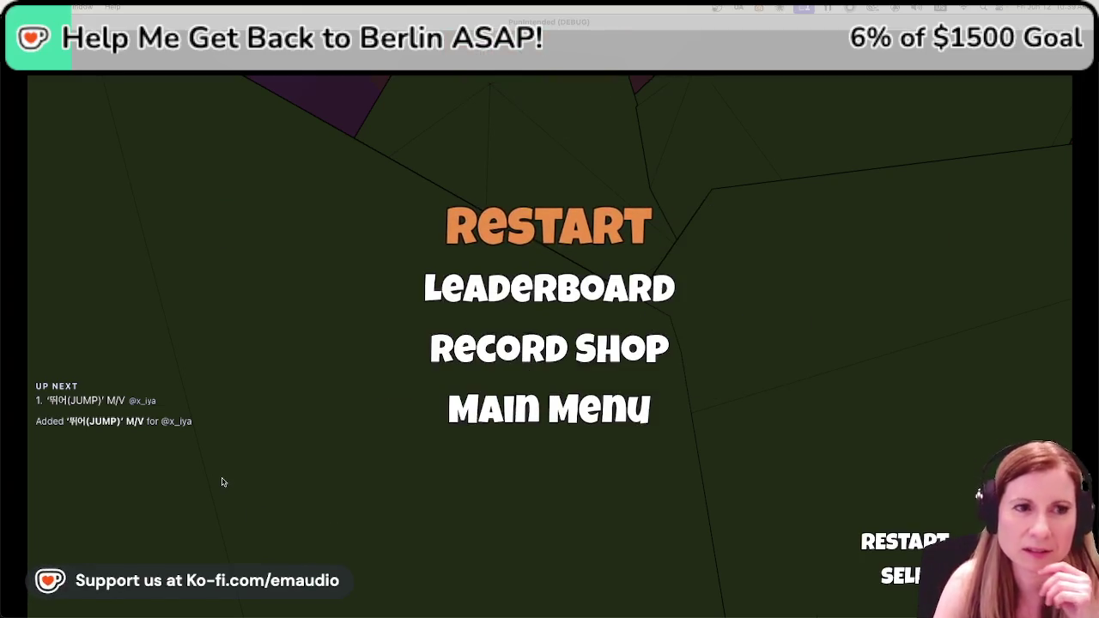
{"action": "key", "text": "Down"}
{"action": "key", "text": "Down"}
{"action": "key", "text": "Return"}
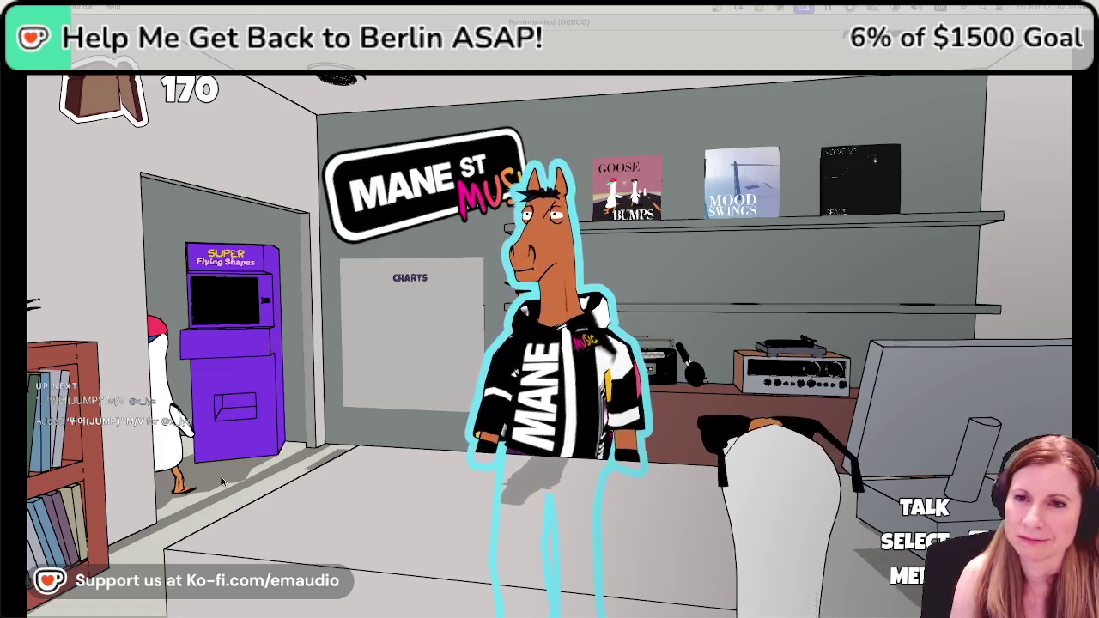
Pause the game and choose Quit to end the test run.
{"action": "key", "text": "Escape"}
{"action": "key", "text": "Down"}
{"action": "key", "text": "Down"}
{"action": "key", "text": "Down"}
{"action": "key", "text": "Return"}
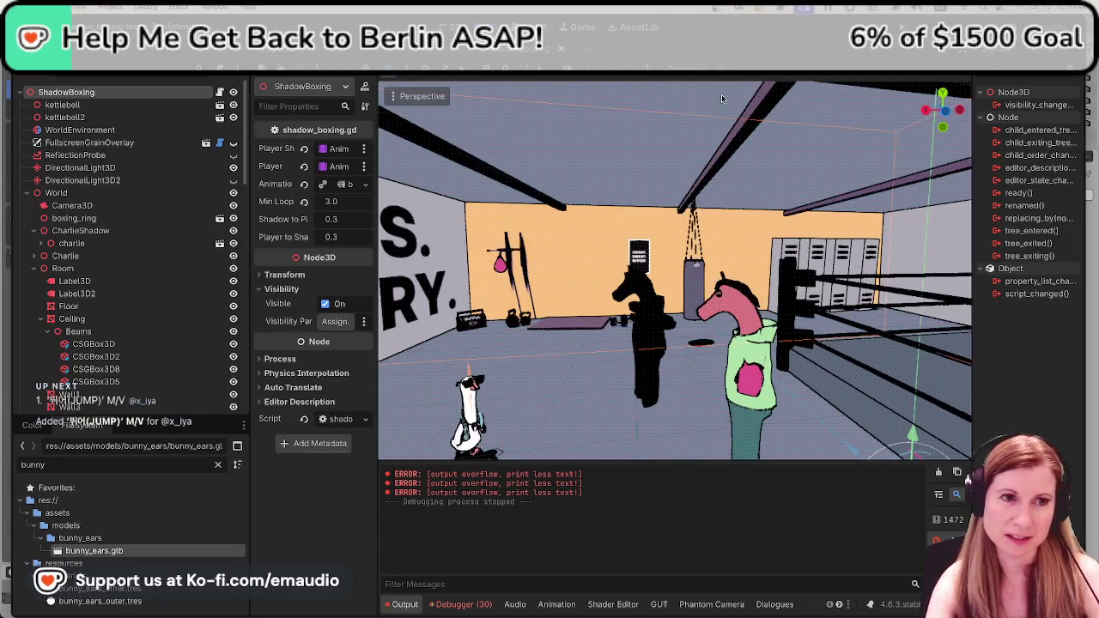
Zoom and orbit around the boxing gym scene.
{"action": "scroll", "coordinate": [684, 314], "scroll_direction": "up", "scroll_amount": 2}
{"action": "scroll", "coordinate": [684, 314], "scroll_direction": "down", "scroll_amount": 3}
{"action": "scroll", "coordinate": [680, 316], "scroll_direction": "down", "scroll_amount": 3}
{"action": "scroll", "coordinate": [674, 317], "scroll_direction": "up", "scroll_amount": 2}
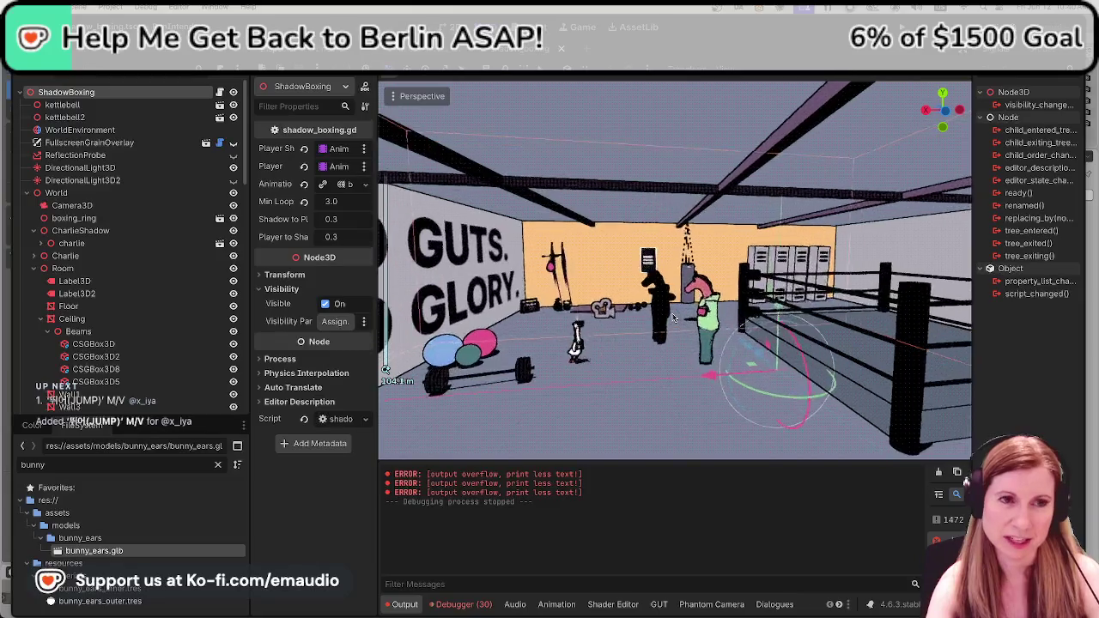
{"action": "scroll", "coordinate": [644, 335], "scroll_direction": "up", "scroll_amount": 2}
{"action": "middle_click_drag", "start_coordinate": [616, 347], "coordinate": [628, 461]}
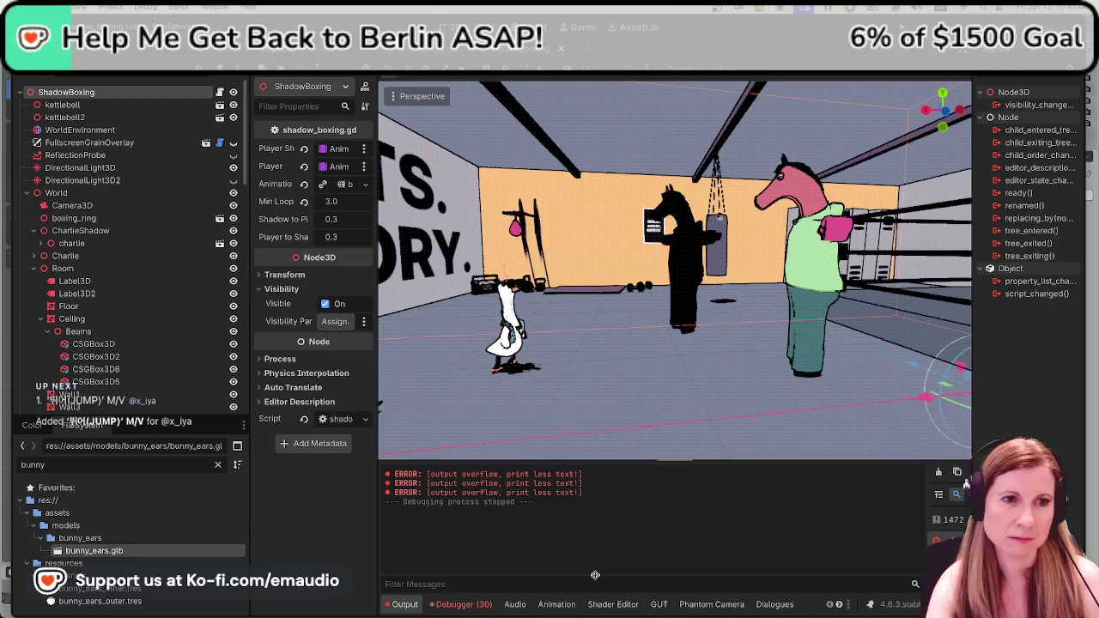
Hide the Output log and zoom in and out on the goose in the gym.
{"action": "key", "text": "ctrl+j"}
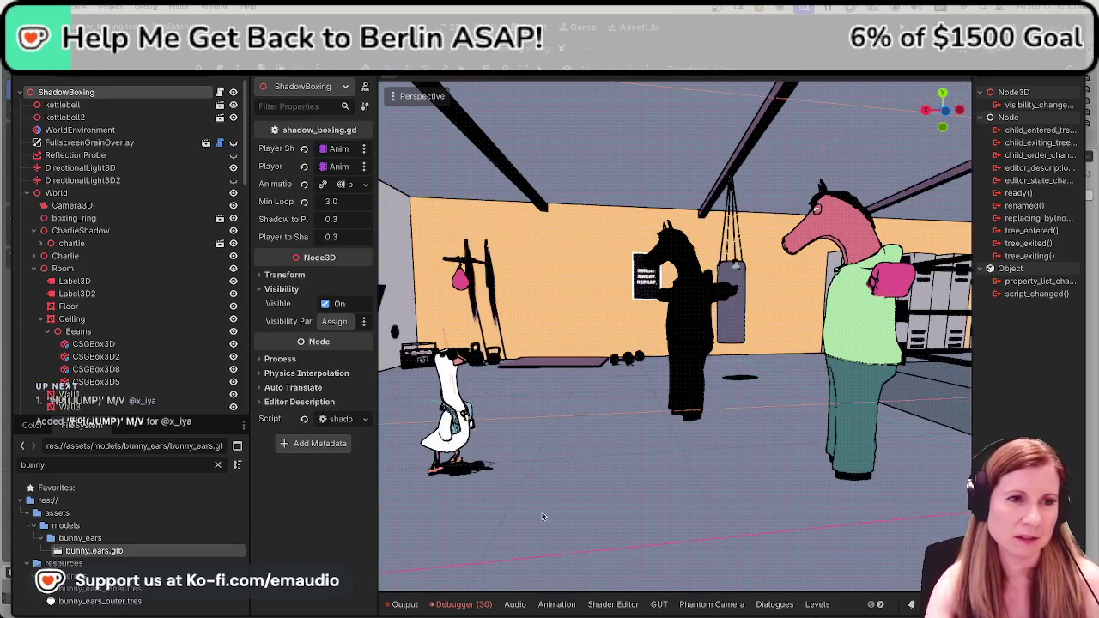
{"action": "scroll", "coordinate": [502, 467], "scroll_direction": "up", "scroll_amount": 2}
{"action": "scroll", "coordinate": [502, 467], "scroll_direction": "up", "scroll_amount": 2}
{"action": "scroll", "coordinate": [533, 443], "scroll_direction": "up", "scroll_amount": 2}
{"action": "scroll", "coordinate": [562, 416], "scroll_direction": "up", "scroll_amount": 2}
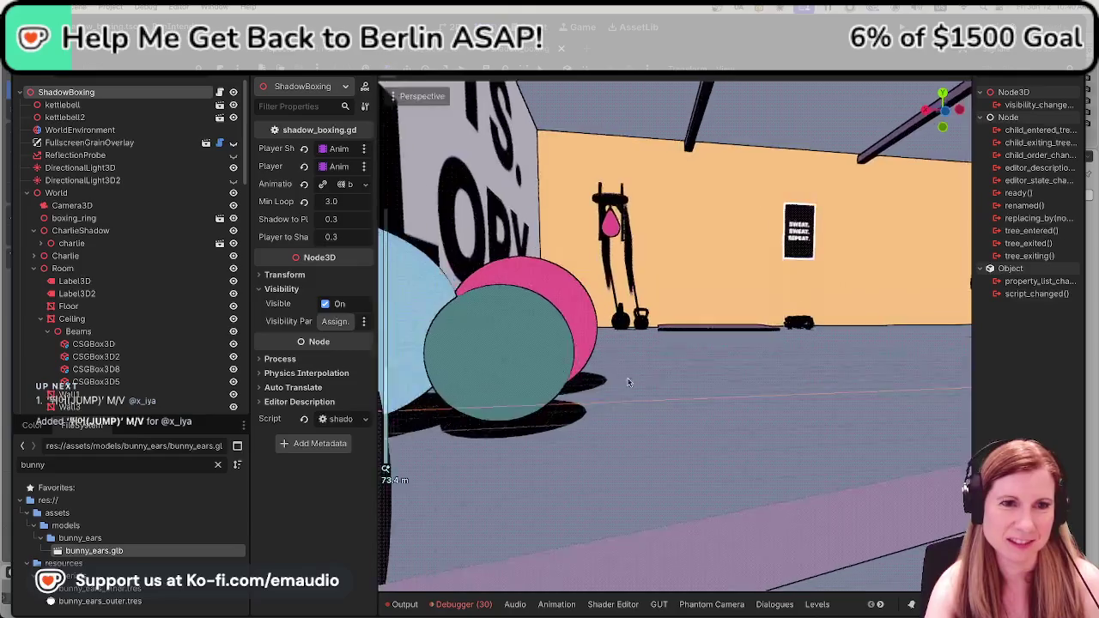
{"action": "scroll", "coordinate": [594, 390], "scroll_direction": "up", "scroll_amount": 2}
{"action": "scroll", "coordinate": [595, 387], "scroll_direction": "up", "scroll_amount": 2}
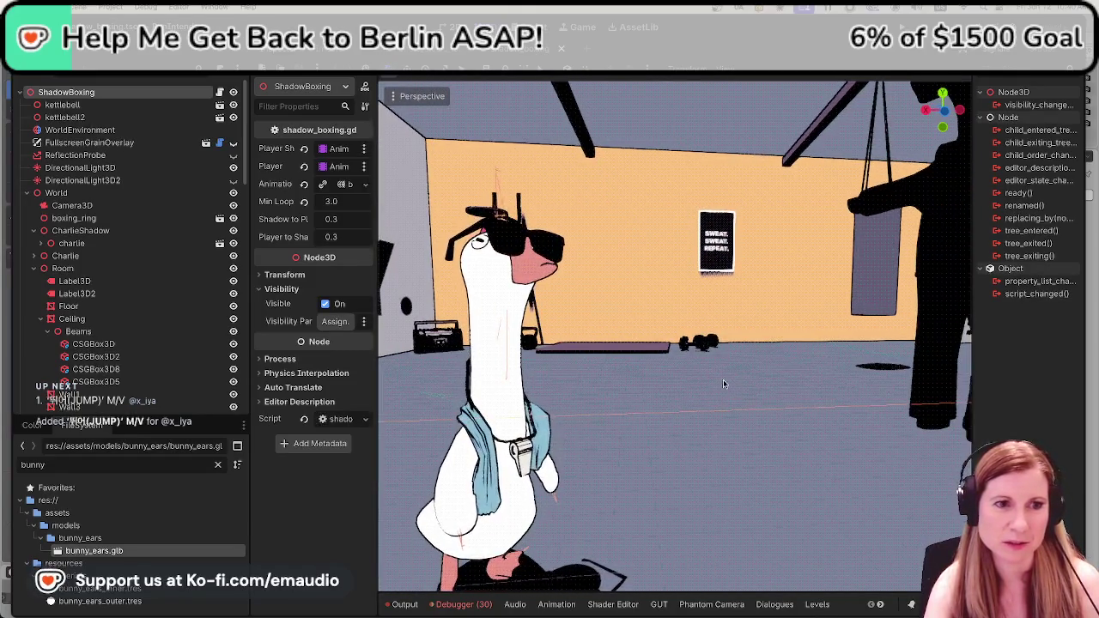
{"action": "scroll", "coordinate": [747, 345], "scroll_direction": "down", "scroll_amount": 3}
{"action": "scroll", "coordinate": [732, 332], "scroll_direction": "down", "scroll_amount": 2}
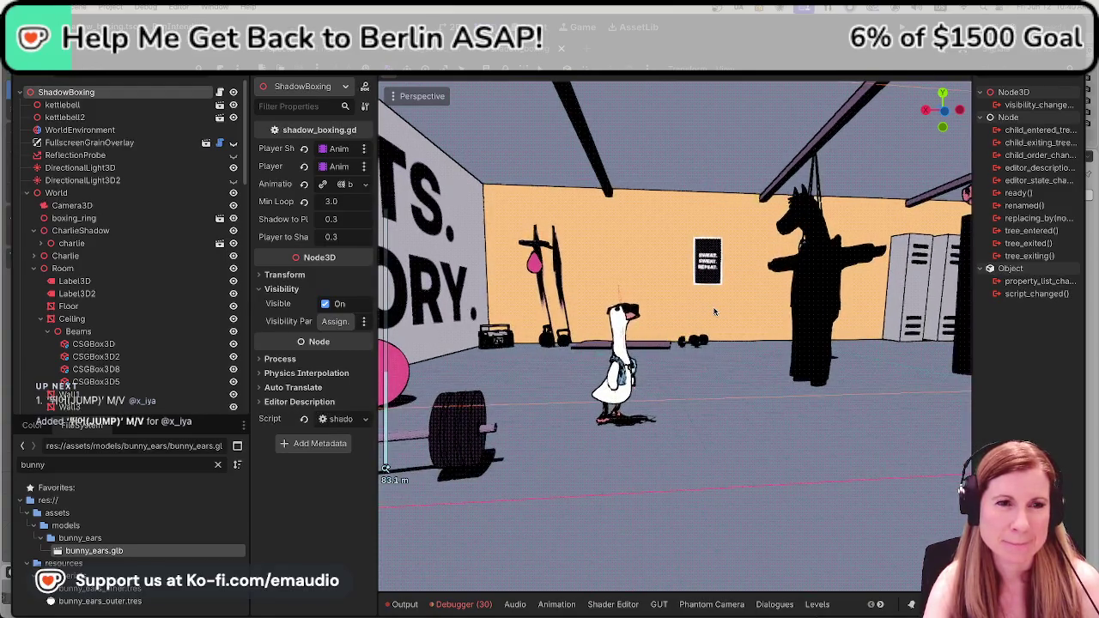
{"action": "scroll", "coordinate": [713, 312], "scroll_direction": "down", "scroll_amount": 1}
{"action": "scroll", "coordinate": [717, 326], "scroll_direction": "up", "scroll_amount": 2}
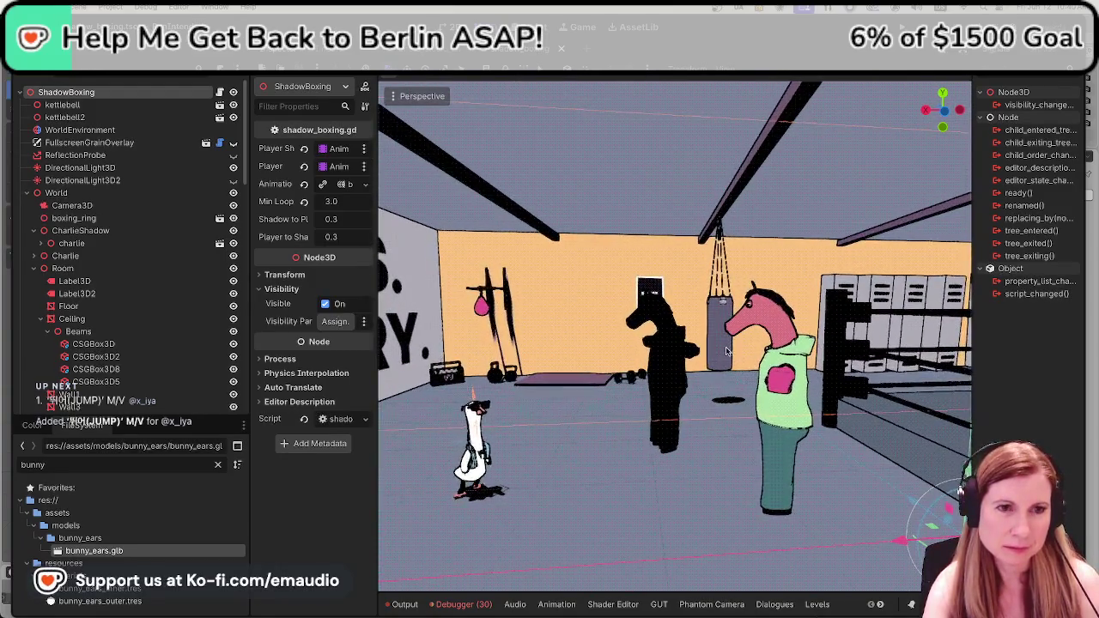
{"action": "scroll", "coordinate": [721, 355], "scroll_direction": "up", "scroll_amount": 2}
{"action": "scroll", "coordinate": [712, 359], "scroll_direction": "up", "scroll_amount": 1}
{"action": "scroll", "coordinate": [704, 365], "scroll_direction": "up", "scroll_amount": 1}
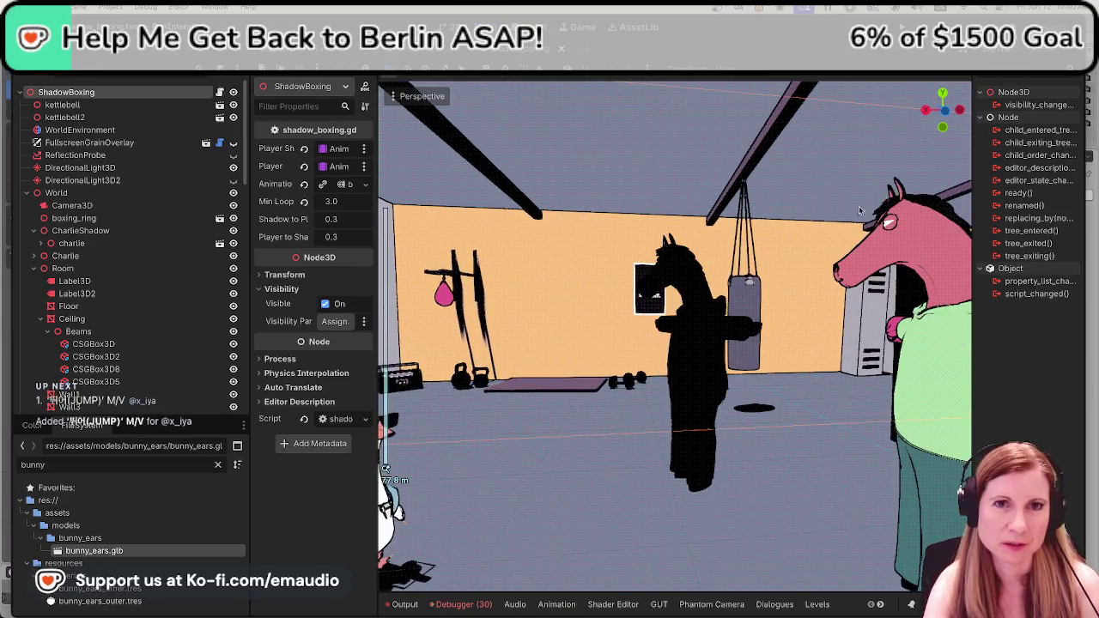
{"action": "scroll", "coordinate": [704, 371], "scroll_direction": "down", "scroll_amount": 2}
{"action": "scroll", "coordinate": [725, 384], "scroll_direction": "down", "scroll_amount": 1}
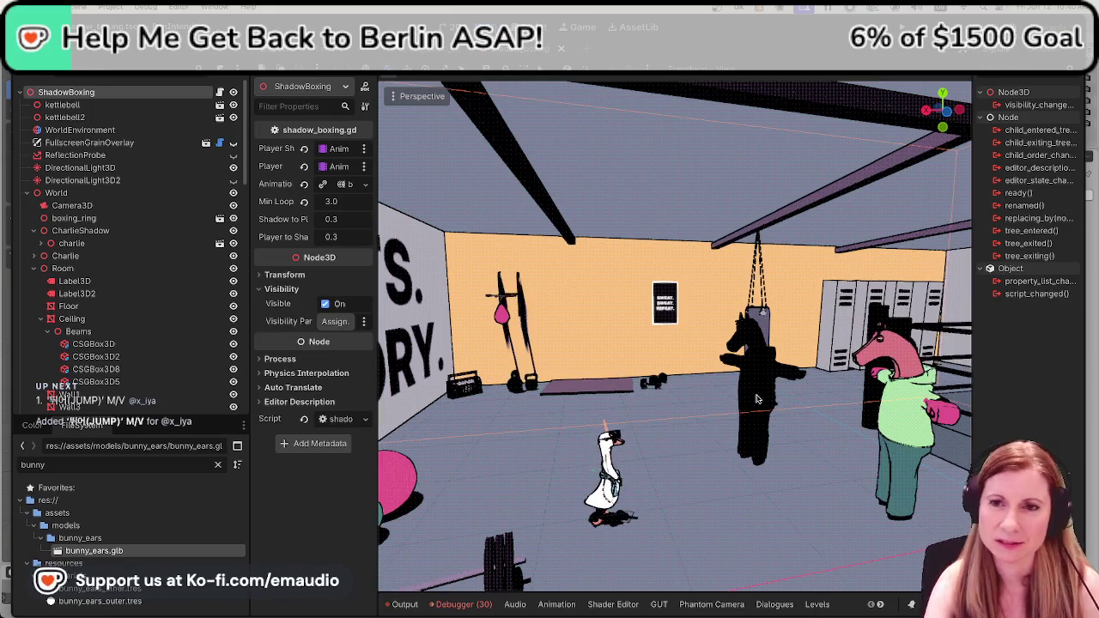
{"action": "scroll", "coordinate": [743, 397], "scroll_direction": "down", "scroll_amount": 1}
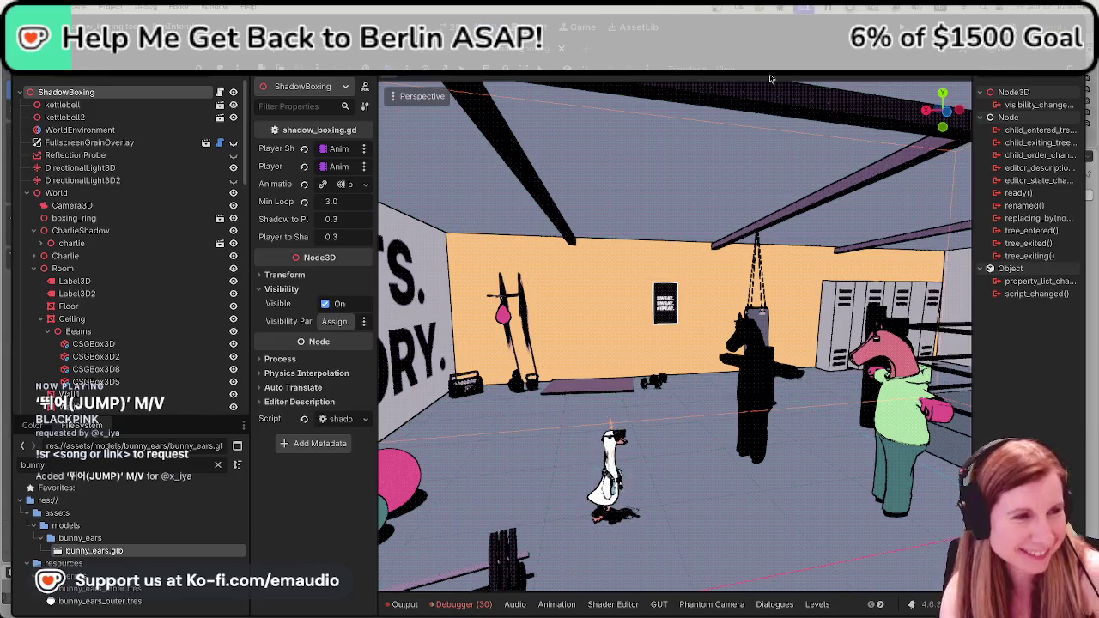
Save the ShadowBoxing scene and switch over to Blender.
{"action": "key", "text": "ctrl+s"}
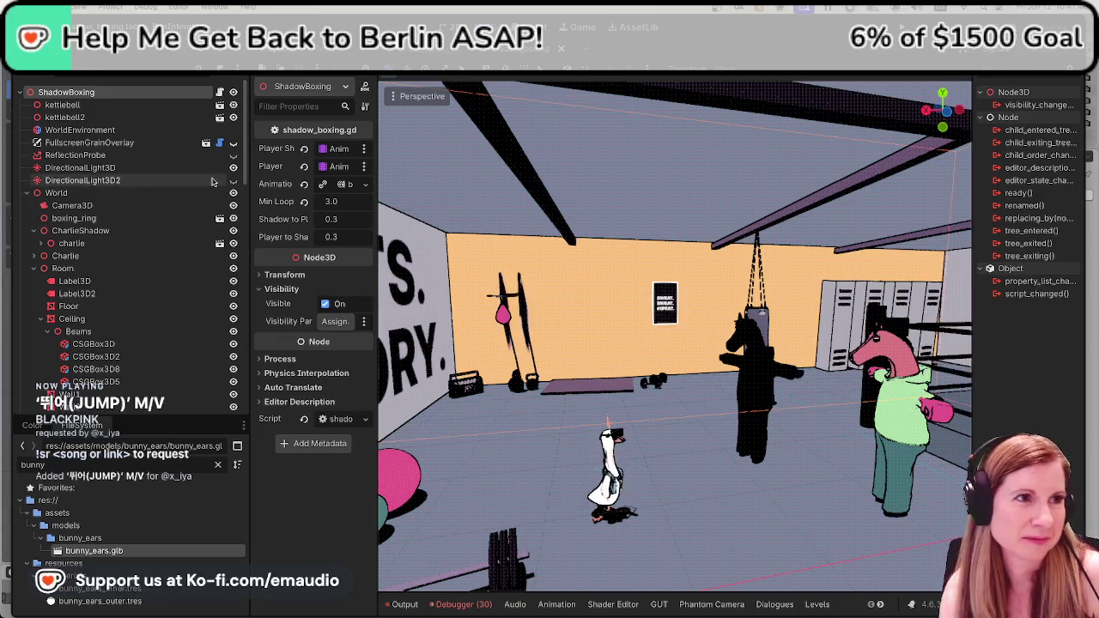
{"action": "key", "text": "super+r"}
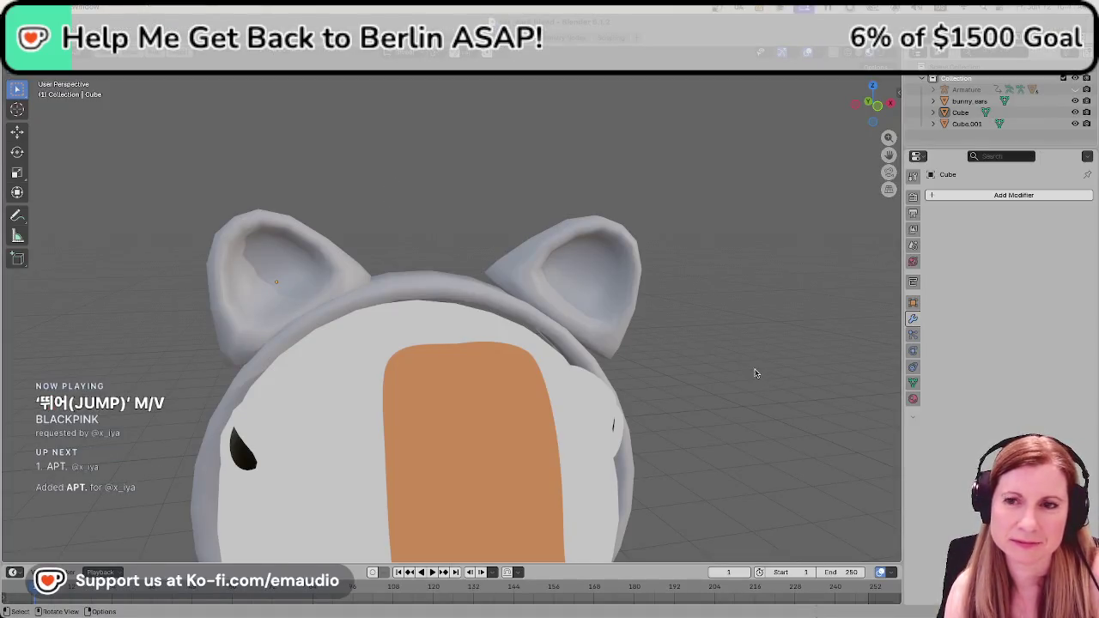
Orbit to a side view and put the right cat ear (Cube.001) into Edit Mode.
{"action": "middle_click_drag", "start_coordinate": [751, 372], "coordinate": [762, 386]}
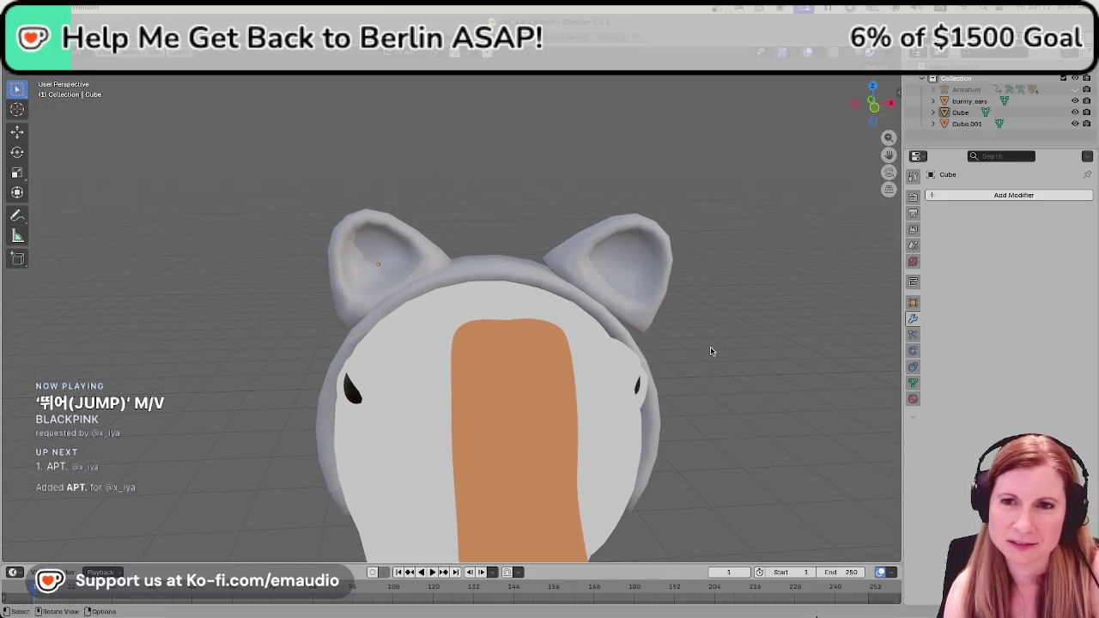
{"action": "middle_click_drag", "start_coordinate": [377, 277], "coordinate": [692, 333]}
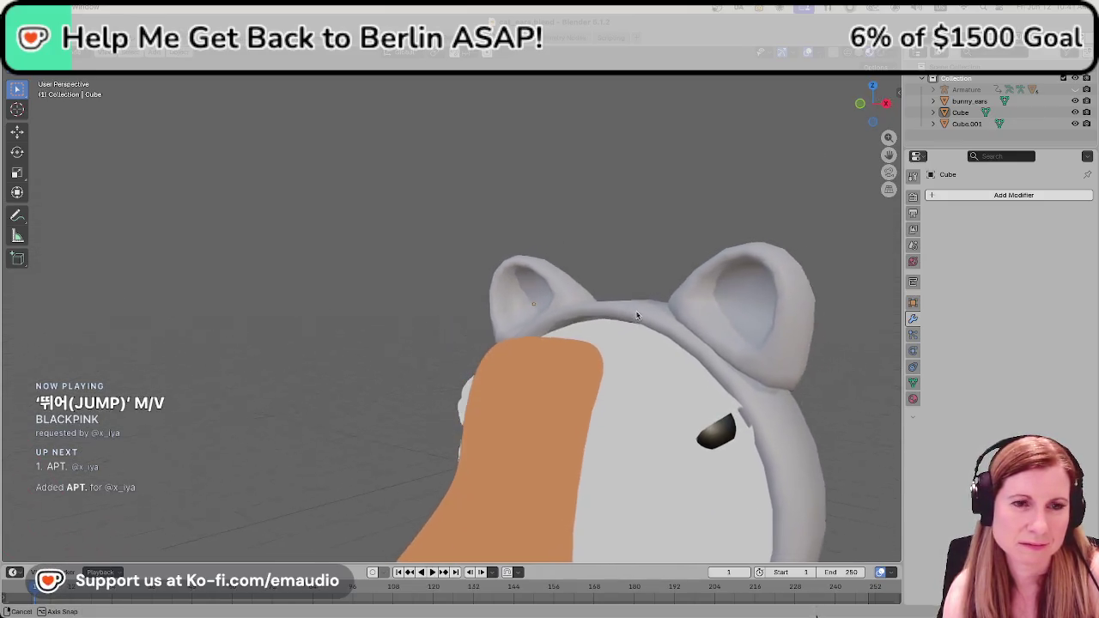
{"action": "left_click", "coordinate": [656, 320]}
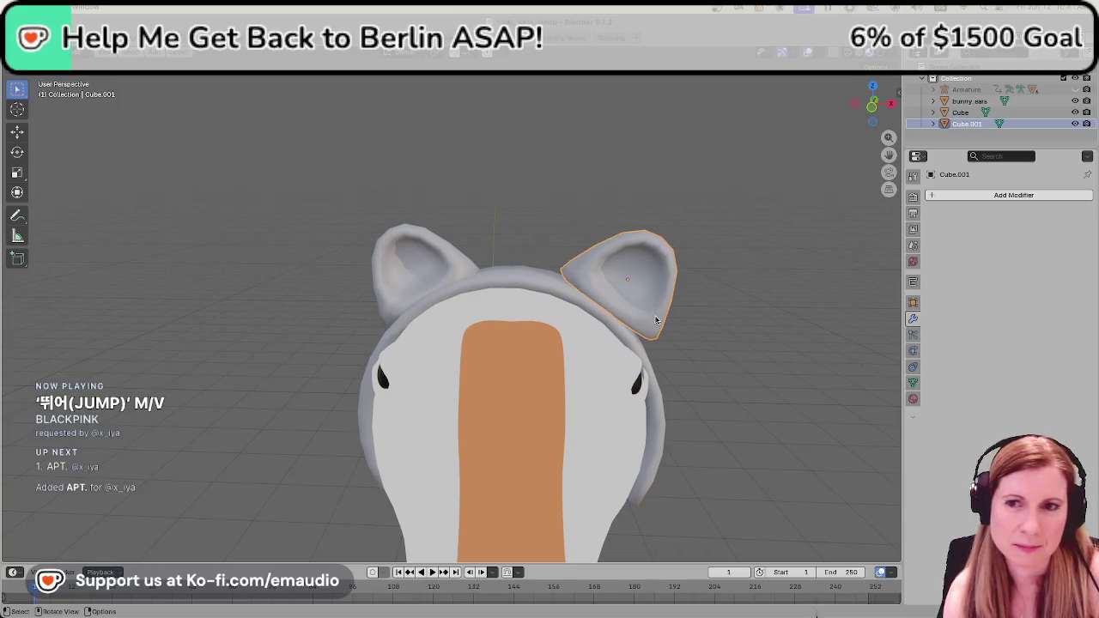
{"action": "key", "text": "Tab"}
Zoom and orbit to inspect the ear's base edge loop, deselect it, and return to Object Mode.
{"action": "scroll", "coordinate": [660, 311], "scroll_direction": "up", "scroll_amount": 1}
{"action": "scroll", "coordinate": [660, 310], "scroll_direction": "up", "scroll_amount": 1}
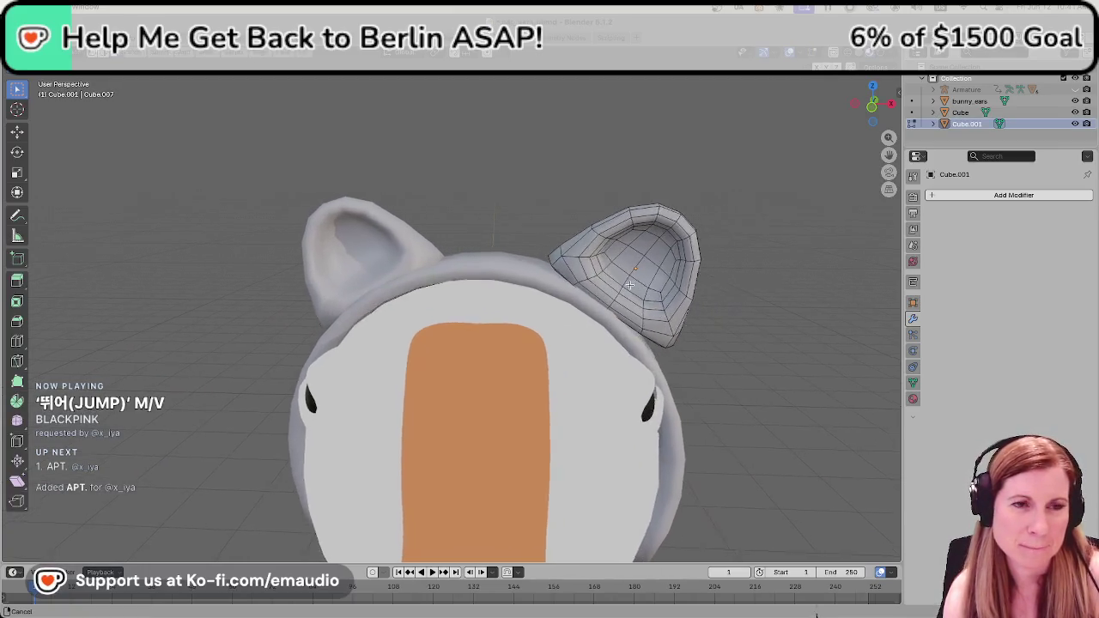
{"action": "scroll", "coordinate": [660, 310], "scroll_direction": "up", "scroll_amount": 2}
{"action": "scroll", "coordinate": [660, 311], "scroll_direction": "up", "scroll_amount": 1}
{"action": "scroll", "coordinate": [657, 322], "scroll_direction": "up", "scroll_amount": 1}
{"action": "scroll", "coordinate": [645, 362], "scroll_direction": "up", "scroll_amount": 1}
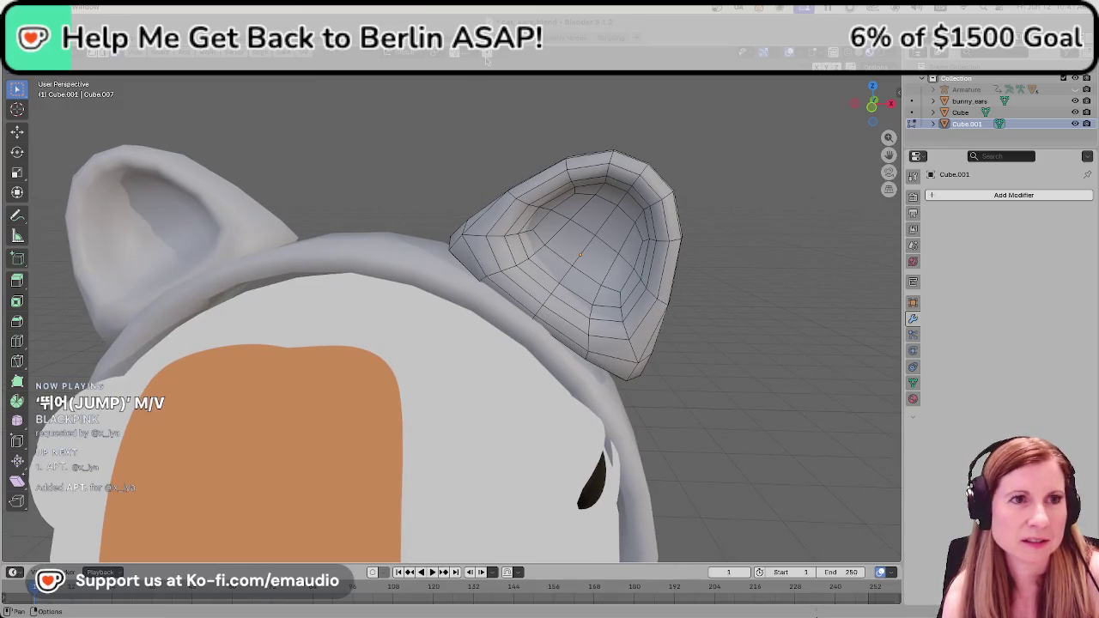
{"action": "mouse_move", "coordinate": [670, 386]}
{"action": "middle_mouse_down"}
{"action": "mouse_move", "coordinate": [692, 295]}
{"action": "mouse_move", "coordinate": [780, 376]}
{"action": "mouse_move", "coordinate": [582, 180]}
{"action": "mouse_move", "coordinate": [637, 418]}
{"action": "middle_mouse_up"}
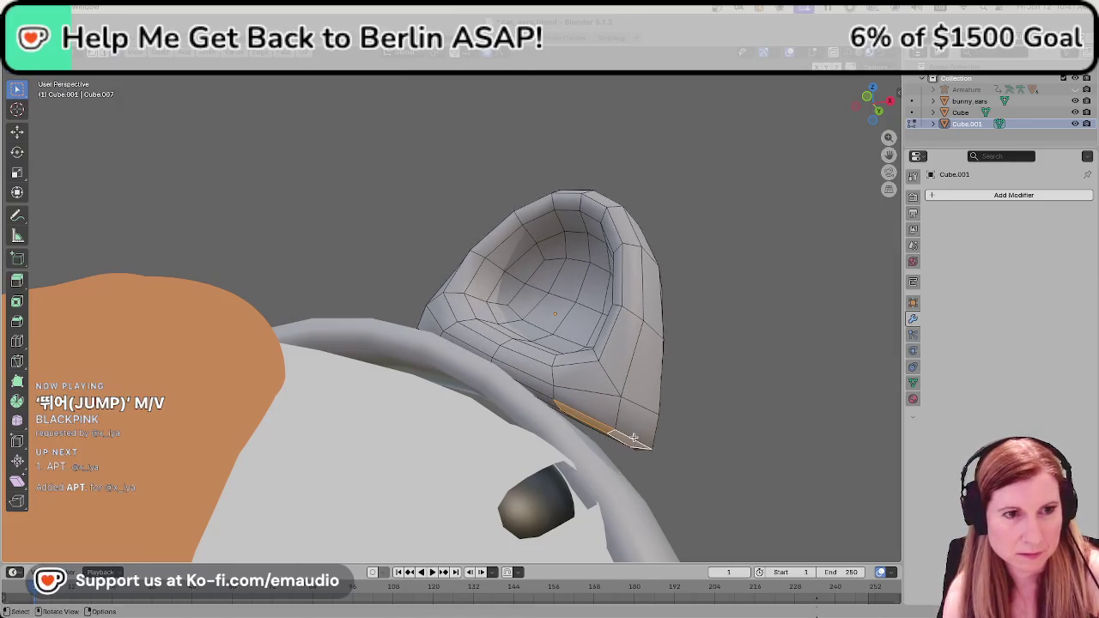
{"action": "mouse_move", "coordinate": [633, 438]}
{"action": "middle_mouse_down"}
{"action": "mouse_move", "coordinate": [633, 461]}
{"action": "mouse_move", "coordinate": [630, 452]}
{"action": "middle_mouse_up"}
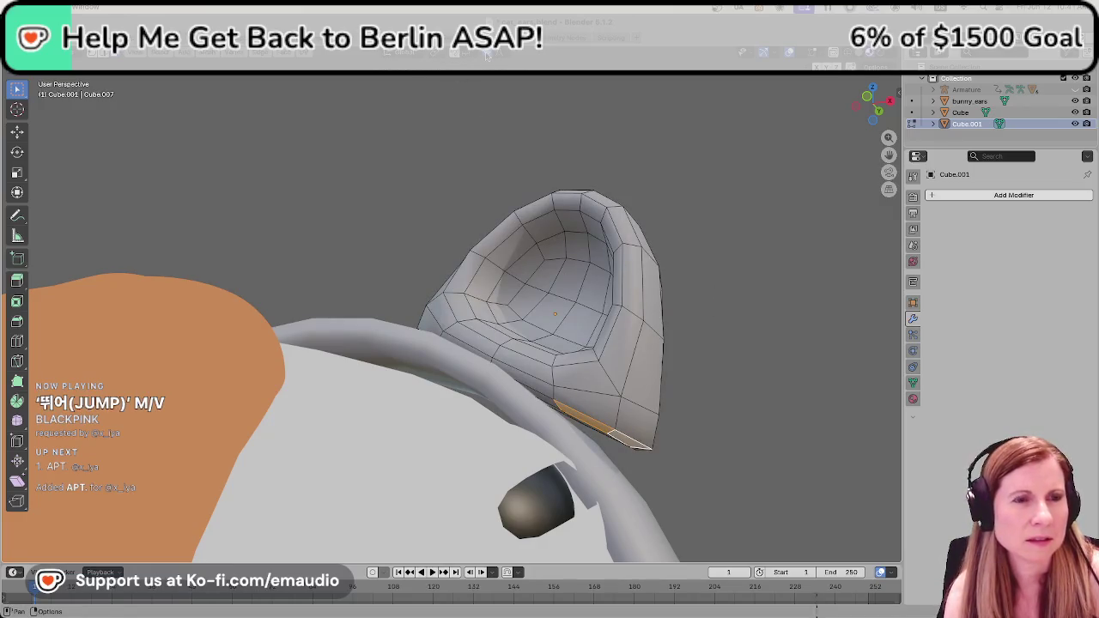
{"action": "mouse_move", "coordinate": [682, 367]}
{"action": "middle_mouse_down"}
{"action": "mouse_move", "coordinate": [716, 361]}
{"action": "mouse_move", "coordinate": [717, 380]}
{"action": "mouse_move", "coordinate": [750, 381]}
{"action": "mouse_move", "coordinate": [615, 373]}
{"action": "mouse_move", "coordinate": [570, 400]}
{"action": "mouse_move", "coordinate": [638, 240]}
{"action": "middle_mouse_up"}
{"action": "left_click", "coordinate": [653, 243]}
{"action": "key", "text": "Tab"}
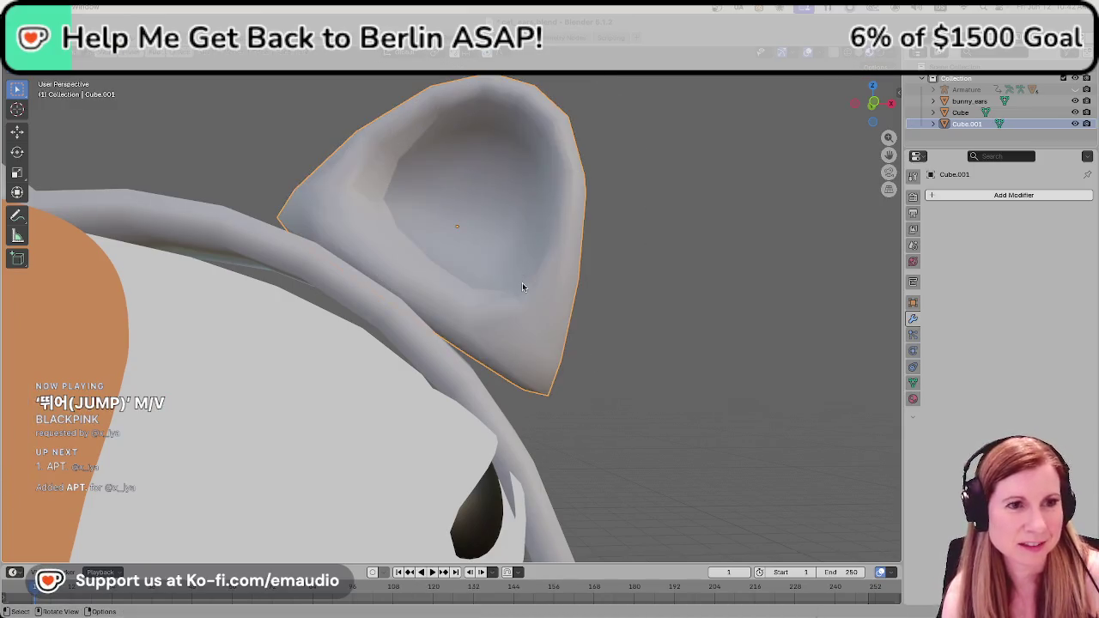
{"action": "right_click", "coordinate": [522, 283]}
{"action": "left_click", "coordinate": [596, 296]}
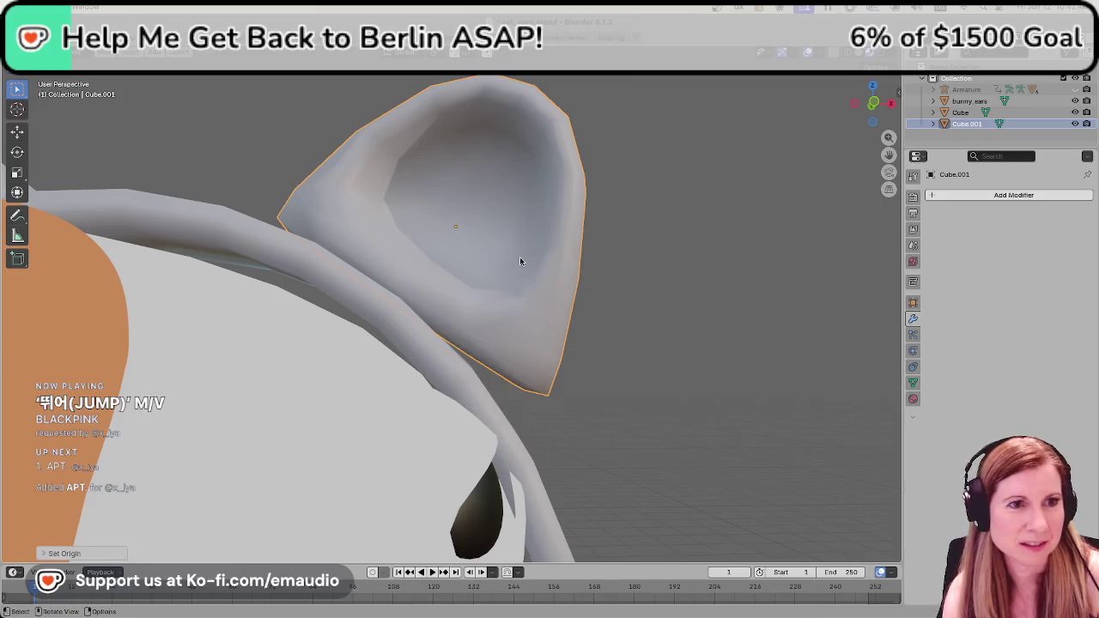
{"action": "key", "text": "Tab"}
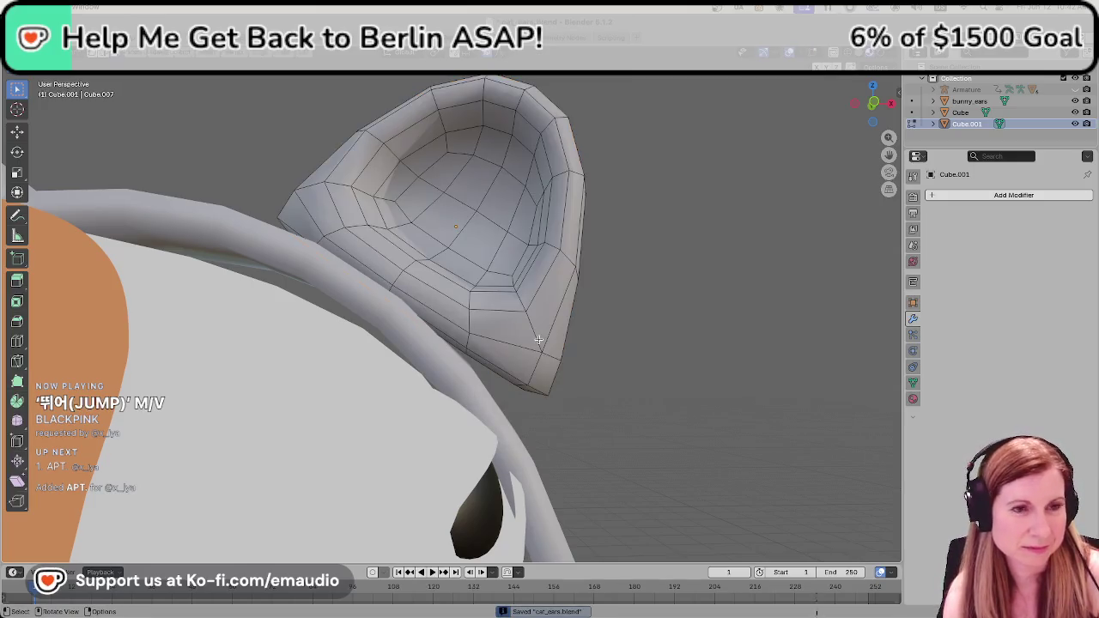
{"action": "mouse_move", "coordinate": [613, 392]}
{"action": "middle_mouse_down"}
{"action": "mouse_move", "coordinate": [662, 404]}
{"action": "mouse_move", "coordinate": [659, 387]}
{"action": "mouse_move", "coordinate": [692, 373]}
{"action": "mouse_move", "coordinate": [668, 441]}
{"action": "mouse_move", "coordinate": [660, 410]}
{"action": "mouse_move", "coordinate": [628, 480]}
{"action": "middle_mouse_up"}
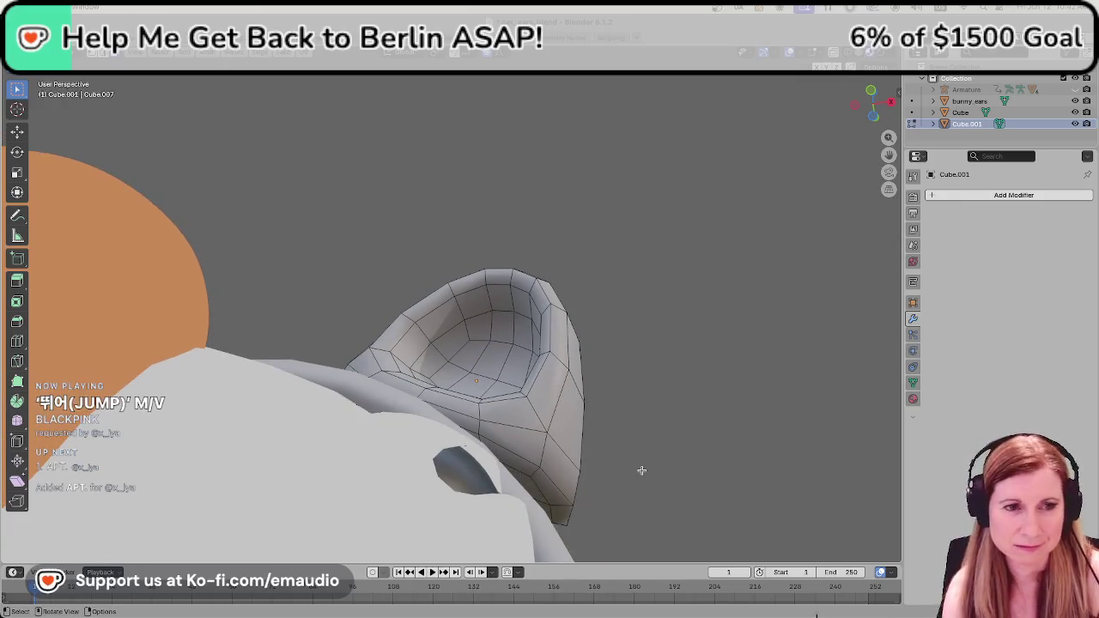
{"action": "left_click", "coordinate": [554, 496]}
{"action": "mouse_move", "coordinate": [558, 511]}
{"action": "middle_mouse_down"}
{"action": "mouse_move", "coordinate": [608, 472]}
{"action": "mouse_move", "coordinate": [616, 500]}
{"action": "mouse_move", "coordinate": [606, 417]}
{"action": "middle_mouse_up"}
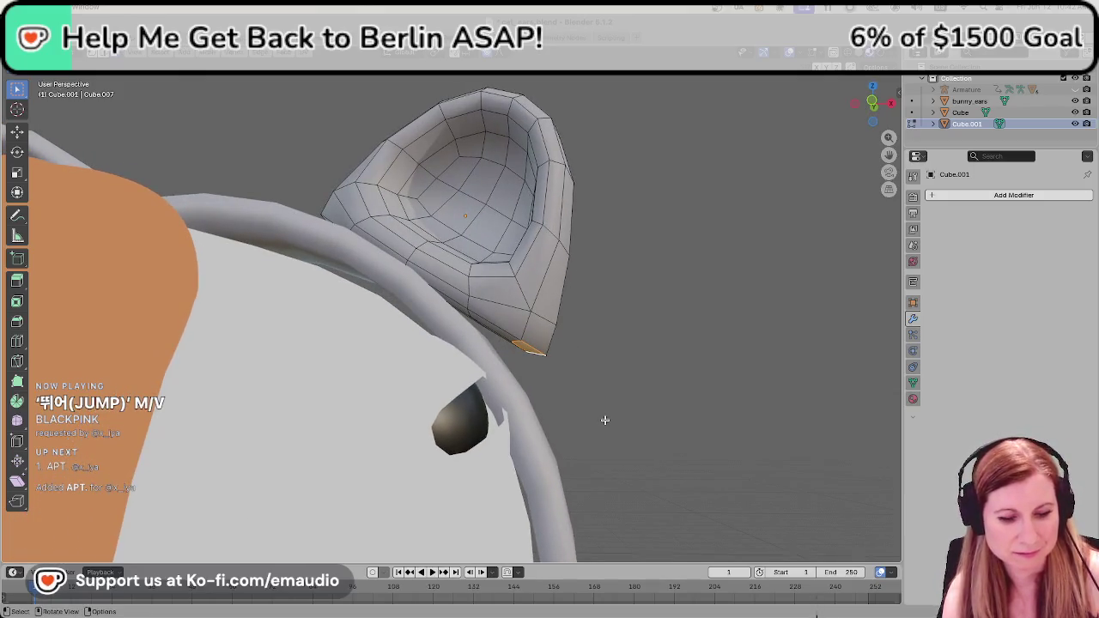
{"action": "key", "text": "s"}
{"action": "key", "text": "Escape"}
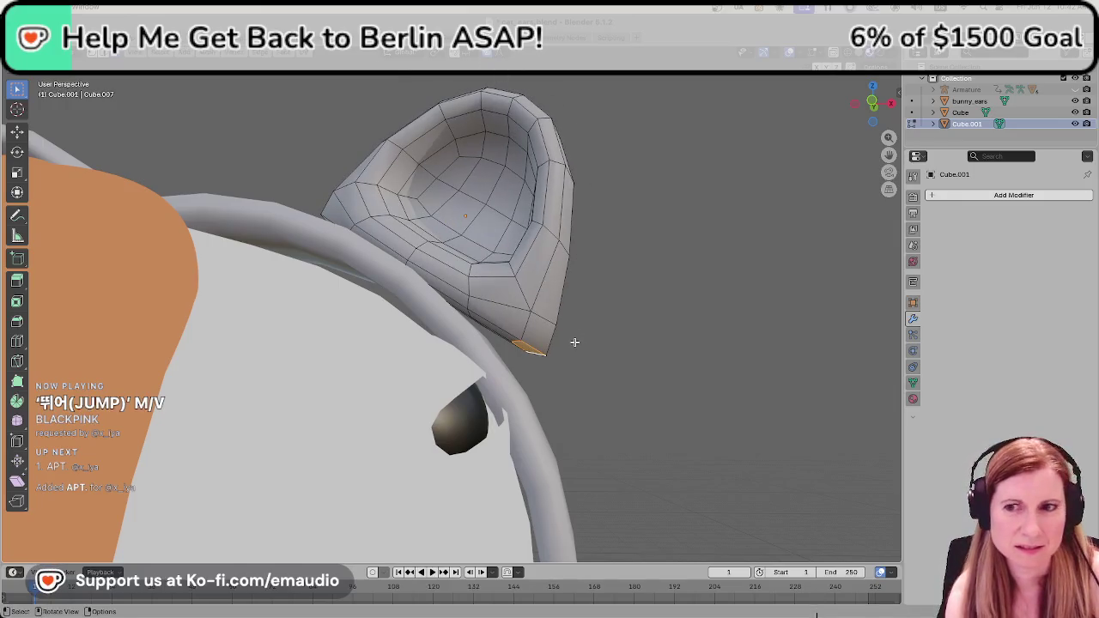
{"action": "key", "text": "s"}
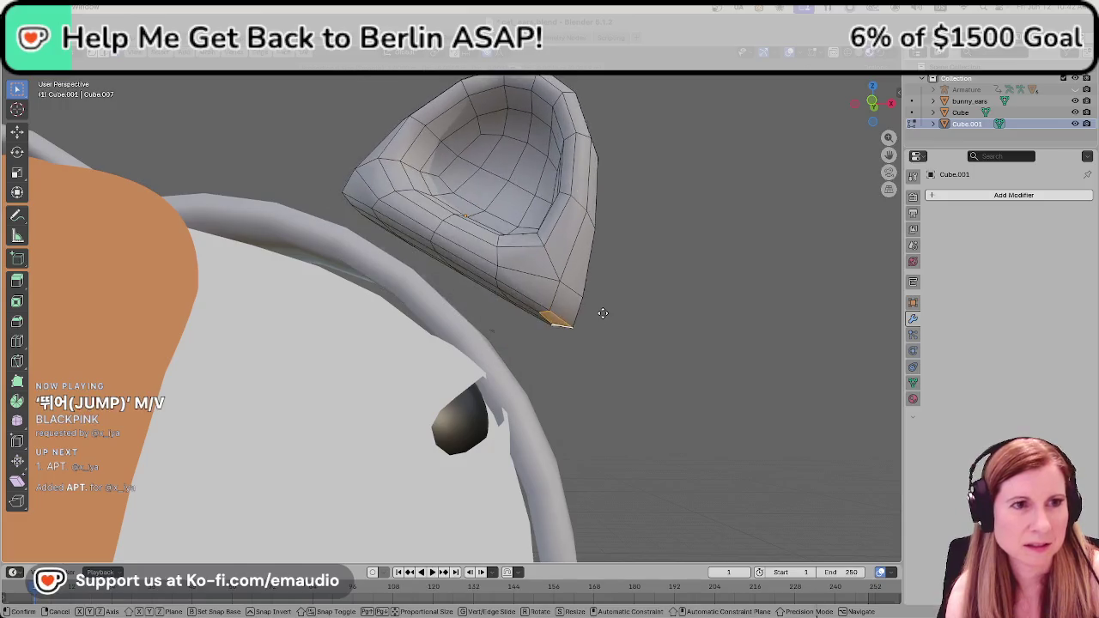
{"action": "key", "text": "Escape"}
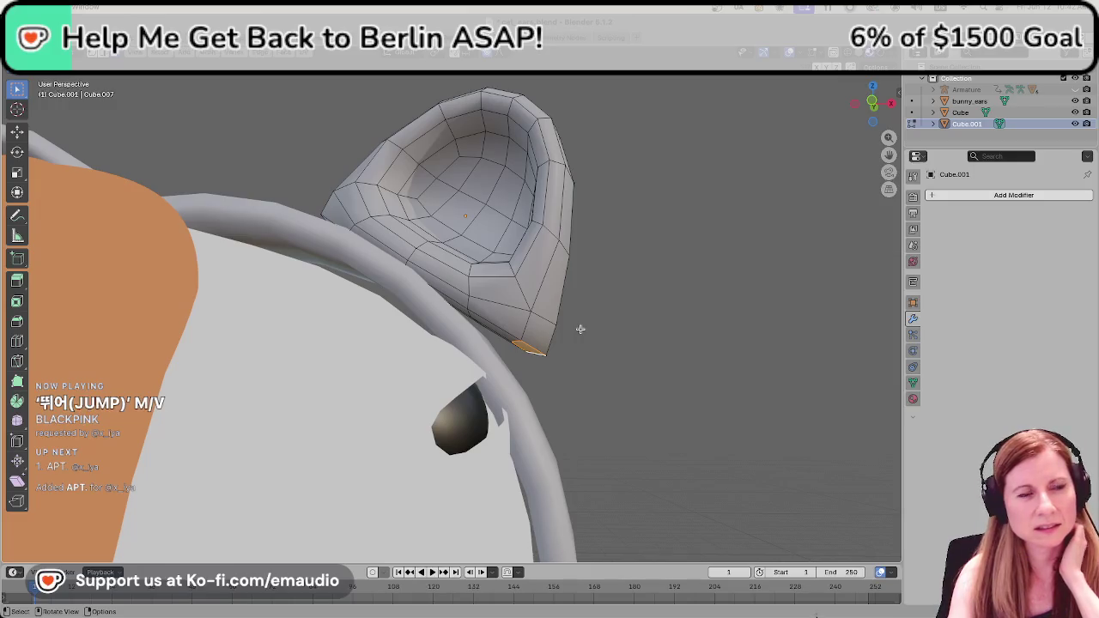
{"action": "scroll", "coordinate": [558, 325], "scroll_direction": "down", "scroll_amount": 3}
{"action": "scroll", "coordinate": [524, 322], "scroll_direction": "down", "scroll_amount": 2}
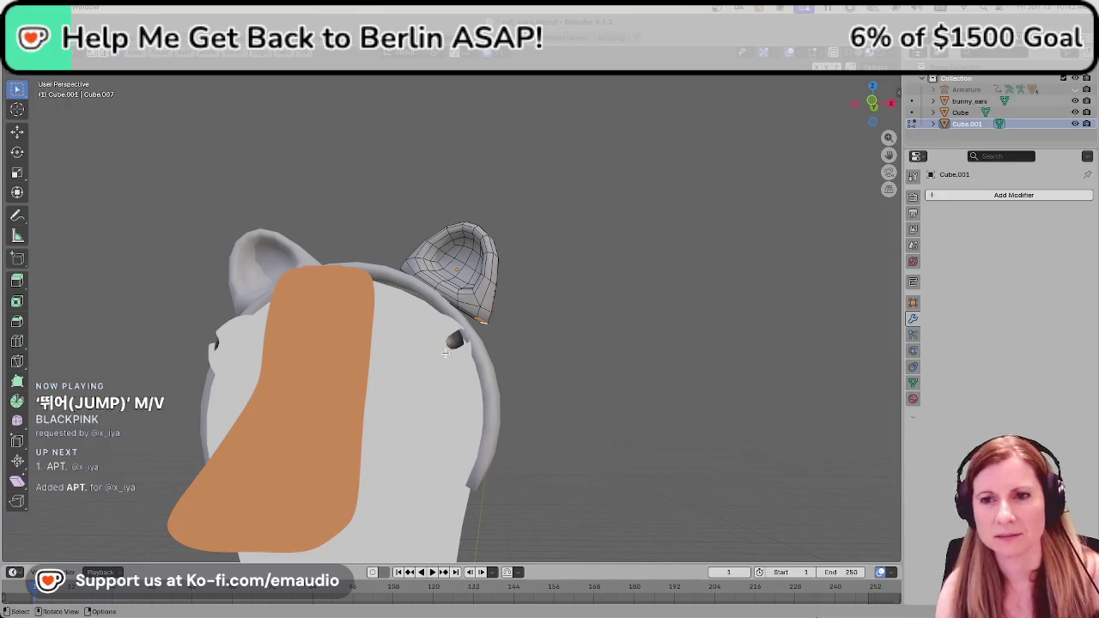
{"action": "key", "text": "Tab"}
{"action": "key", "text": "Tab"}
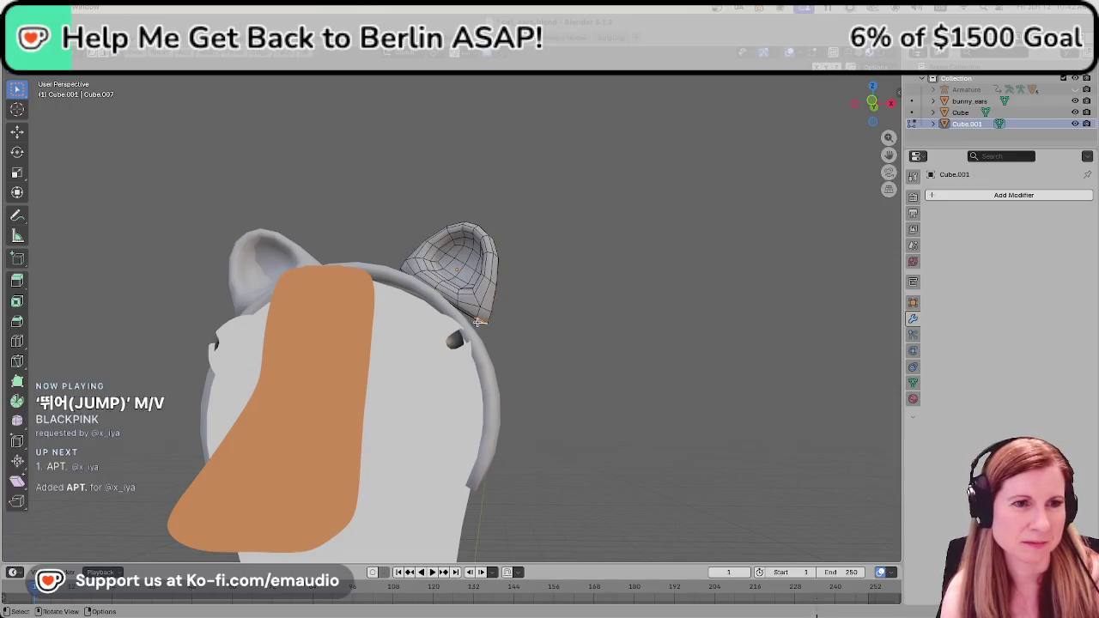
{"action": "middle_click_drag", "start_coordinate": [462, 311], "coordinate": [623, 313]}
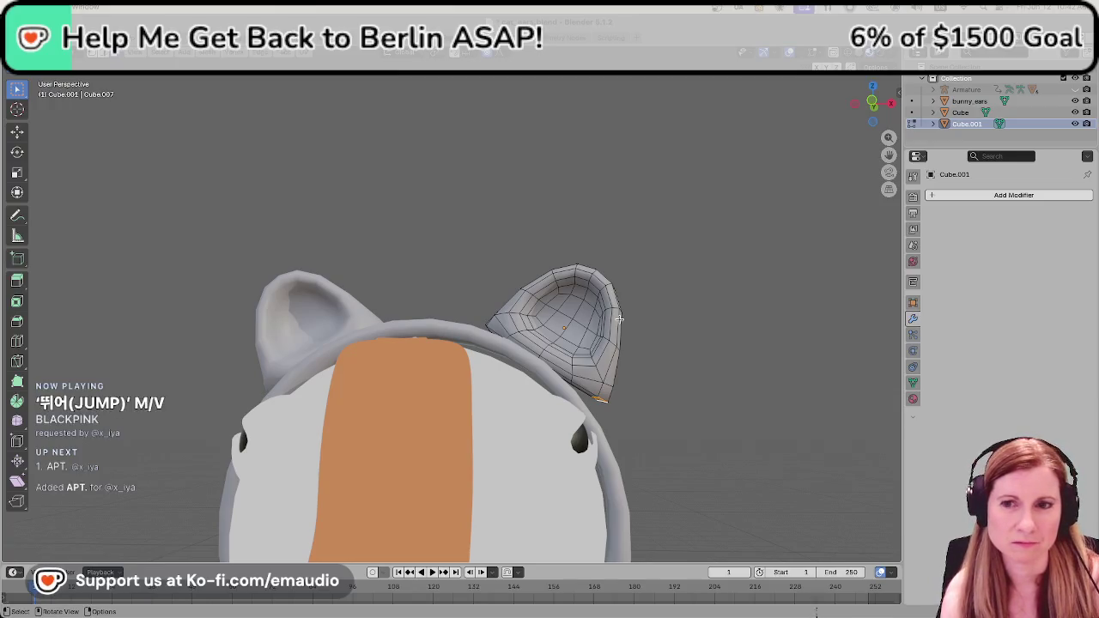
{"action": "scroll", "coordinate": [619, 320], "scroll_direction": "up", "scroll_amount": 1}
{"action": "scroll", "coordinate": [619, 319], "scroll_direction": "up", "scroll_amount": 1}
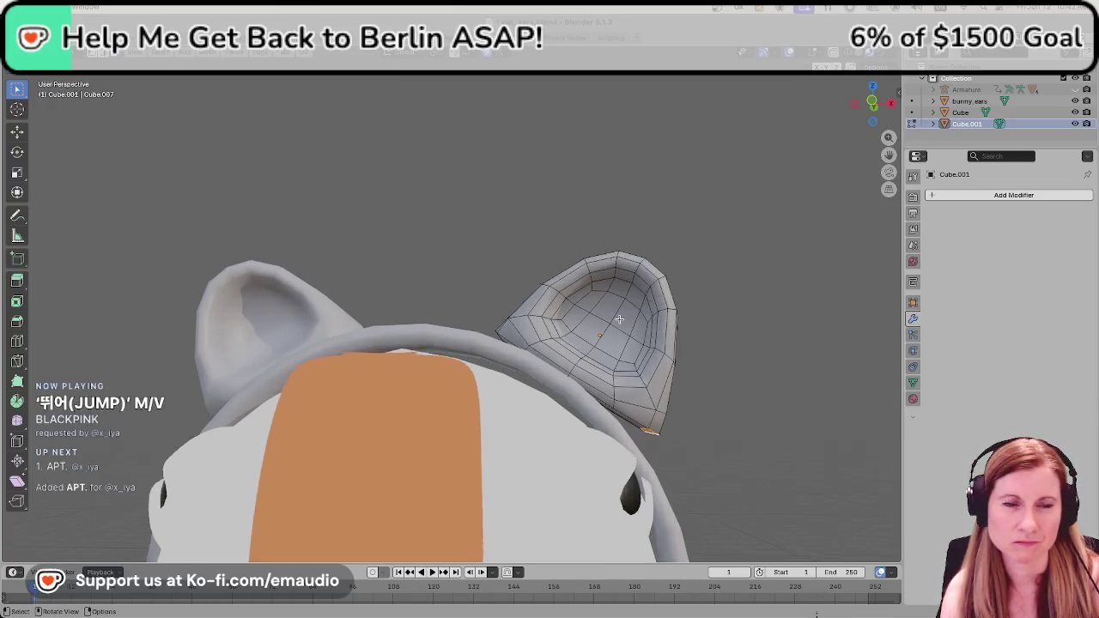
{"action": "scroll", "coordinate": [619, 320], "scroll_direction": "up", "scroll_amount": 2}
{"action": "scroll", "coordinate": [619, 319], "scroll_direction": "up", "scroll_amount": 1}
{"action": "middle_click_drag", "start_coordinate": [619, 320], "coordinate": [517, 225], "text": "shift"}
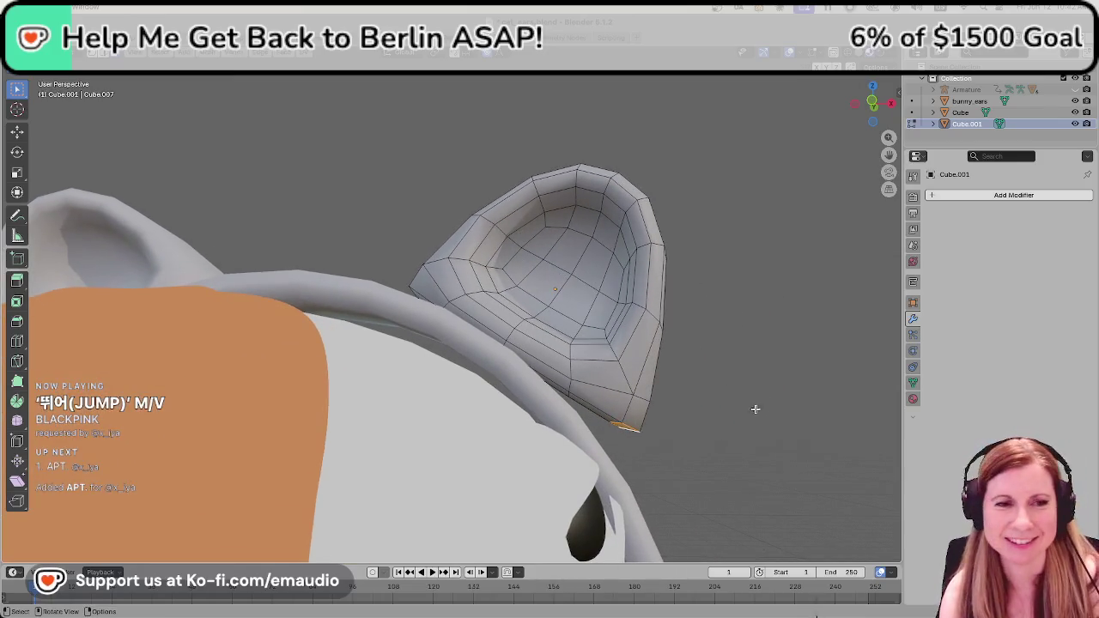
{"action": "middle_click_drag", "start_coordinate": [735, 414], "coordinate": [755, 384]}
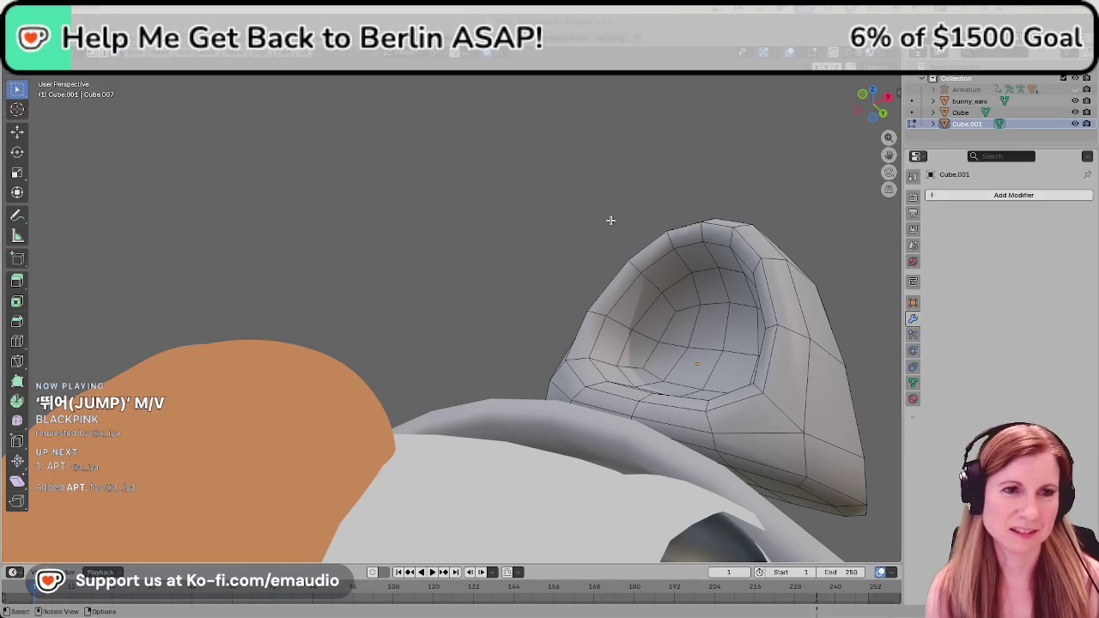
Try scaling a face on the ear, cancel it, and re-enter Edit Mode.
{"action": "middle_click_drag", "start_coordinate": [771, 277], "coordinate": [677, 355]}
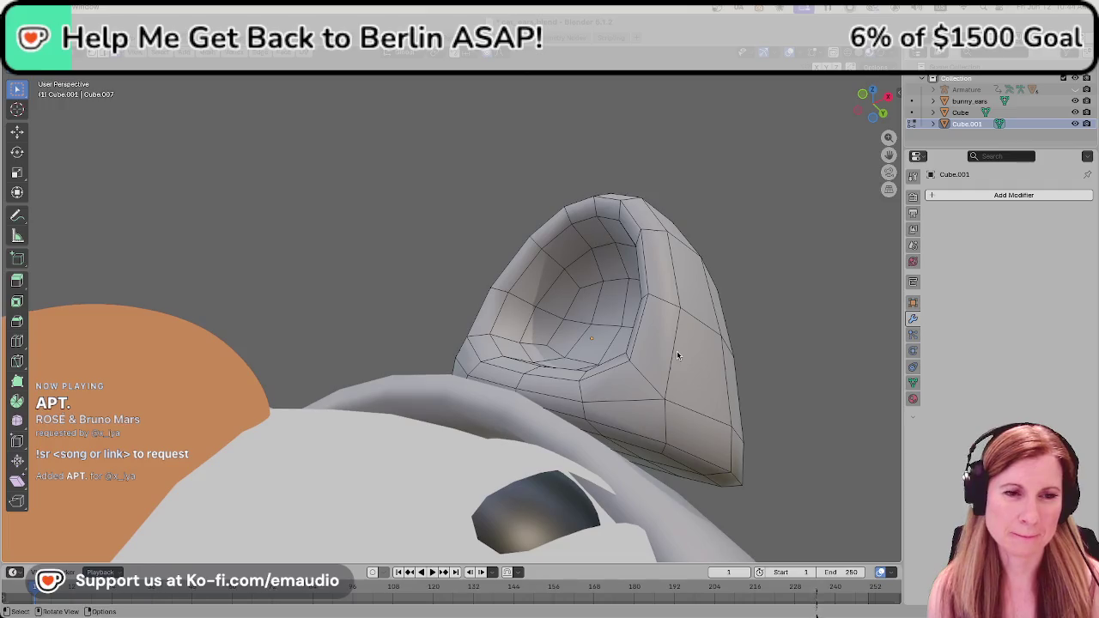
{"action": "left_click", "coordinate": [706, 435]}
{"action": "key", "text": "s"}
{"action": "key", "text": "Escape"}
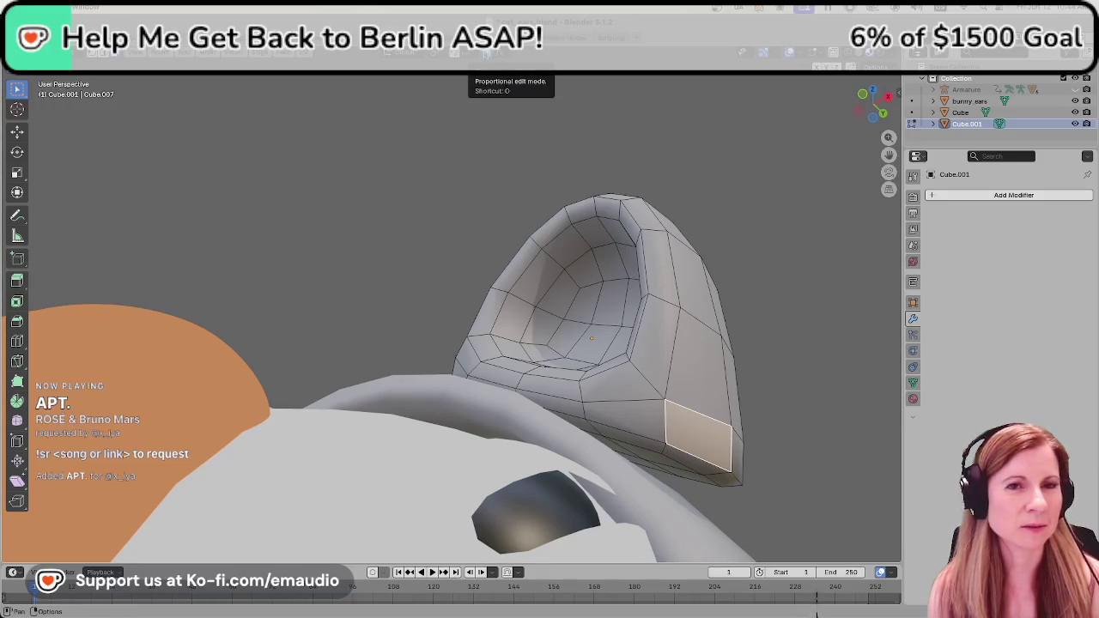
{"action": "left_click", "coordinate": [753, 330]}
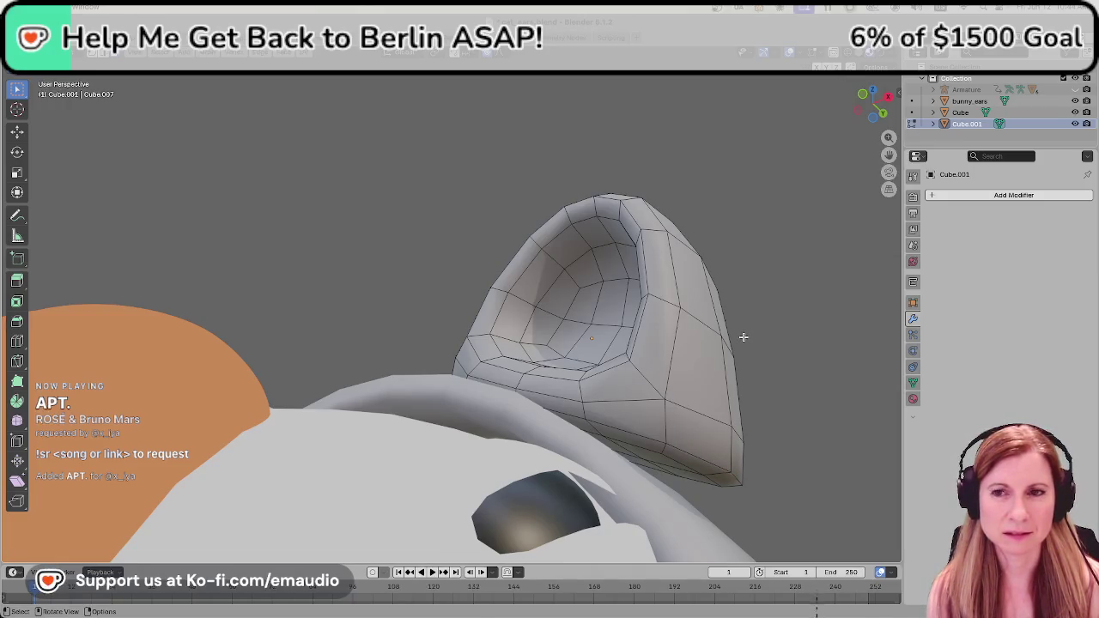
{"action": "middle_click_drag", "start_coordinate": [742, 338], "coordinate": [722, 340]}
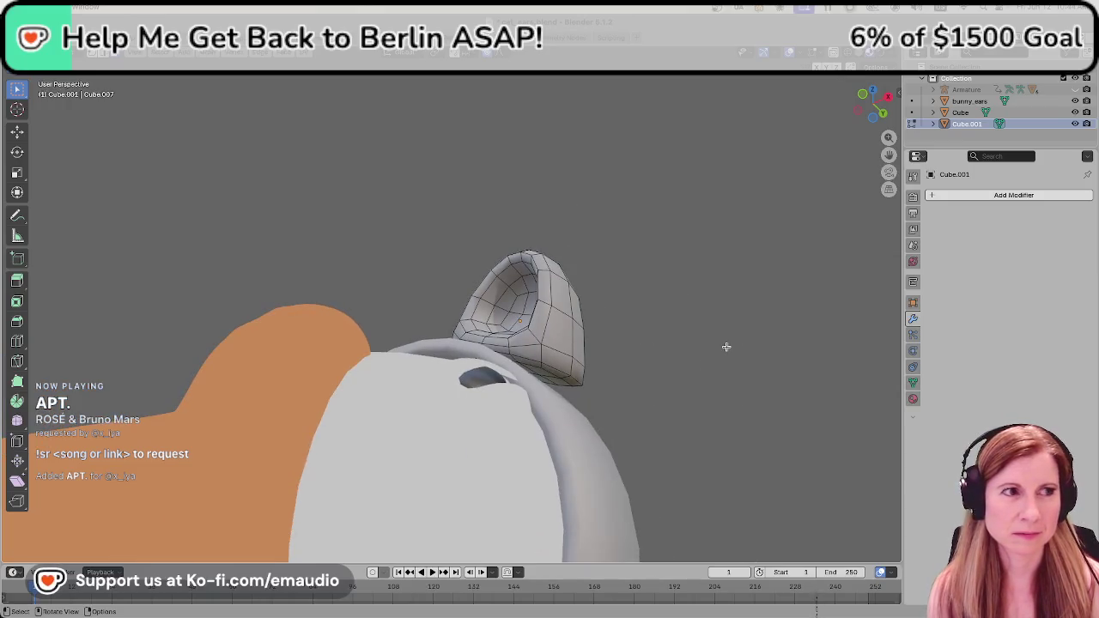
{"action": "key", "text": "Tab"}
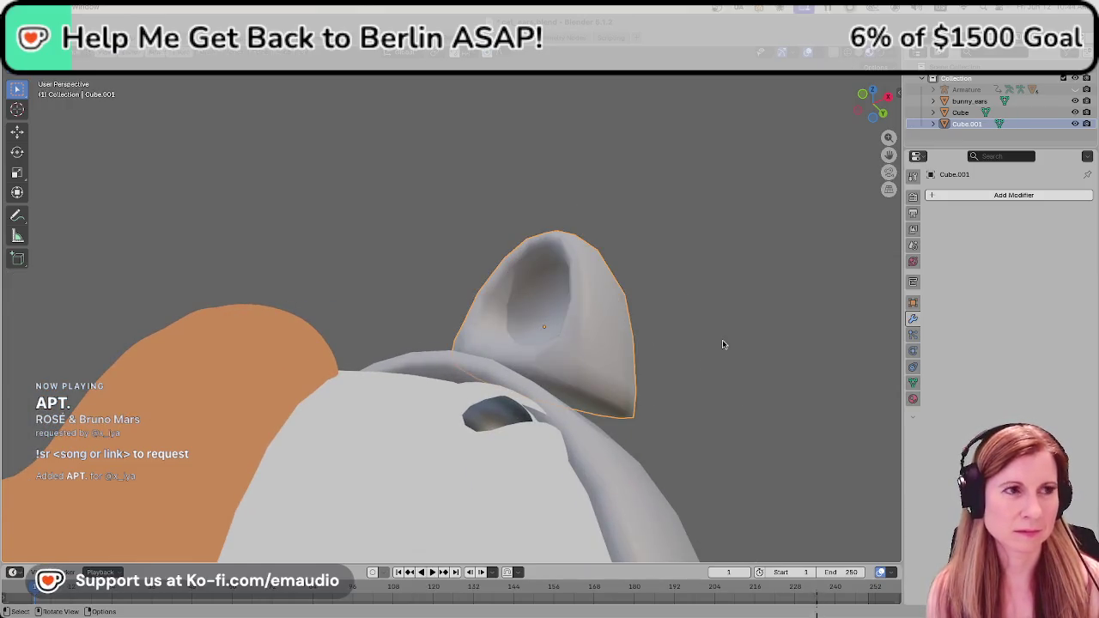
{"action": "key", "text": "Tab"}
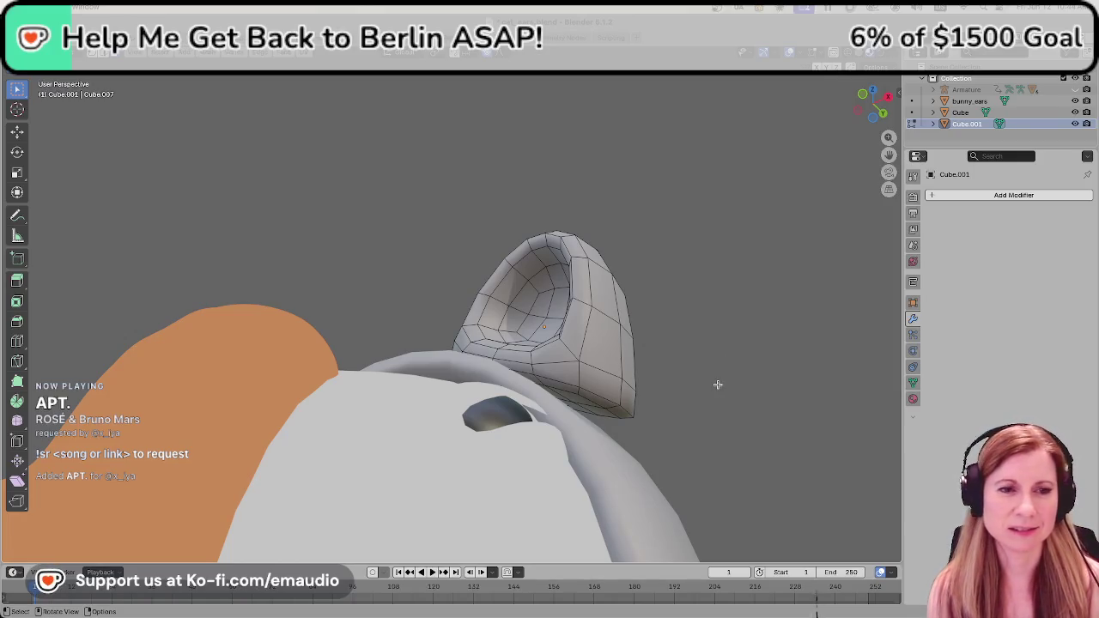
Select the faces along the ear's bottom edge and scale them.
{"action": "mouse_move", "coordinate": [710, 387]}
{"action": "middle_mouse_down"}
{"action": "mouse_move", "coordinate": [699, 343]}
{"action": "mouse_move", "coordinate": [717, 371]}
{"action": "mouse_move", "coordinate": [602, 393]}
{"action": "middle_mouse_up"}
{"action": "scroll", "coordinate": [717, 371], "scroll_direction": "up", "scroll_amount": 2}
{"action": "left_click", "coordinate": [603, 393], "text": "shift"}
{"action": "left_click", "coordinate": [659, 423], "text": "shift"}
{"action": "left_click", "coordinate": [711, 409], "text": "shift"}
{"action": "left_click", "coordinate": [701, 417], "text": "shift"}
{"action": "mouse_move", "coordinate": [668, 396]}
{"action": "middle_mouse_down"}
{"action": "mouse_move", "coordinate": [664, 380]}
{"action": "mouse_move", "coordinate": [713, 418]}
{"action": "middle_mouse_up"}
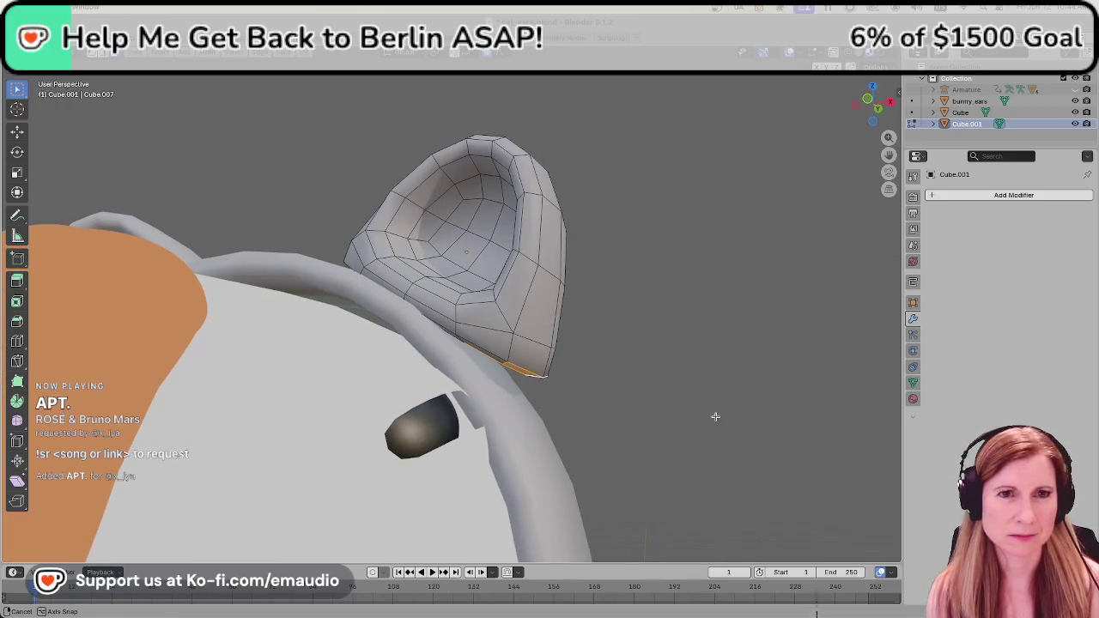
{"action": "key", "text": "s"}
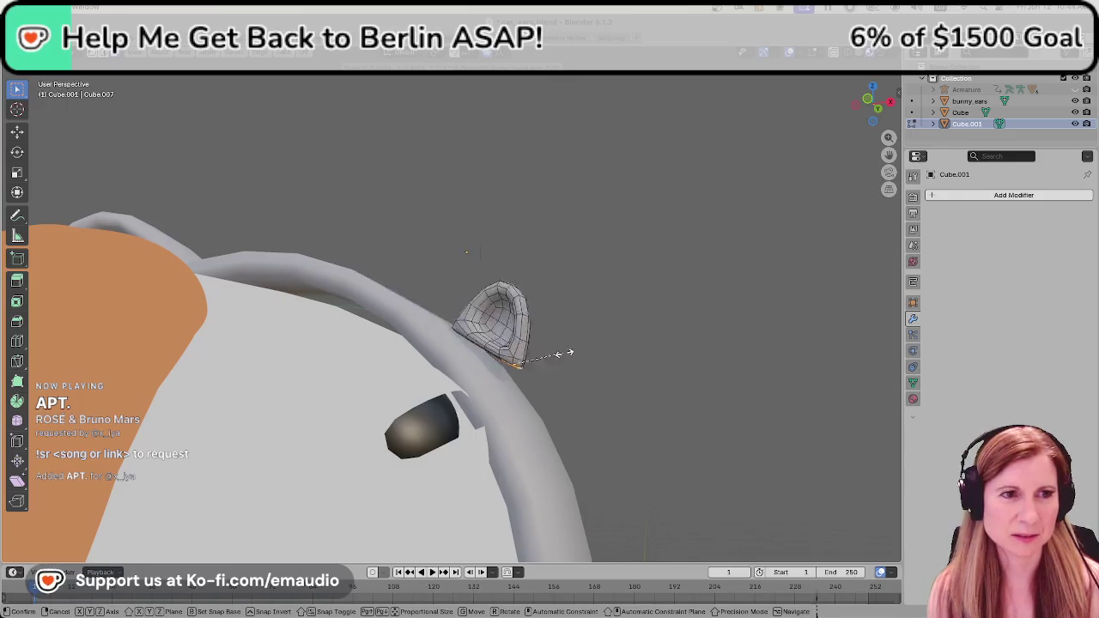
{"action": "left_click", "coordinate": [675, 375]}
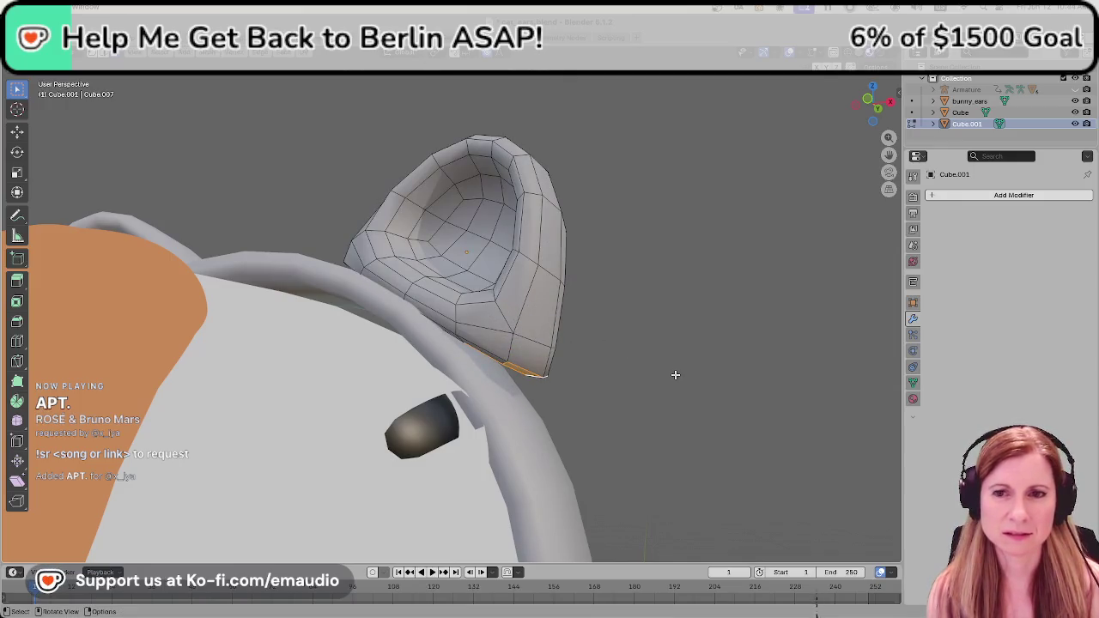
Leave Edit Mode and set the ear's origin to its geometry centre.
{"action": "key", "text": "ctrl+f"}
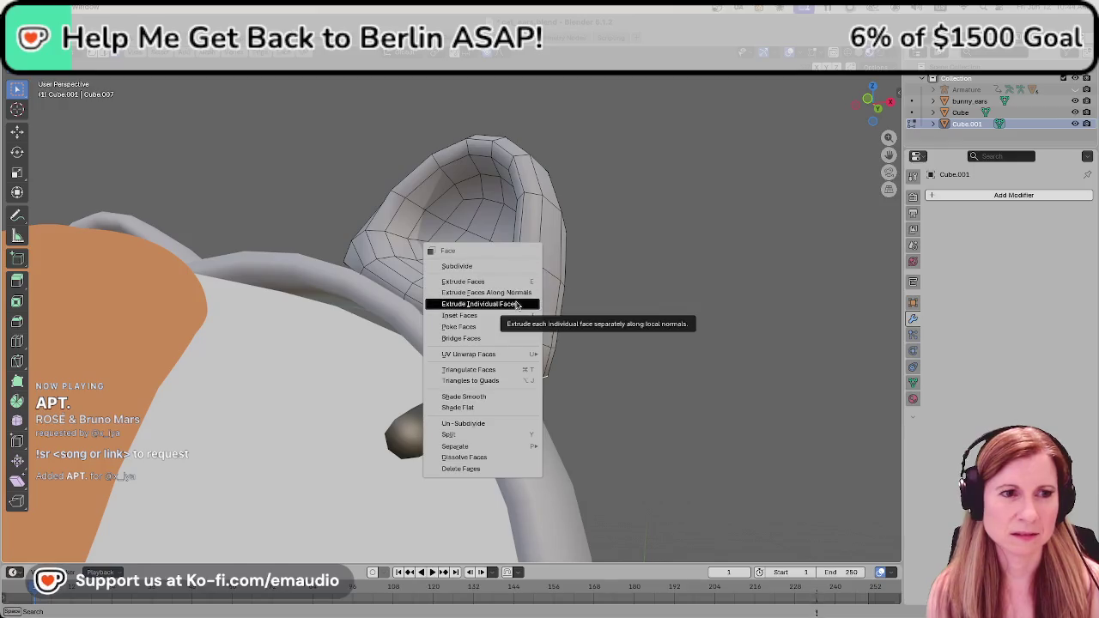
{"action": "key", "text": "Tab"}
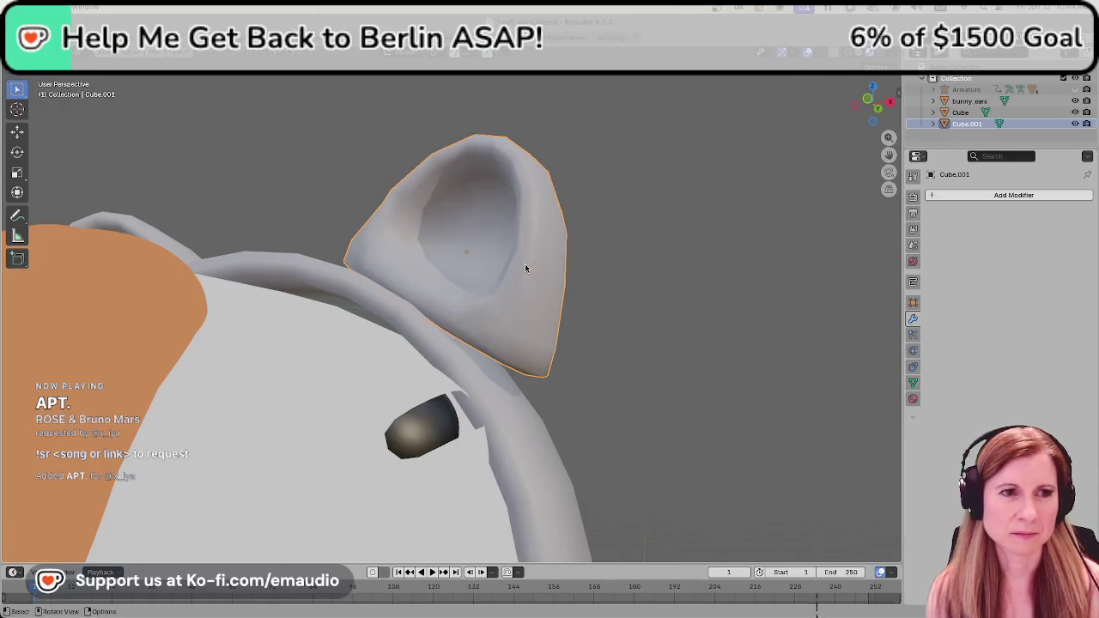
{"action": "right_click", "coordinate": [525, 264]}
{"action": "left_click", "coordinate": [599, 278]}
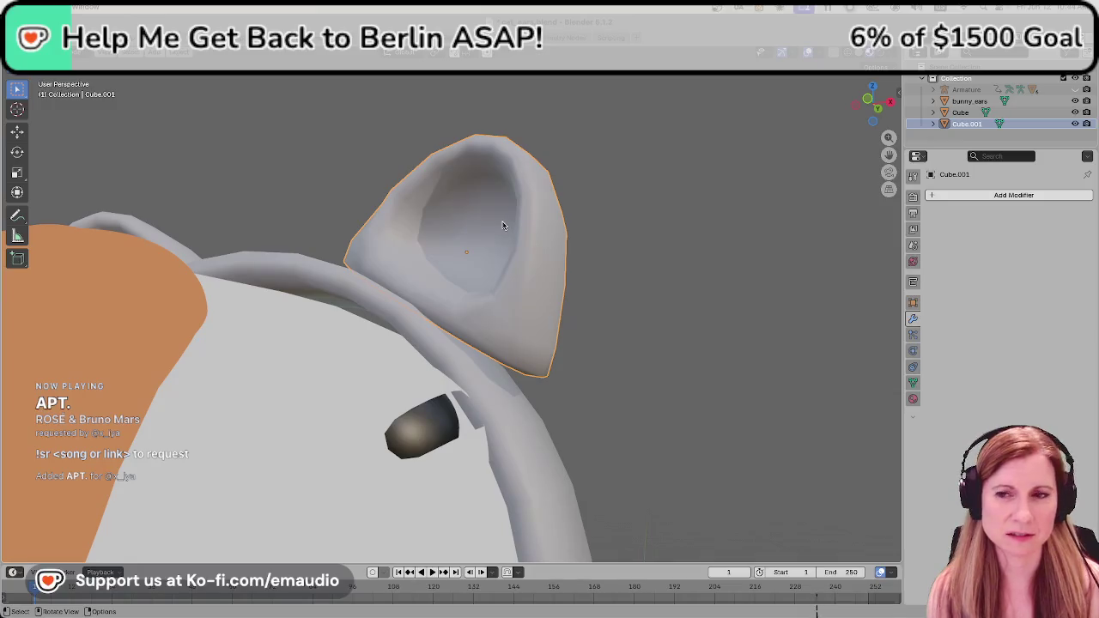
View both ears, deselect, and save cat_ears.blend.
{"action": "middle_click_drag", "start_coordinate": [503, 226], "coordinate": [599, 296]}
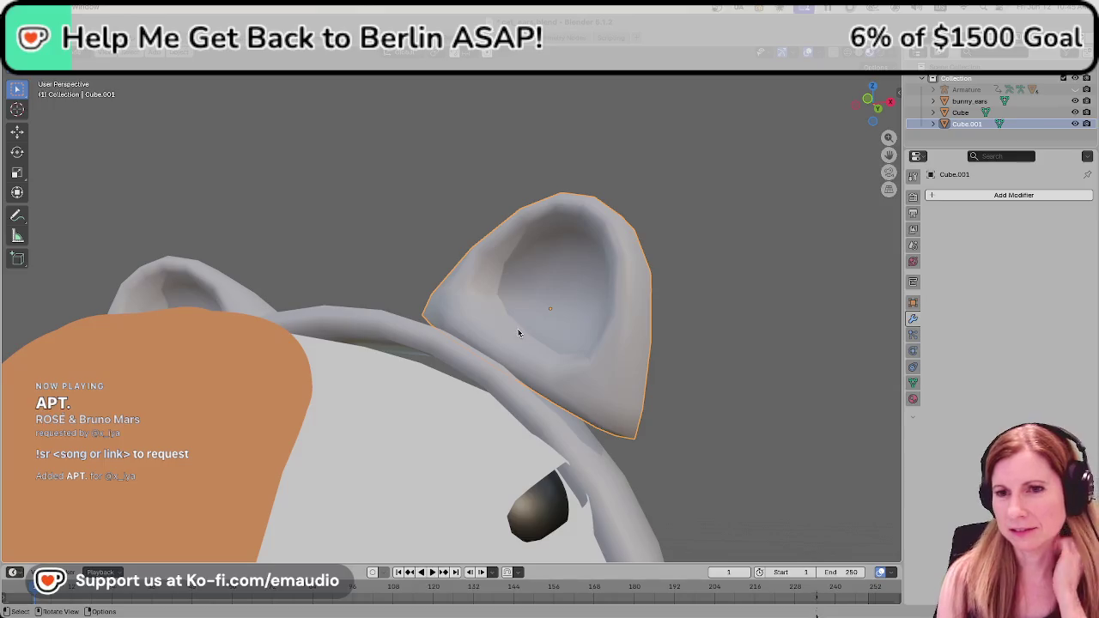
{"action": "left_click", "coordinate": [711, 309]}
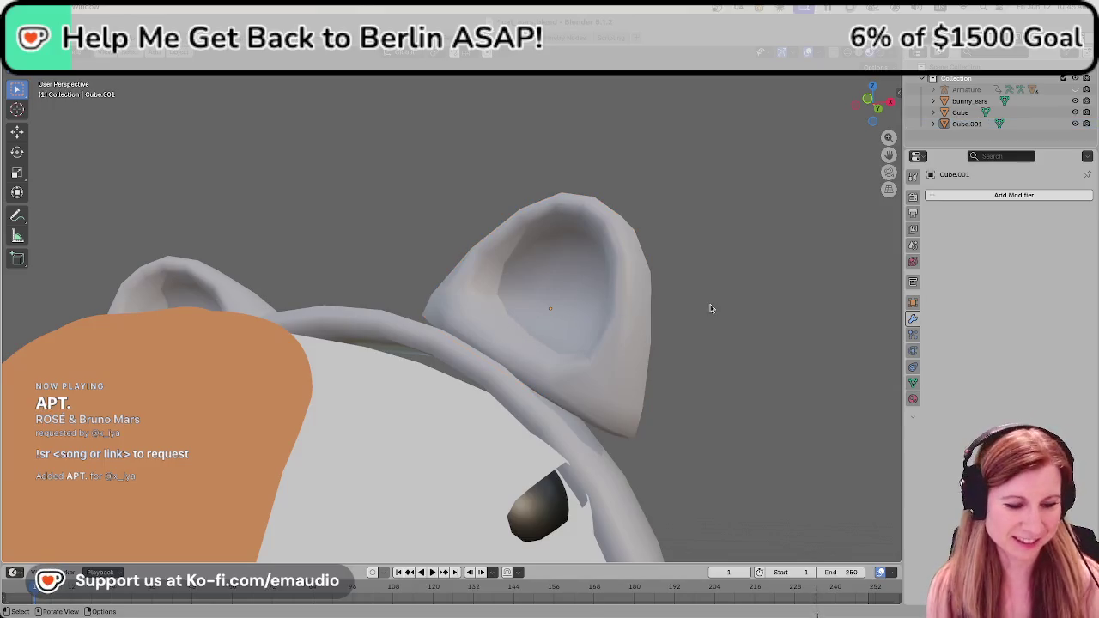
{"action": "key", "text": "ctrl+s"}
Select the second ear, Cube.001, and open its mesh for editing.
{"action": "left_click", "coordinate": [616, 329]}
{"action": "mouse_move", "coordinate": [616, 330]}
{"action": "middle_mouse_down"}
{"action": "mouse_move", "coordinate": [445, 340]}
{"action": "mouse_move", "coordinate": [517, 322]}
{"action": "middle_mouse_up"}
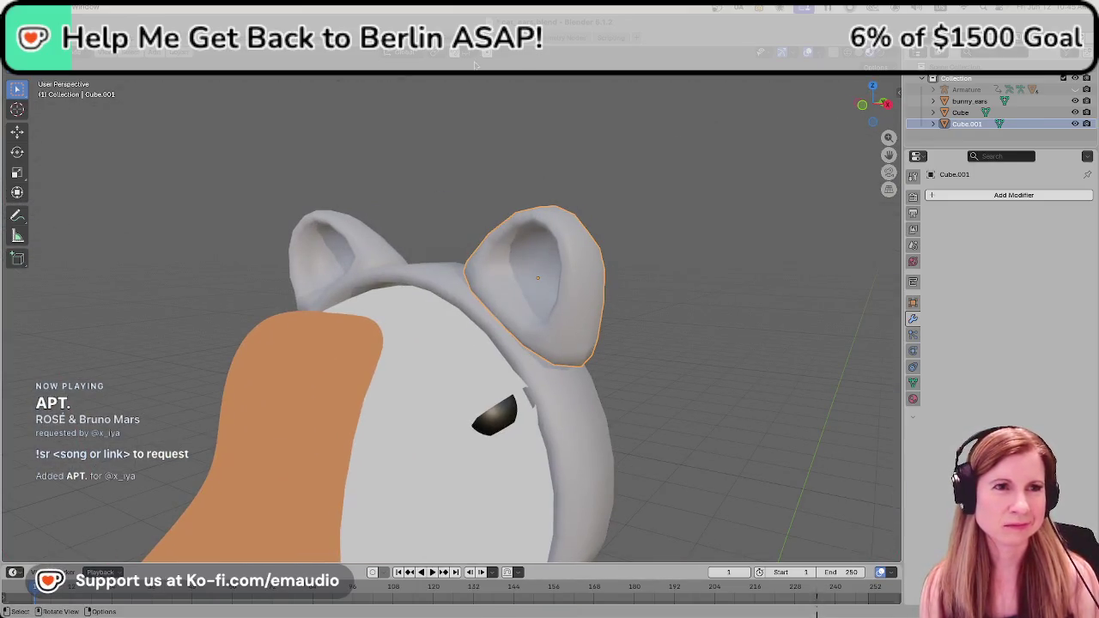
{"action": "middle_click_drag", "start_coordinate": [637, 379], "coordinate": [677, 346]}
{"action": "key", "text": "Tab"}
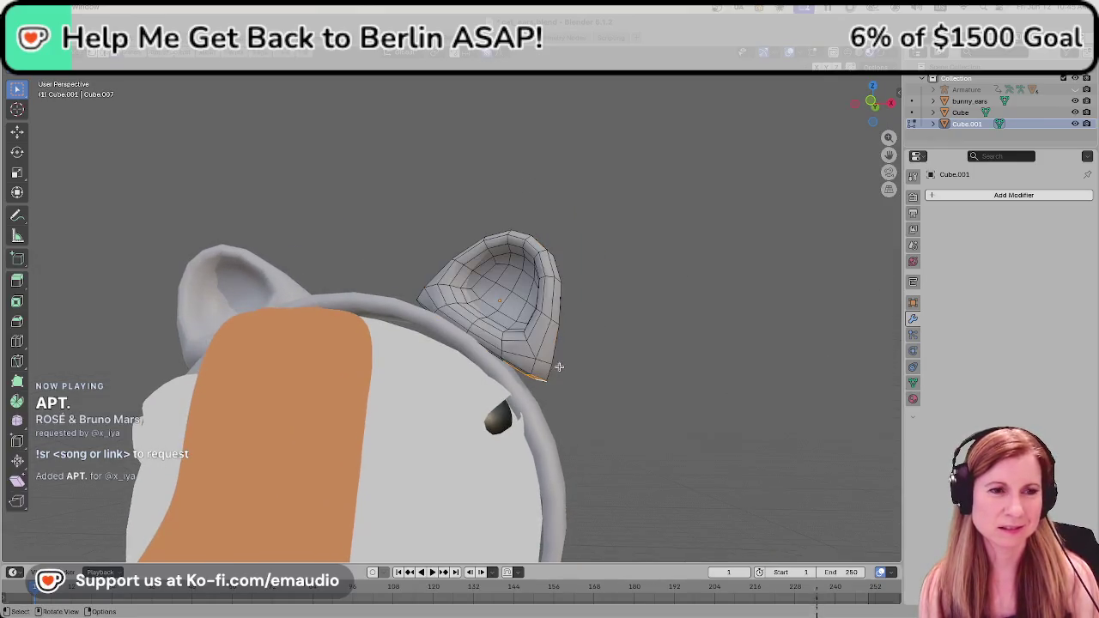
Move the ear's lower rim edges down onto the headband.
{"action": "mouse_move", "coordinate": [559, 365]}
{"action": "middle_mouse_down"}
{"action": "mouse_move", "coordinate": [692, 313]}
{"action": "mouse_move", "coordinate": [647, 383]}
{"action": "mouse_move", "coordinate": [623, 387]}
{"action": "mouse_move", "coordinate": [645, 404]}
{"action": "mouse_move", "coordinate": [635, 448]}
{"action": "middle_mouse_up"}
{"action": "key", "text": "g"}
{"action": "left_click", "coordinate": [625, 420]}
Frame an upper ear face, orbit to face the goose front-on, and return to Object Mode.
{"action": "left_click", "coordinate": [625, 420]}
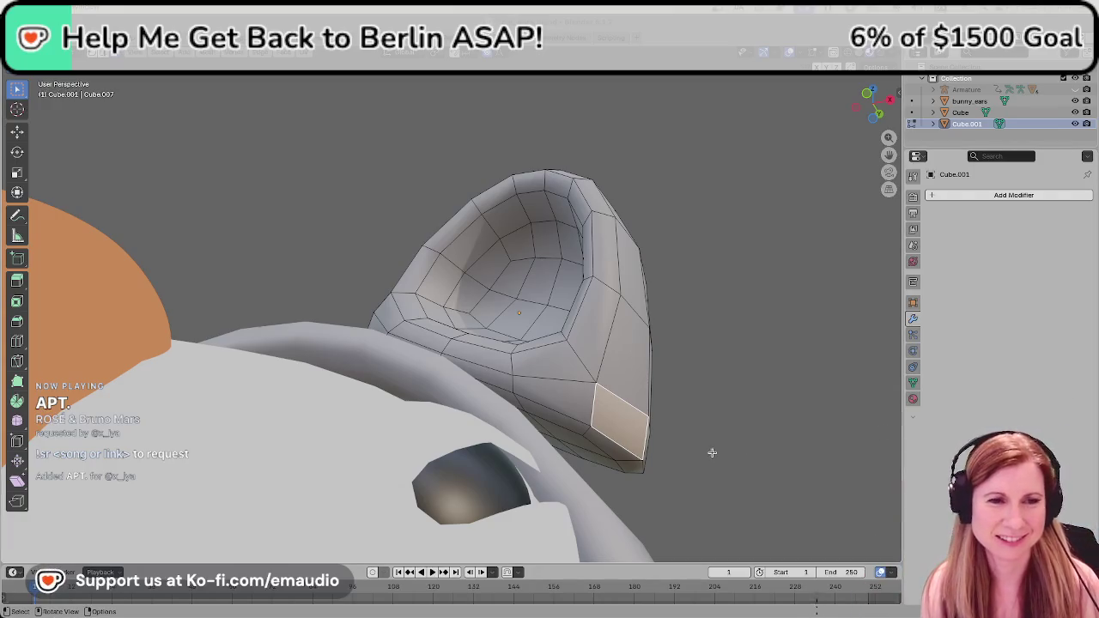
{"action": "left_click", "coordinate": [689, 369]}
{"action": "left_click", "coordinate": [638, 362]}
{"action": "key", "text": "KP_Decimal"}
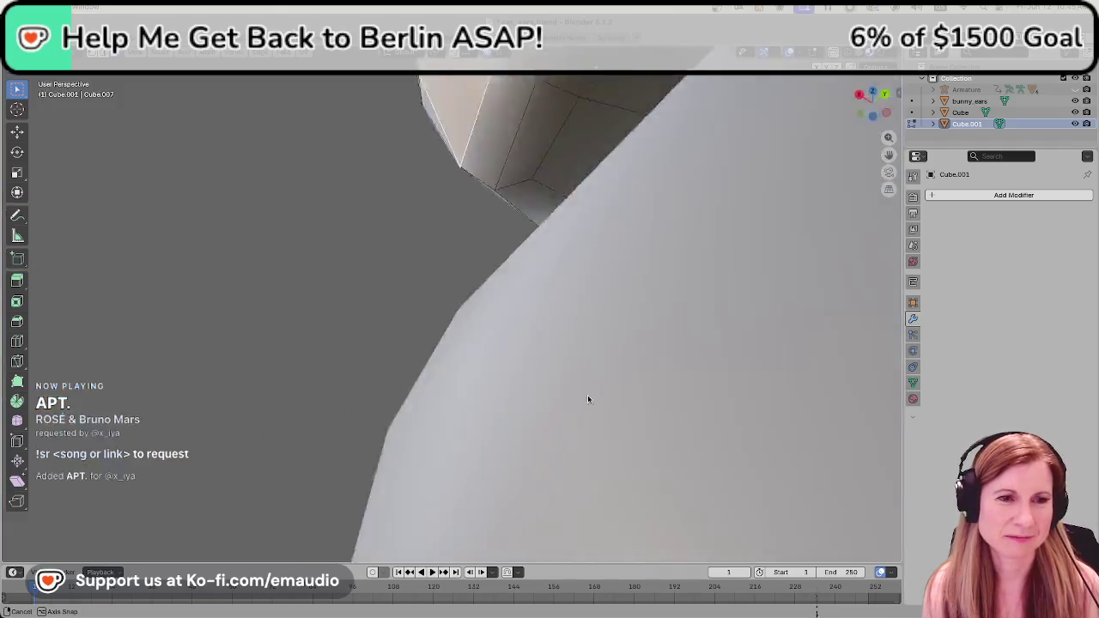
{"action": "scroll", "coordinate": [594, 396], "scroll_direction": "down", "scroll_amount": 5}
{"action": "mouse_move", "coordinate": [583, 407]}
{"action": "middle_mouse_down"}
{"action": "mouse_move", "coordinate": [499, 269]}
{"action": "mouse_move", "coordinate": [558, 345]}
{"action": "middle_mouse_up"}
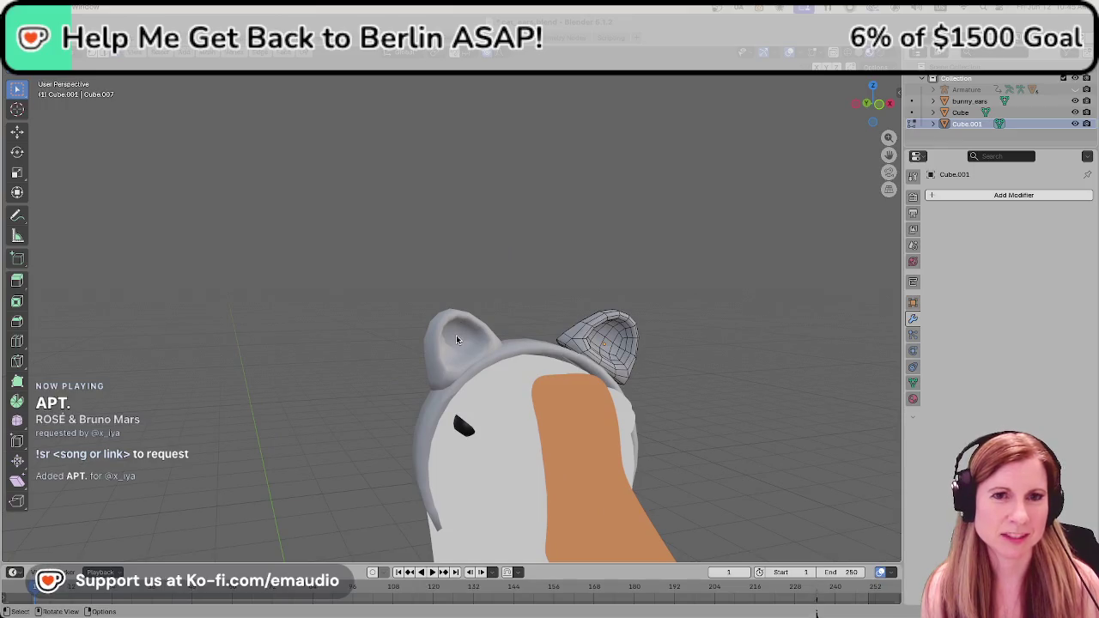
{"action": "key", "text": "Tab"}
{"action": "key", "text": "Tab"}
{"action": "key", "text": "Tab"}
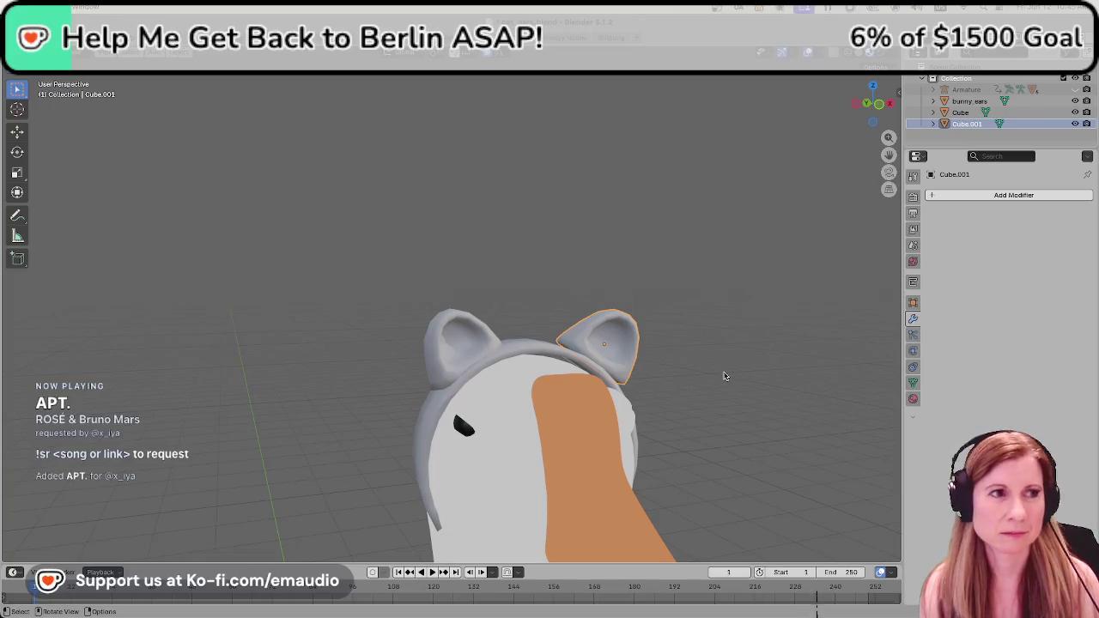
Save cat_ears.blend, then select the right ear Cube.001 and orbit around the head.
{"action": "left_click", "coordinate": [723, 376]}
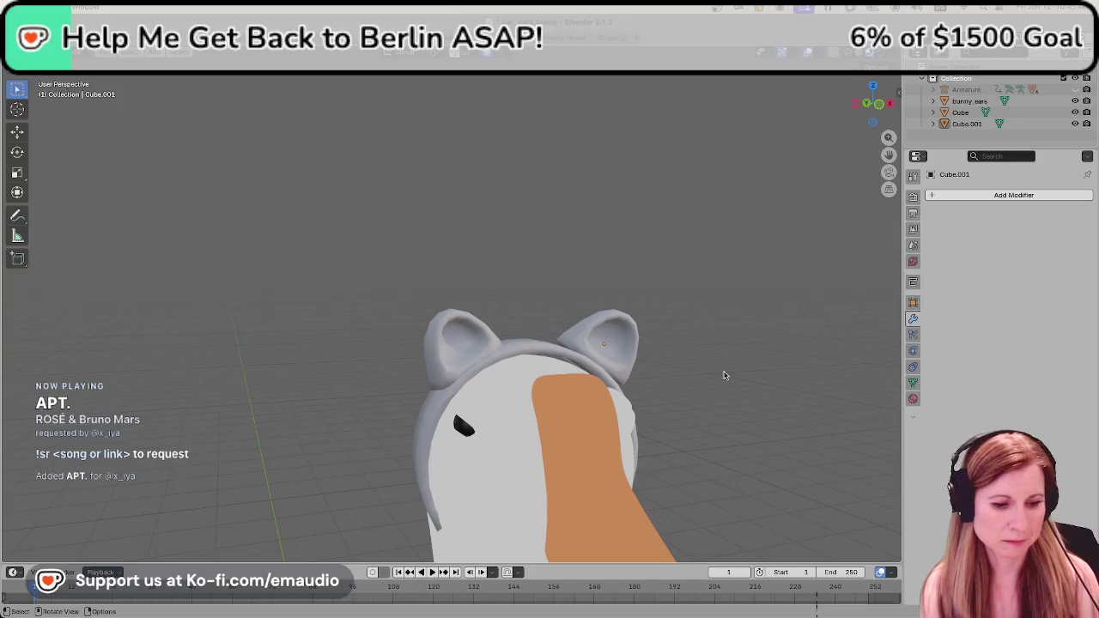
{"action": "key", "text": "ctrl+s"}
{"action": "mouse_move", "coordinate": [734, 378]}
{"action": "middle_mouse_down"}
{"action": "mouse_move", "coordinate": [746, 382]}
{"action": "mouse_move", "coordinate": [724, 391]}
{"action": "middle_mouse_up"}
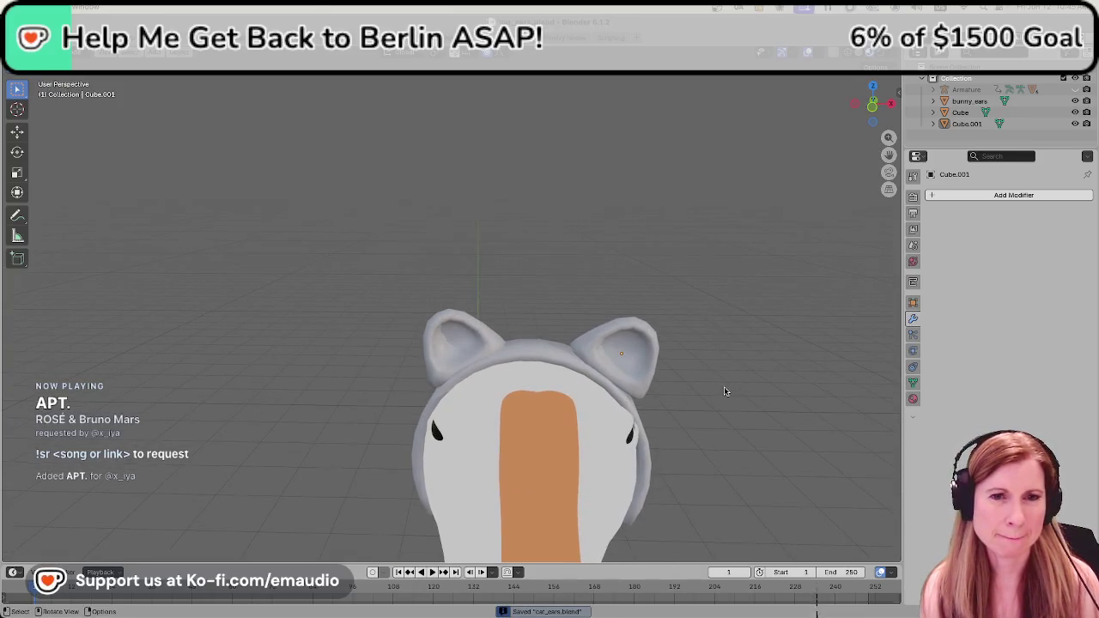
{"action": "left_click", "coordinate": [648, 359]}
{"action": "scroll", "coordinate": [648, 359], "scroll_direction": "up", "scroll_amount": 2}
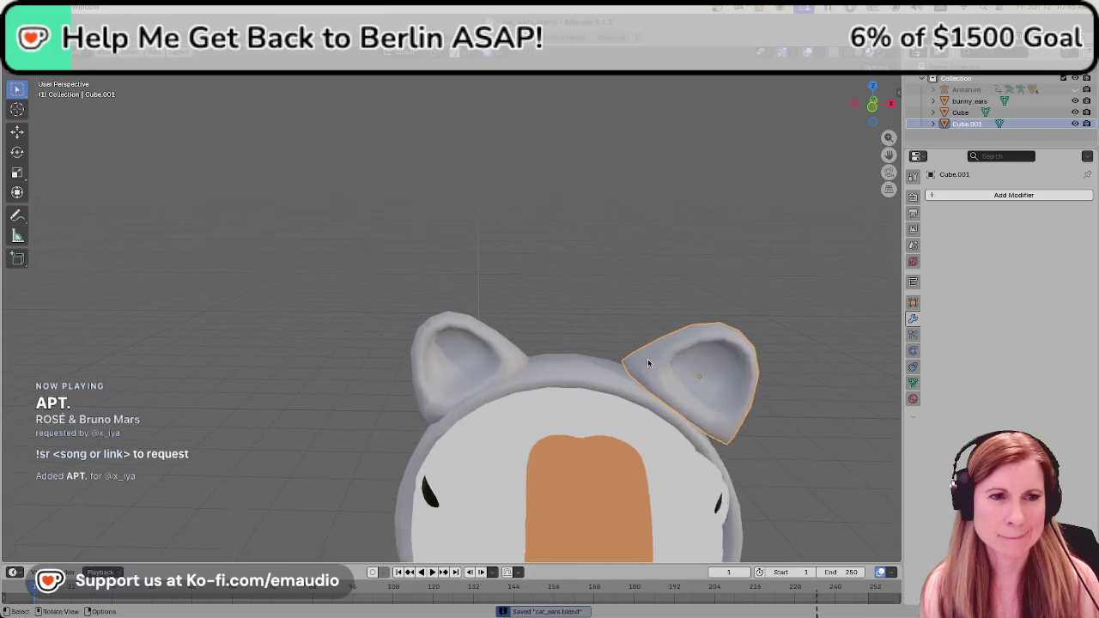
{"action": "scroll", "coordinate": [647, 361], "scroll_direction": "up", "scroll_amount": 1}
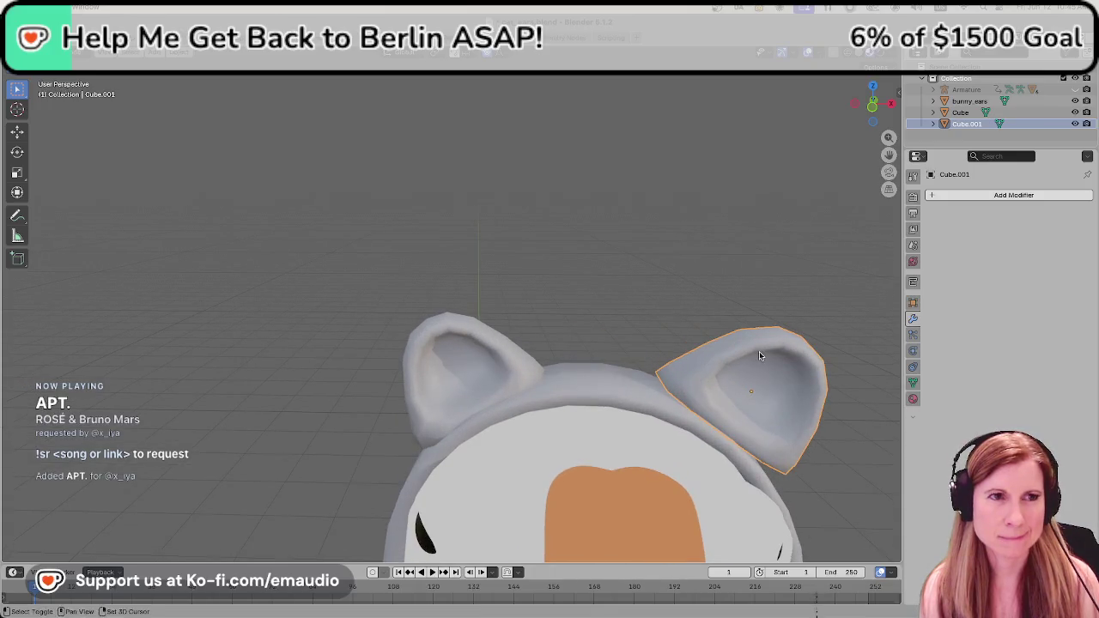
{"action": "middle_click_drag", "start_coordinate": [759, 351], "coordinate": [534, 152]}
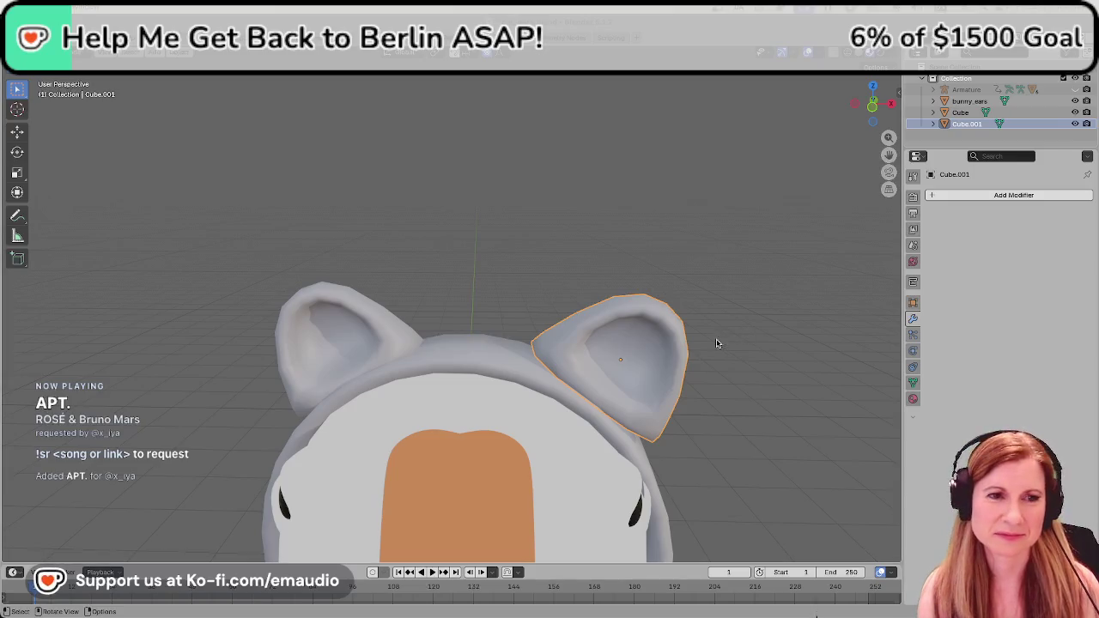
Reselect the second cat ear from a new angle and enter Edit Mode, viewing it from the front.
{"action": "scroll", "coordinate": [755, 405], "scroll_direction": "up", "scroll_amount": 2}
{"action": "mouse_move", "coordinate": [755, 333]}
{"action": "middle_mouse_down"}
{"action": "mouse_move", "coordinate": [717, 316]}
{"action": "mouse_move", "coordinate": [718, 289]}
{"action": "mouse_move", "coordinate": [740, 284]}
{"action": "middle_mouse_up"}
{"action": "scroll", "coordinate": [733, 346], "scroll_direction": "down", "scroll_amount": 2}
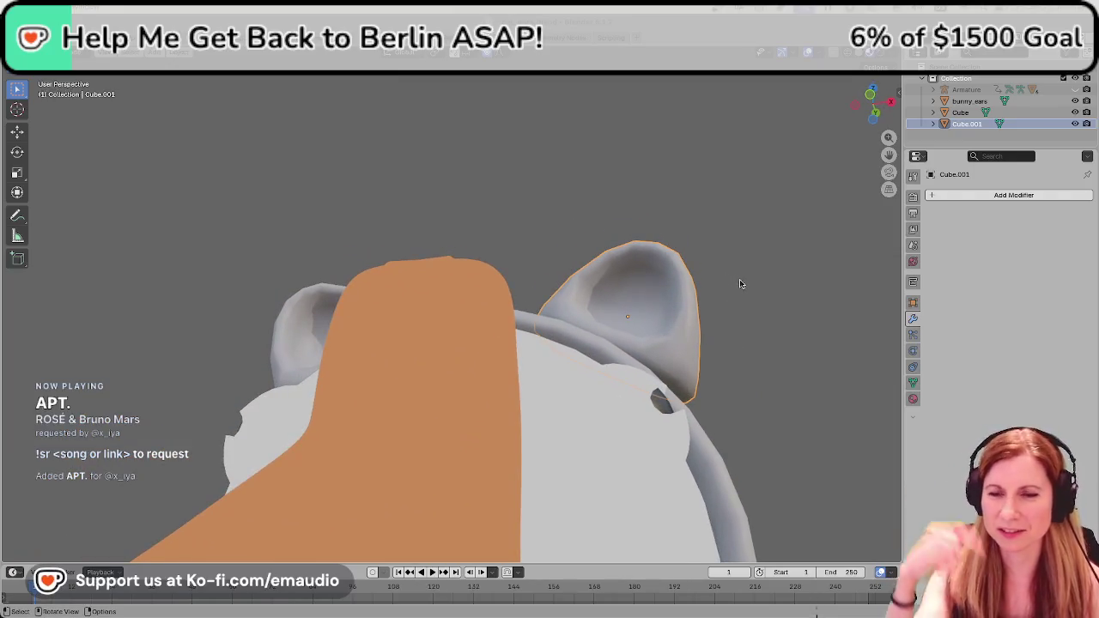
{"action": "left_click", "coordinate": [748, 293]}
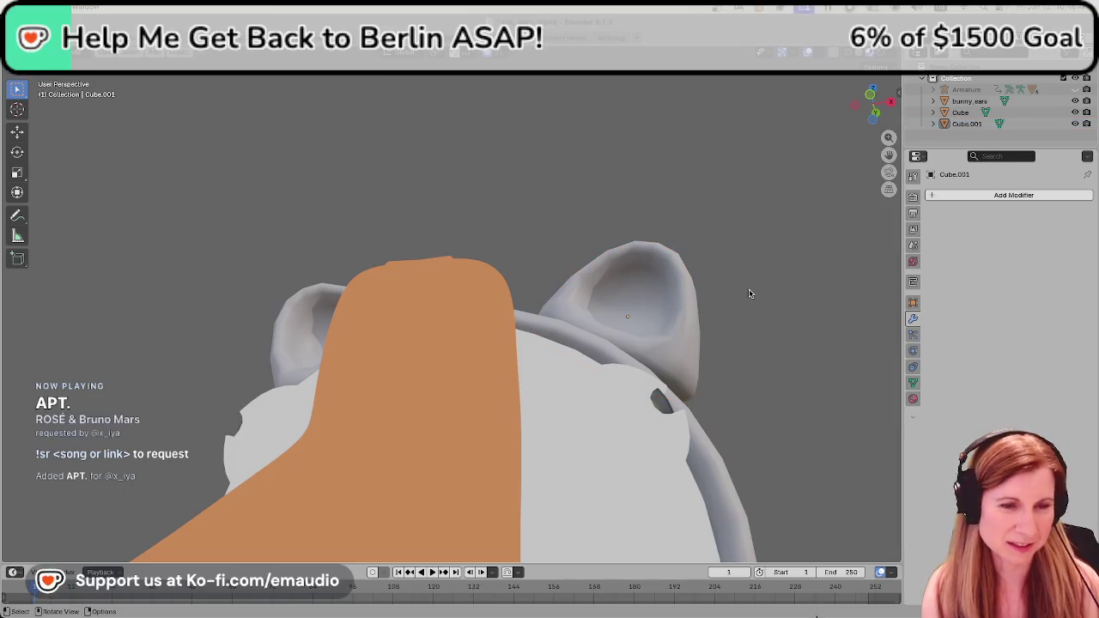
{"action": "middle_click_drag", "start_coordinate": [790, 287], "coordinate": [704, 369]}
{"action": "left_click", "coordinate": [694, 382]}
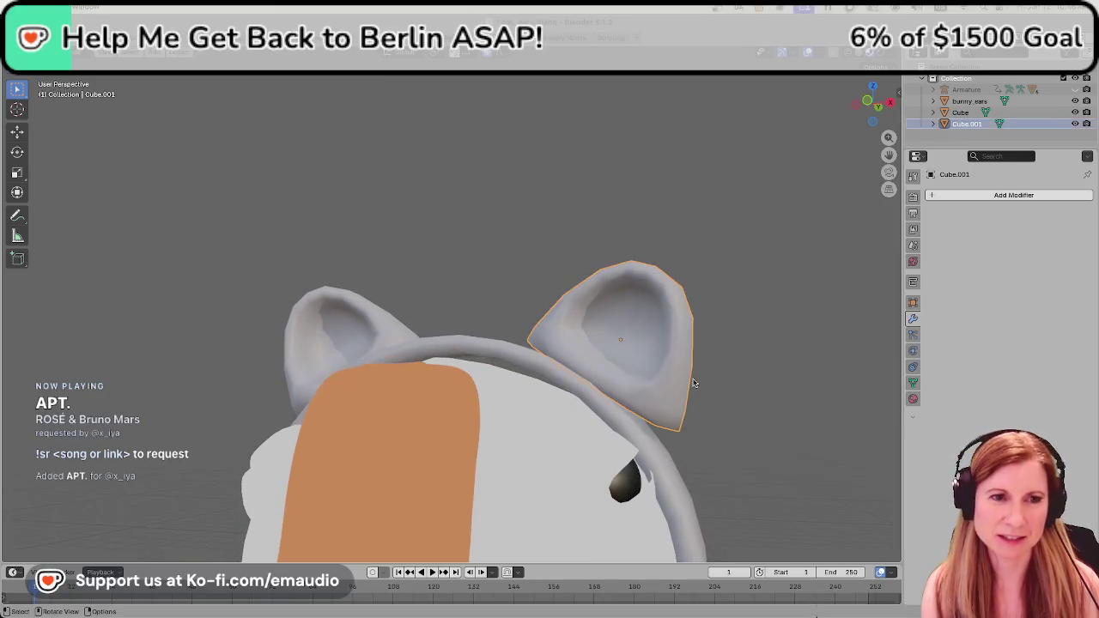
{"action": "key", "text": "Tab"}
{"action": "middle_click_drag", "start_coordinate": [781, 322], "coordinate": [684, 248]}
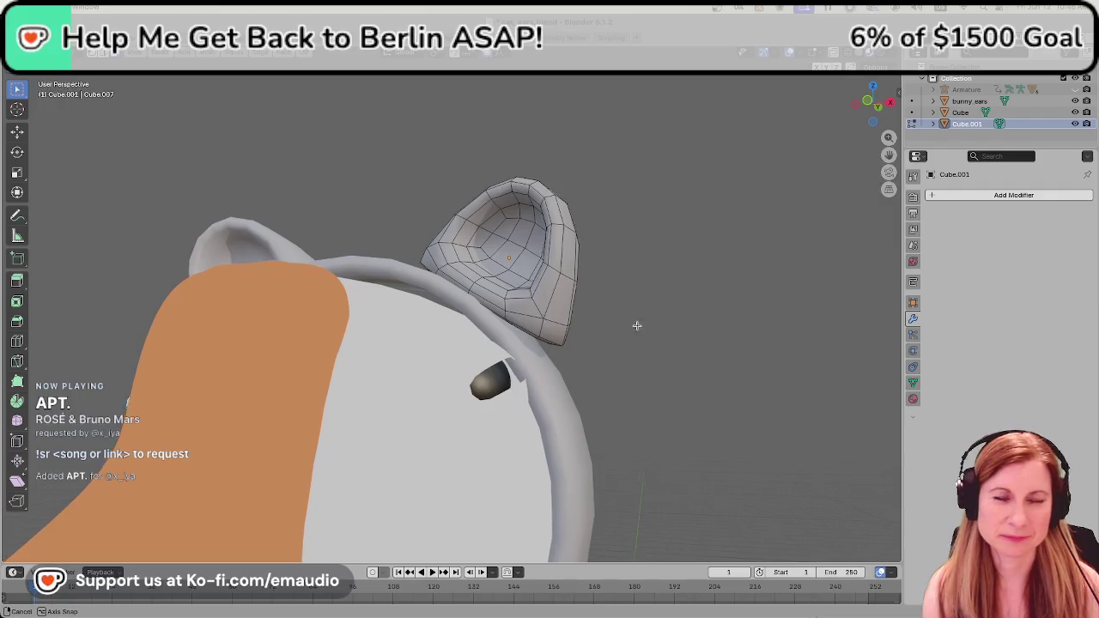
Zoom close to the ear's base, select its bottom-tip face, then start and cancel a move.
{"action": "scroll", "coordinate": [636, 321], "scroll_direction": "up", "scroll_amount": 1}
{"action": "scroll", "coordinate": [586, 325], "scroll_direction": "up", "scroll_amount": 2}
{"action": "scroll", "coordinate": [586, 325], "scroll_direction": "up", "scroll_amount": 2}
{"action": "middle_click_drag", "start_coordinate": [586, 325], "coordinate": [718, 363]}
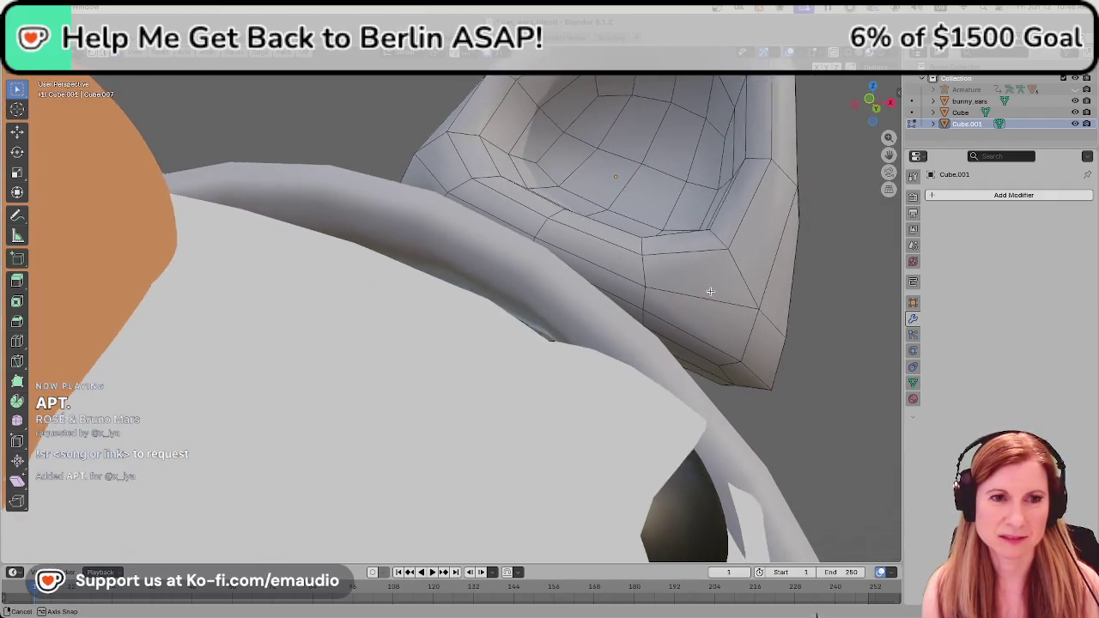
{"action": "left_click", "coordinate": [737, 366]}
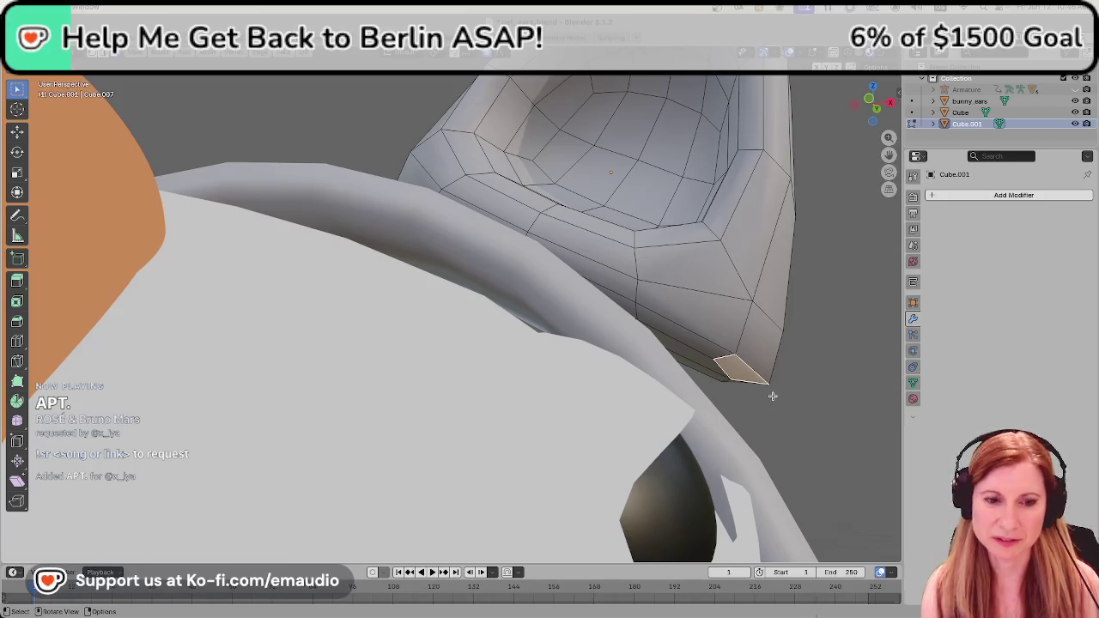
{"action": "key", "text": "g"}
{"action": "key", "text": "Escape"}
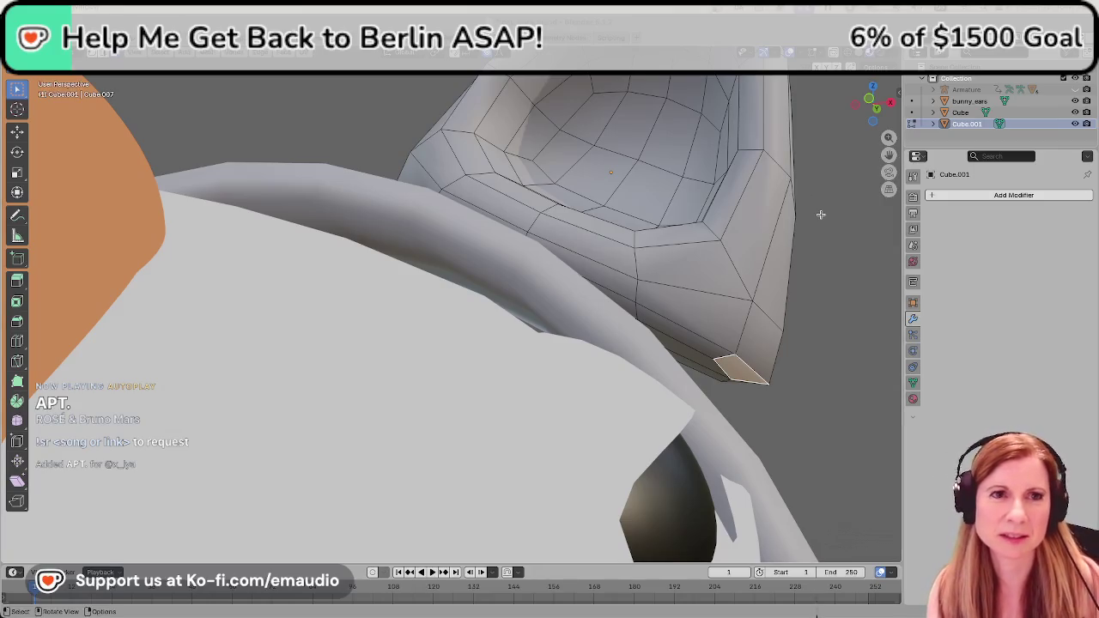
Move a face on the ear's right side with proportional falloff.
{"action": "scroll", "coordinate": [673, 271], "scroll_direction": "down", "scroll_amount": 5}
{"action": "scroll", "coordinate": [672, 271], "scroll_direction": "down", "scroll_amount": 2}
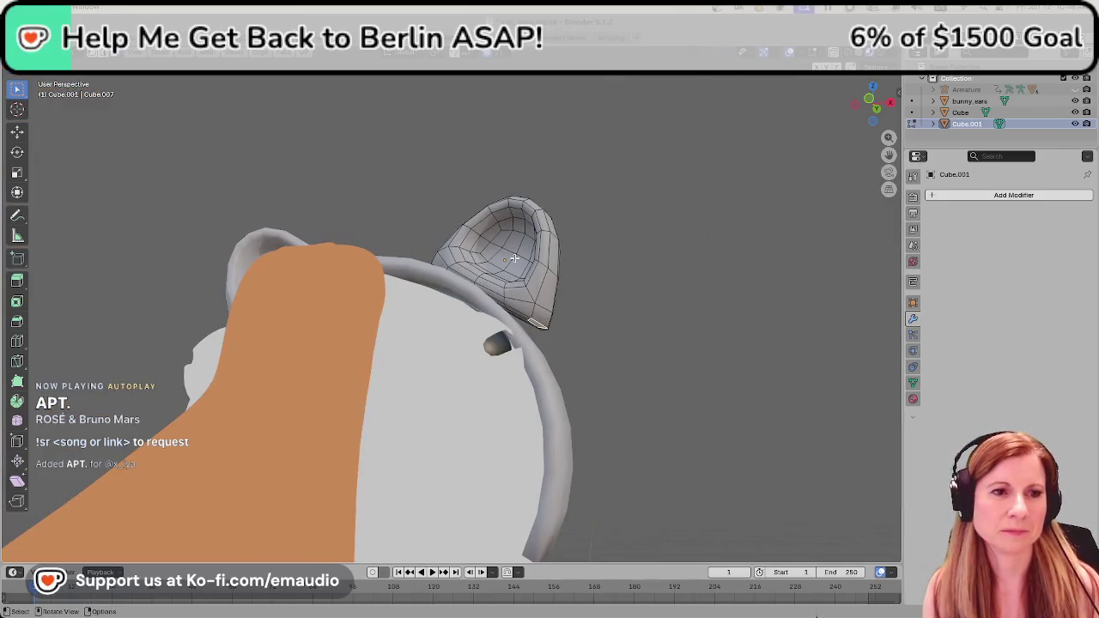
{"action": "left_click", "coordinate": [549, 311]}
{"action": "key", "text": "g"}
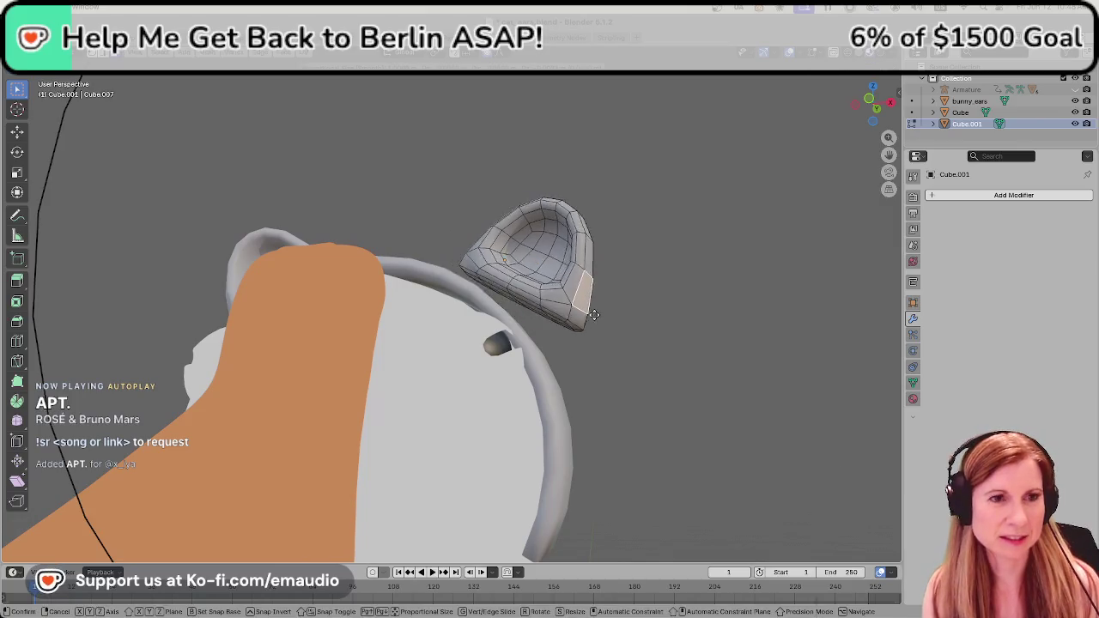
{"action": "scroll", "coordinate": [550, 296], "scroll_direction": "up", "scroll_amount": 3}
{"action": "scroll", "coordinate": [541, 305], "scroll_direction": "up", "scroll_amount": 3}
{"action": "scroll", "coordinate": [528, 314], "scroll_direction": "up", "scroll_amount": 1}
{"action": "left_click", "coordinate": [520, 319]}
Reshape the small bottom face with soft falloff, rotating it, then return to Object Mode.
{"action": "scroll", "coordinate": [518, 321], "scroll_direction": "up", "scroll_amount": 2}
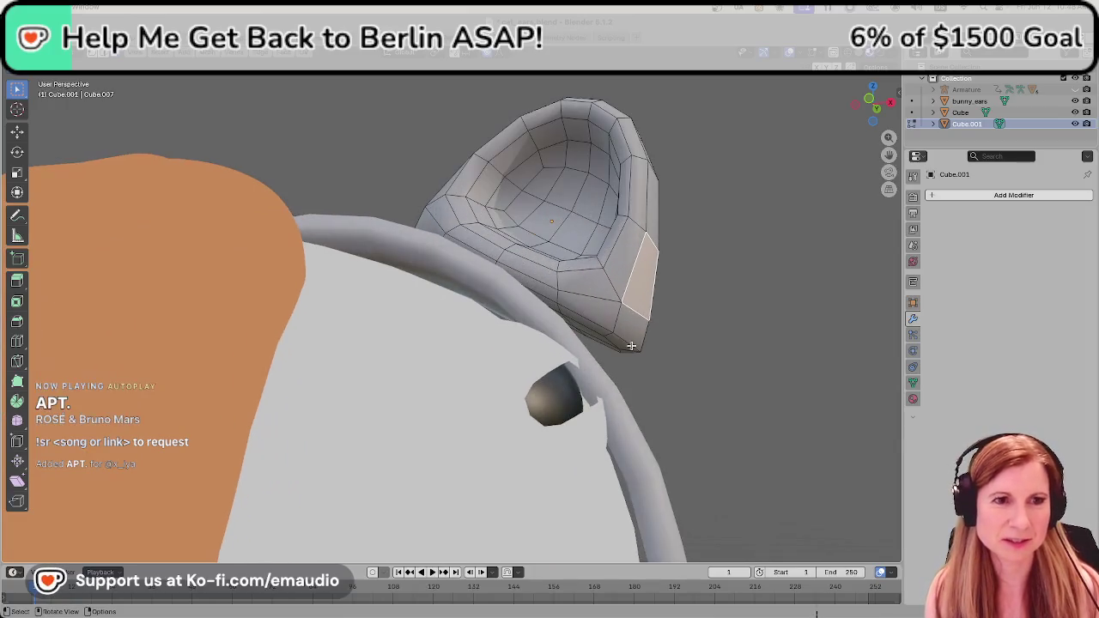
{"action": "left_click", "coordinate": [625, 345]}
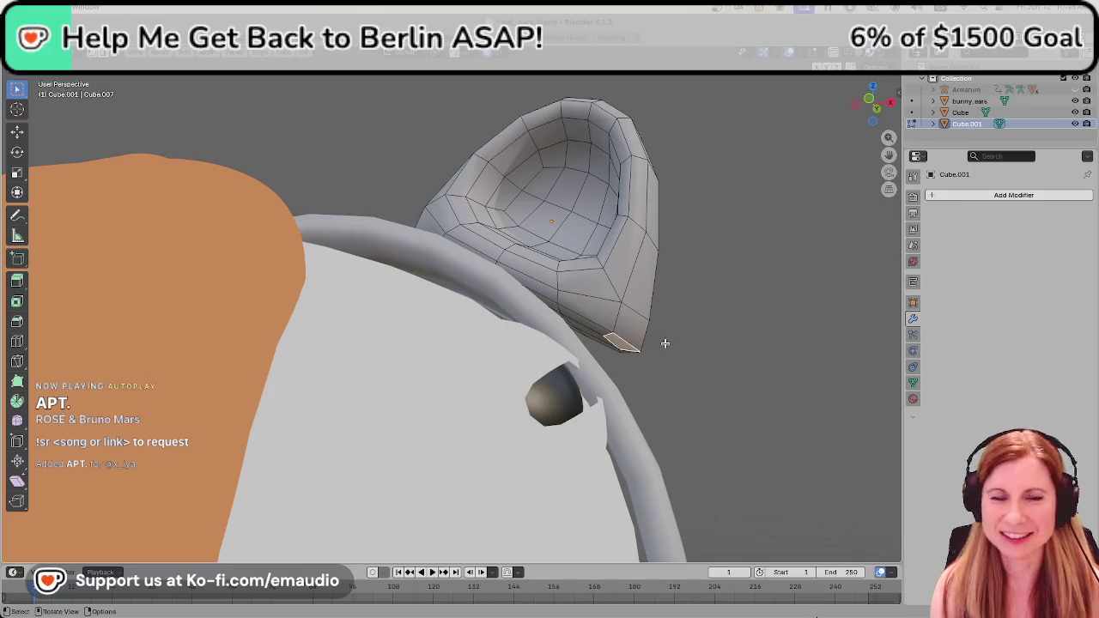
{"action": "key", "text": "s"}
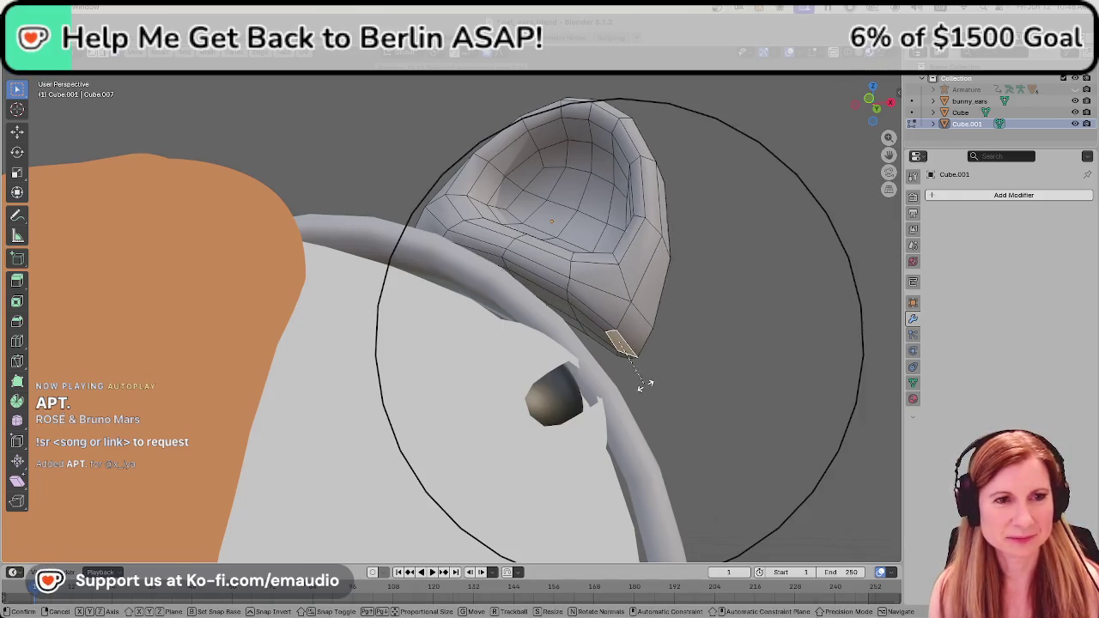
{"action": "scroll", "coordinate": [643, 387], "scroll_direction": "up", "scroll_amount": 4}
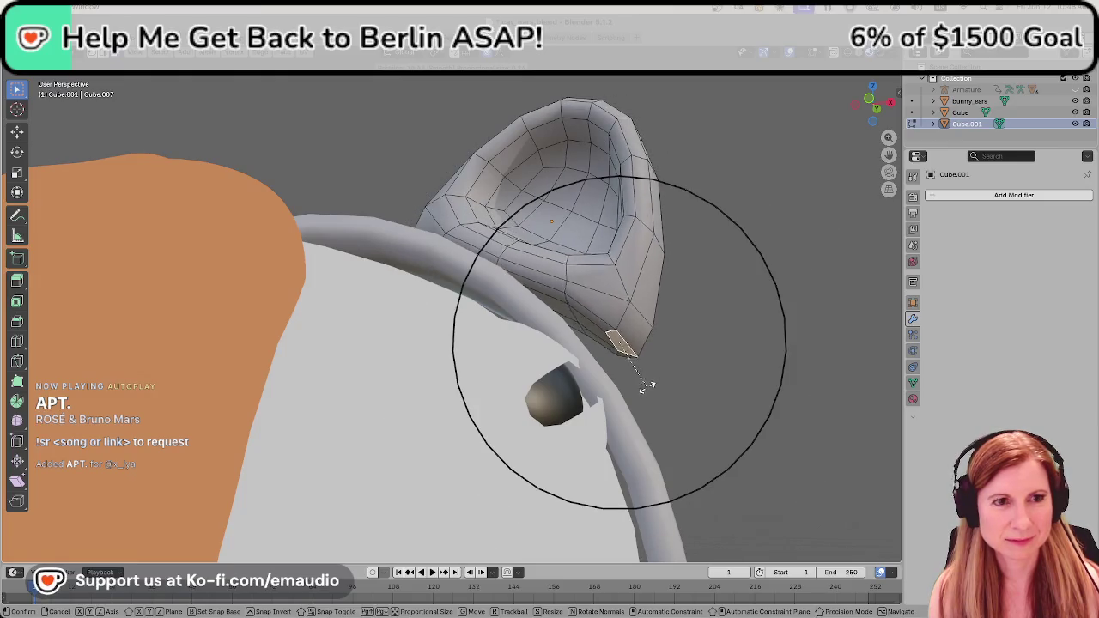
{"action": "key", "text": "r"}
{"action": "left_click", "coordinate": [637, 391]}
{"action": "middle_click_drag", "start_coordinate": [636, 391], "coordinate": [572, 394]}
{"action": "key", "text": "Tab"}
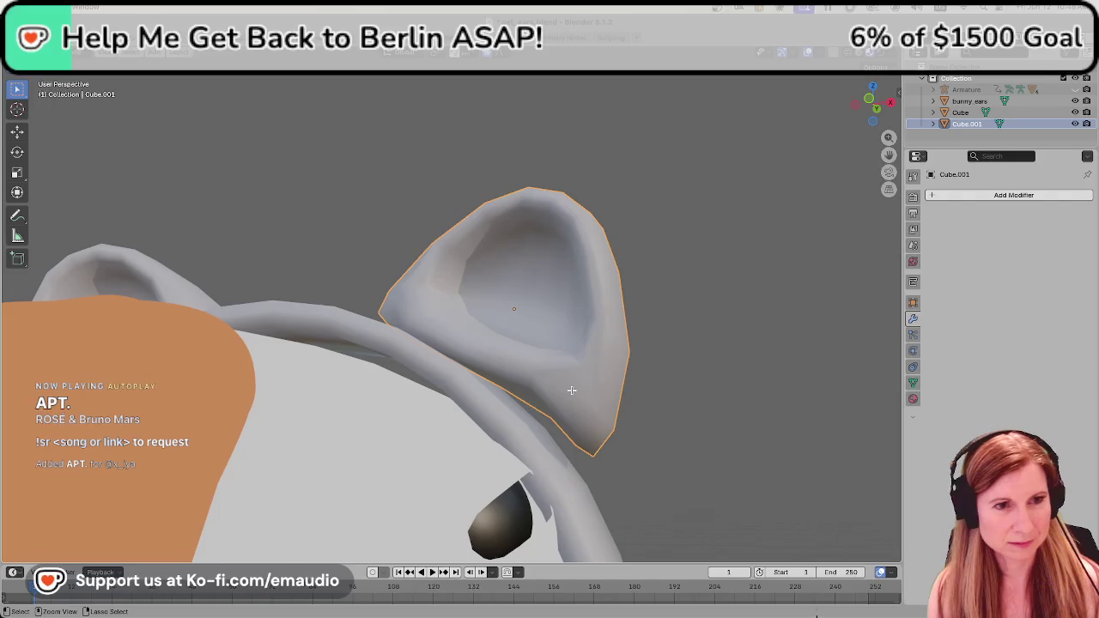
Raise the right ear object slightly straight up along Z.
{"action": "key", "text": "Tab"}
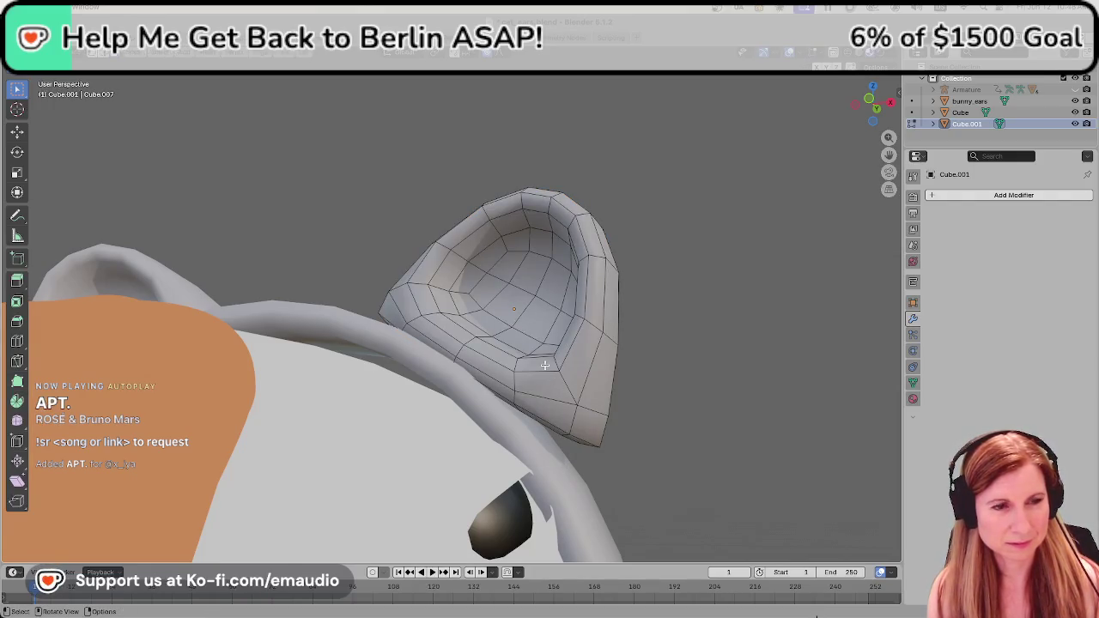
{"action": "key", "text": "Tab"}
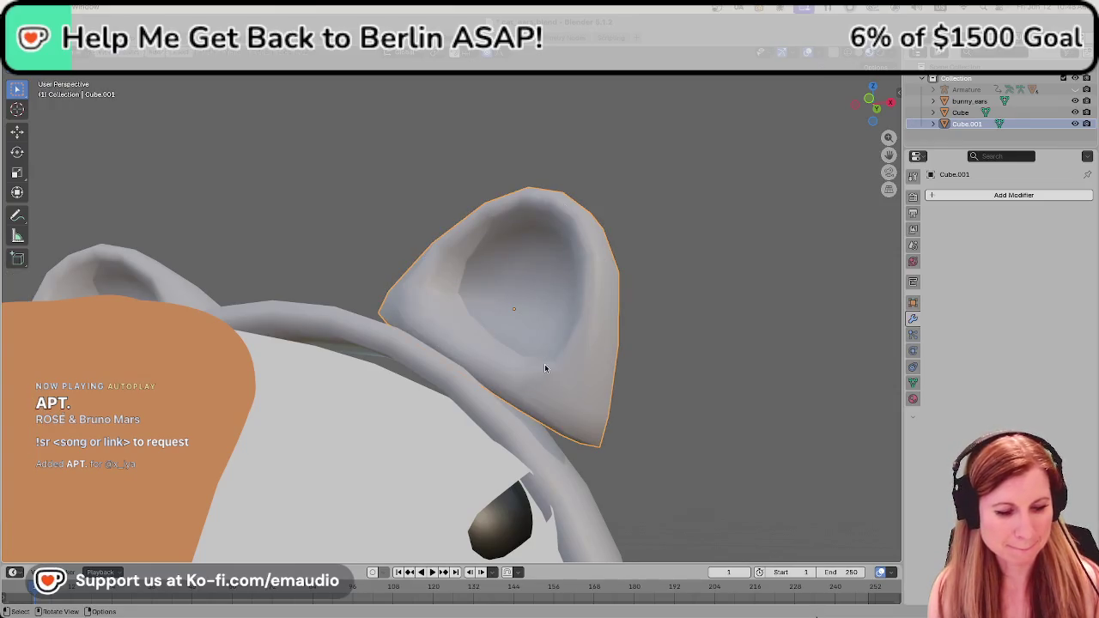
{"action": "key", "text": "g"}
{"action": "key", "text": "z"}
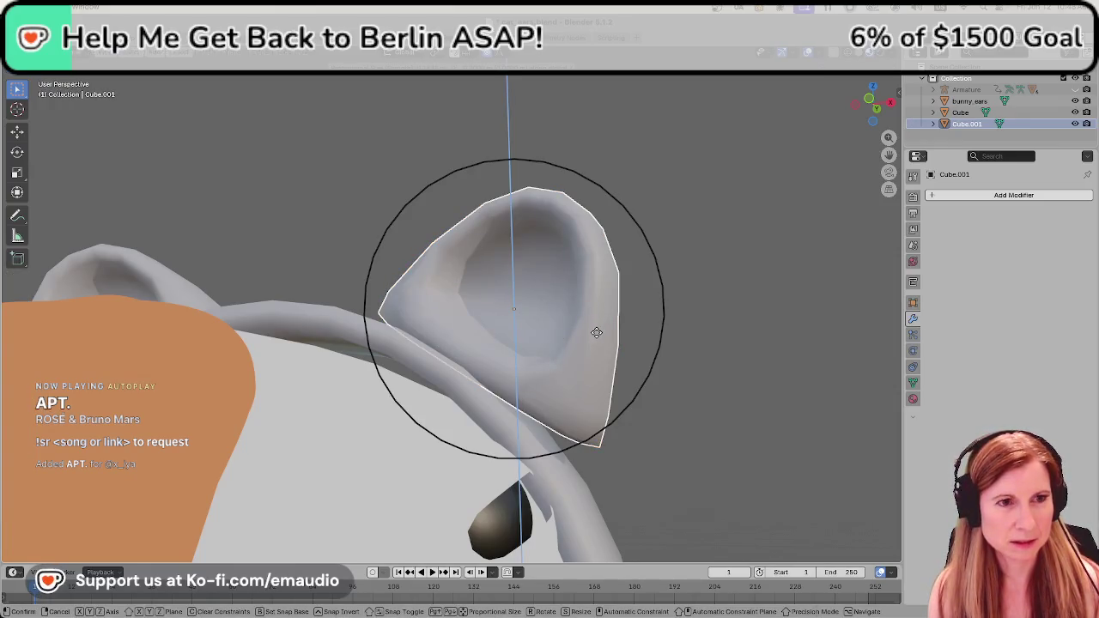
{"action": "left_click", "coordinate": [596, 331]}
{"action": "right_click", "coordinate": [596, 331]}
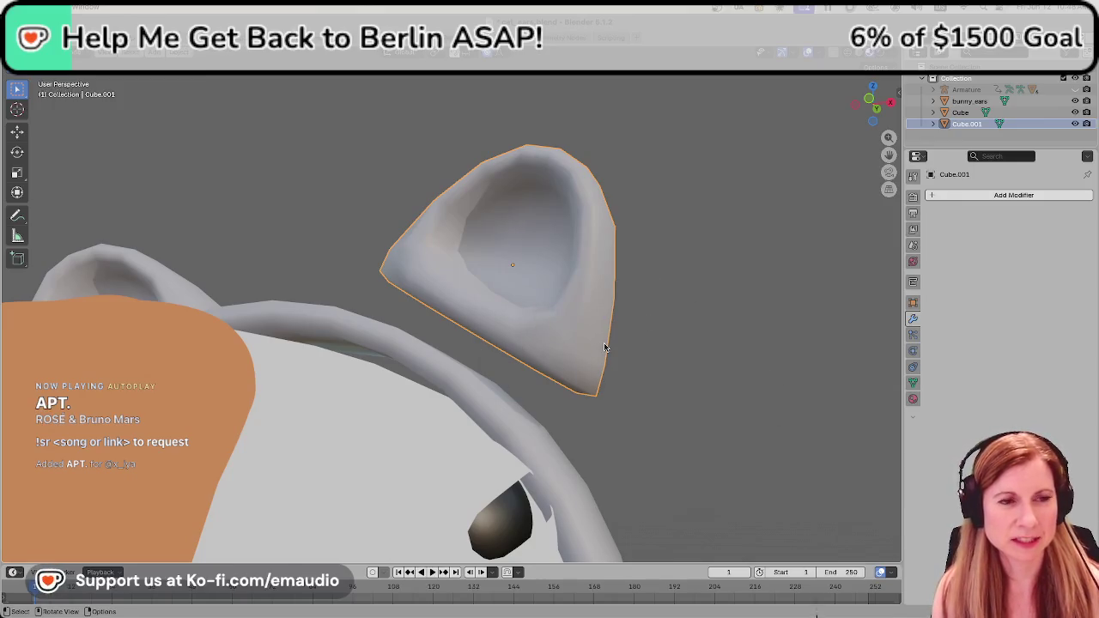
Return to Edit Mode on the ear and zoom in close on its base.
{"action": "middle_click_drag", "start_coordinate": [652, 334], "coordinate": [707, 351], "text": "shift"}
{"action": "middle_click_drag", "start_coordinate": [726, 354], "coordinate": [714, 359]}
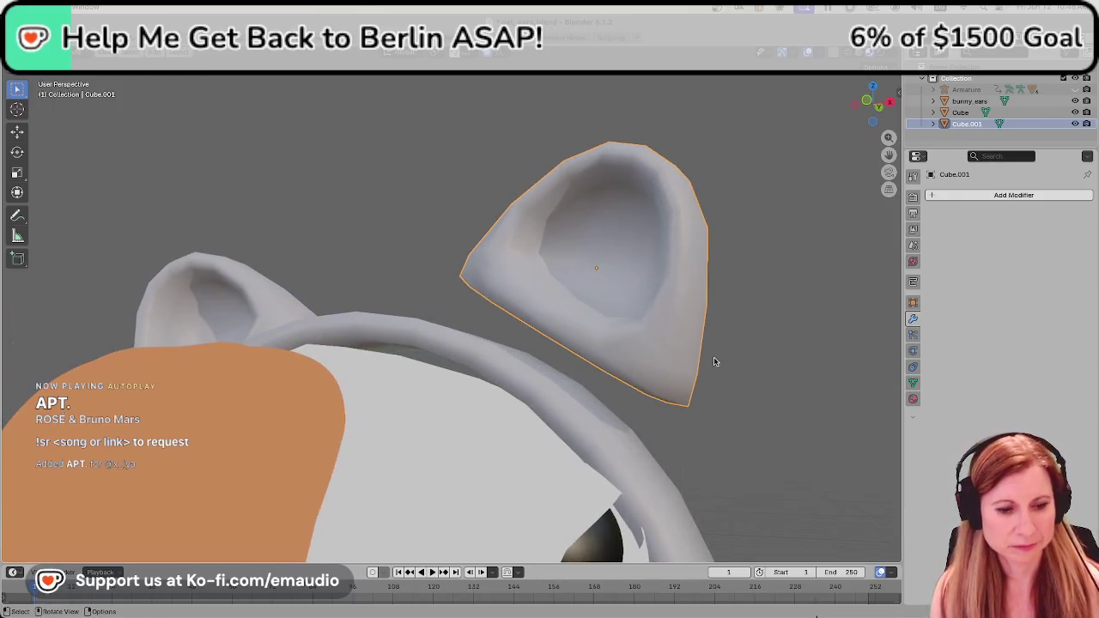
{"action": "key", "text": "Tab"}
{"action": "scroll", "coordinate": [678, 369], "scroll_direction": "up", "scroll_amount": 3}
{"action": "mouse_move", "coordinate": [760, 318]}
{"action": "middle_mouse_down"}
{"action": "mouse_move", "coordinate": [650, 393]}
{"action": "mouse_move", "coordinate": [704, 387]}
{"action": "mouse_move", "coordinate": [526, 302]}
{"action": "middle_mouse_up"}
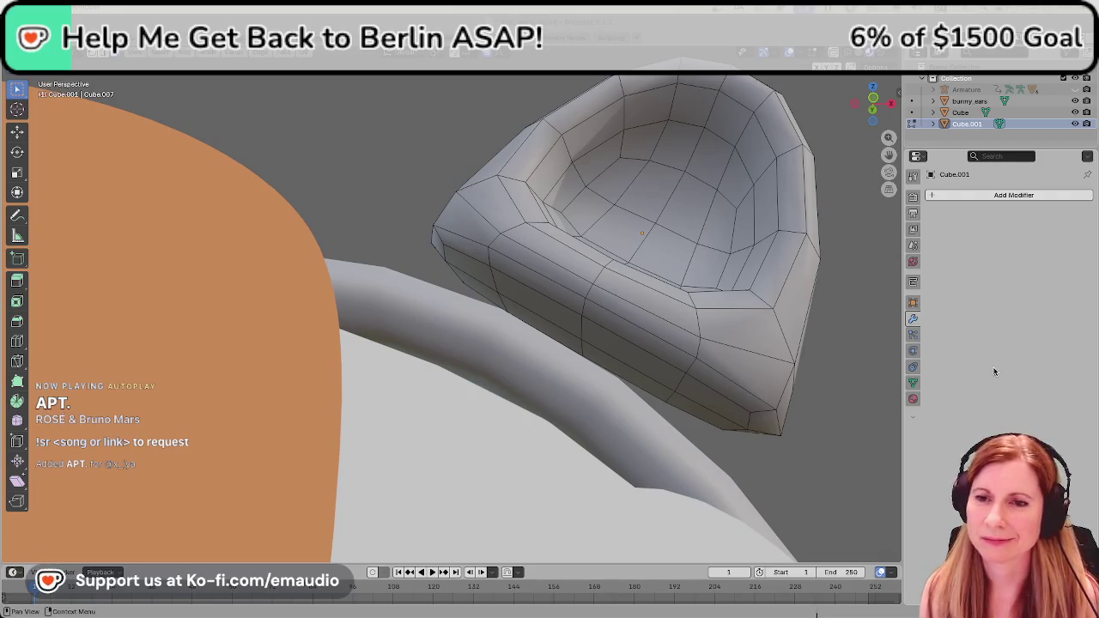
Select five faces on the ear's base and try a Y-axis rotation, then cancel it.
{"action": "left_click", "coordinate": [461, 271]}
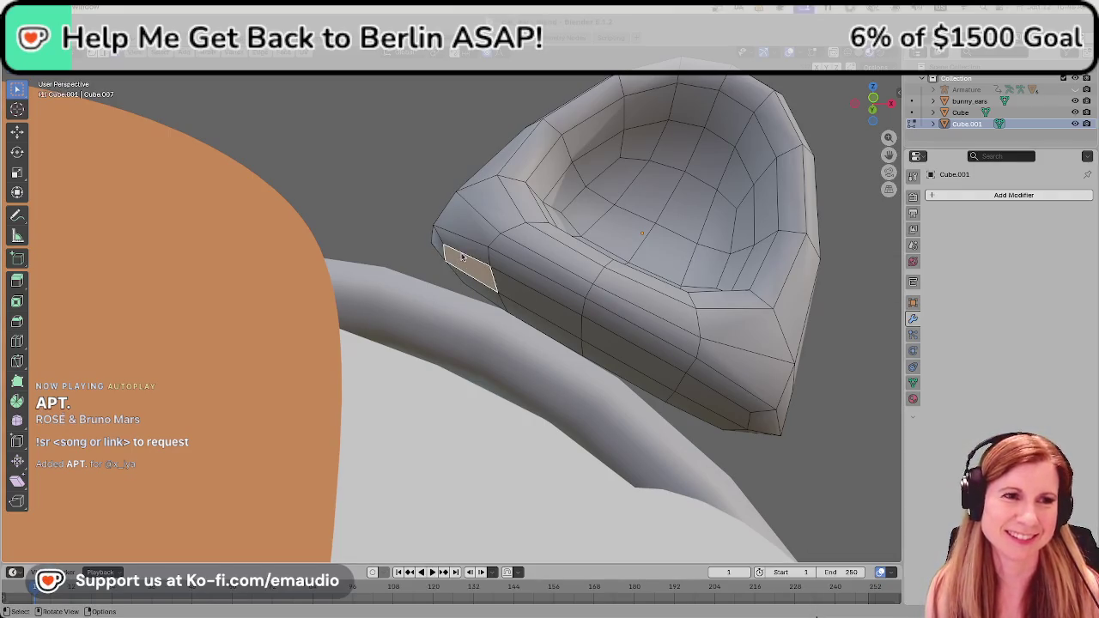
{"action": "left_click", "coordinate": [482, 292], "text": "shift"}
{"action": "left_click", "coordinate": [482, 255], "text": "shift"}
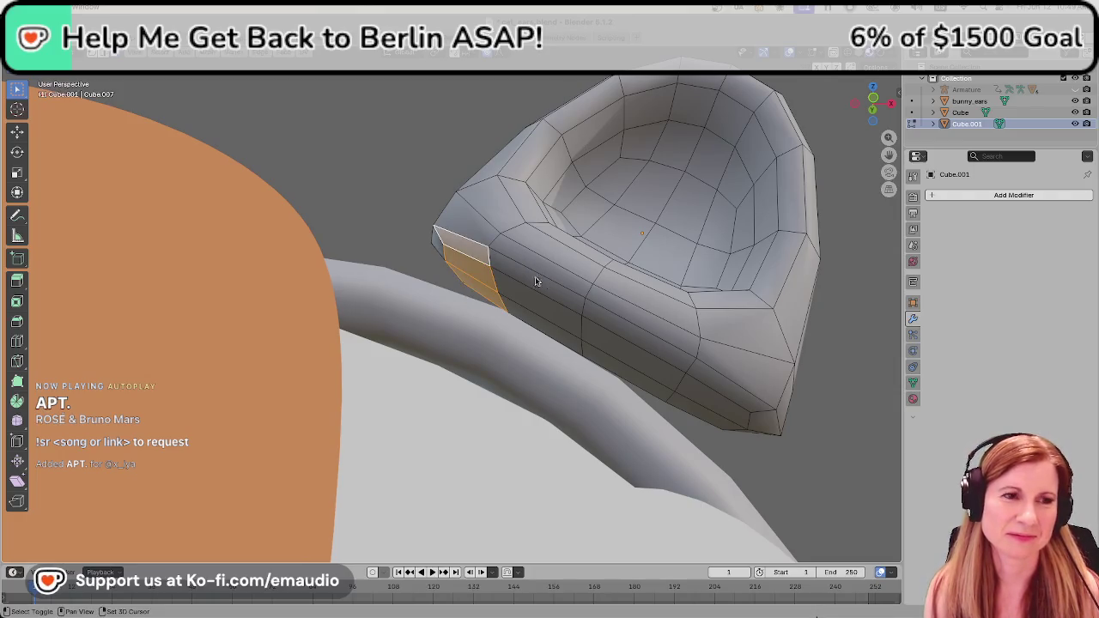
{"action": "left_click", "coordinate": [725, 386], "text": "shift"}
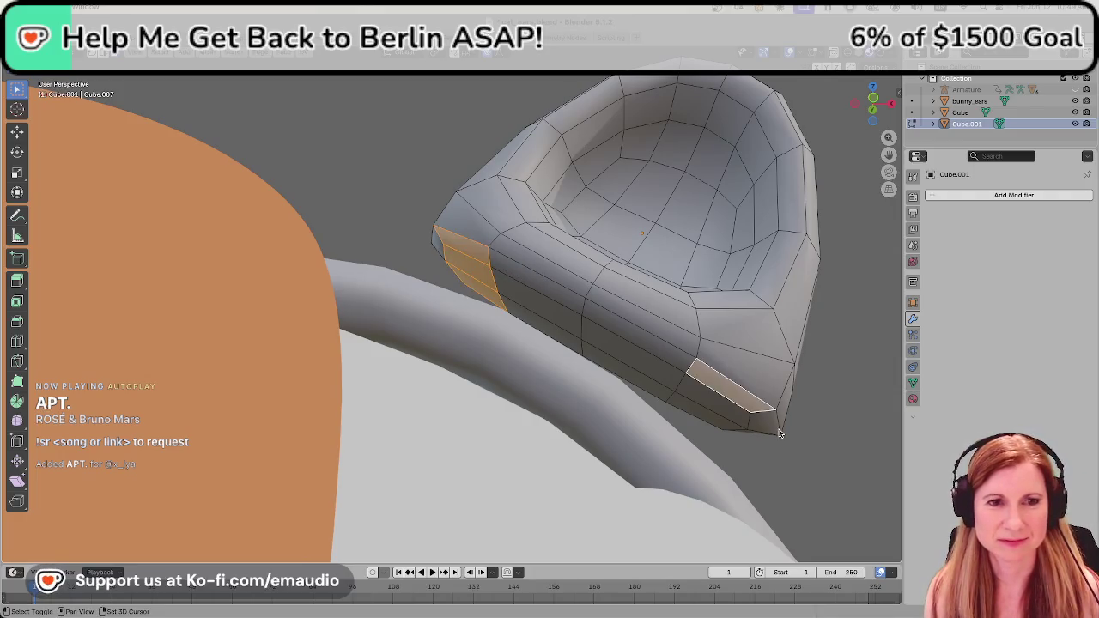
{"action": "left_click", "coordinate": [763, 422], "text": "shift"}
{"action": "mouse_move", "coordinate": [772, 430]}
{"action": "middle_mouse_down"}
{"action": "mouse_move", "coordinate": [736, 352]}
{"action": "mouse_move", "coordinate": [703, 352]}
{"action": "middle_mouse_up"}
{"action": "key", "text": "r"}
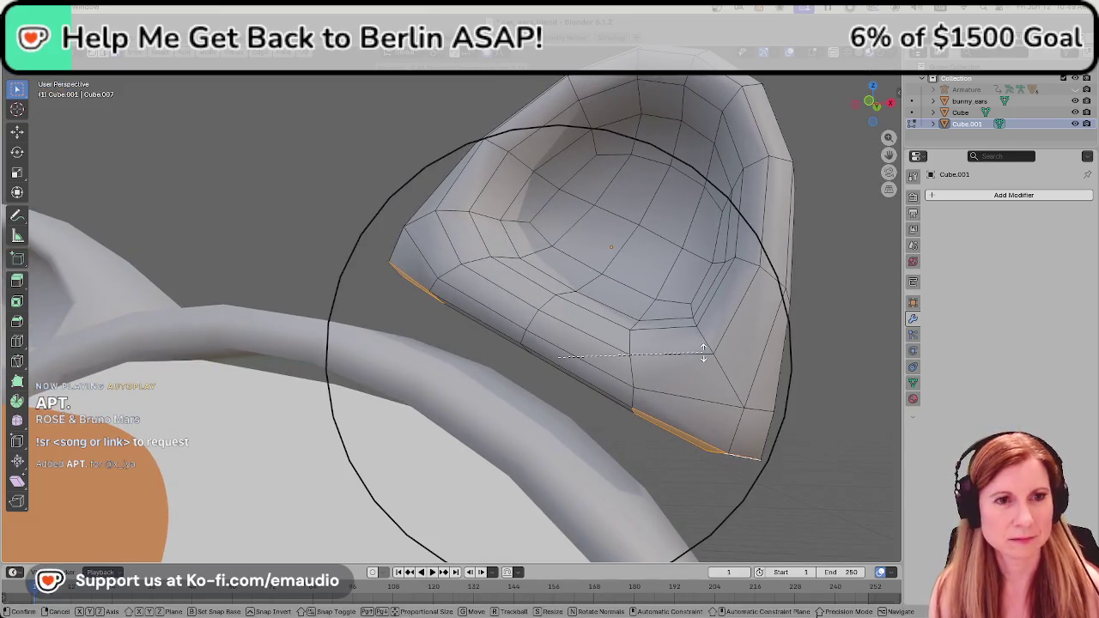
{"action": "key", "text": "y"}
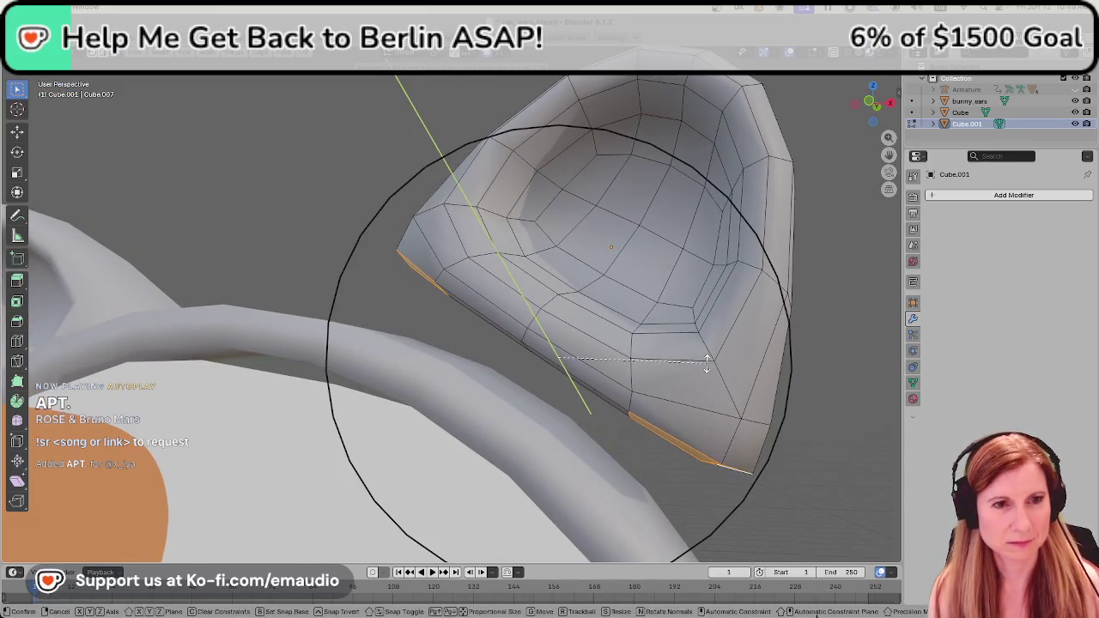
{"action": "scroll", "coordinate": [703, 361], "scroll_direction": "down", "scroll_amount": 3}
{"action": "scroll", "coordinate": [703, 361], "scroll_direction": "up", "scroll_amount": 2}
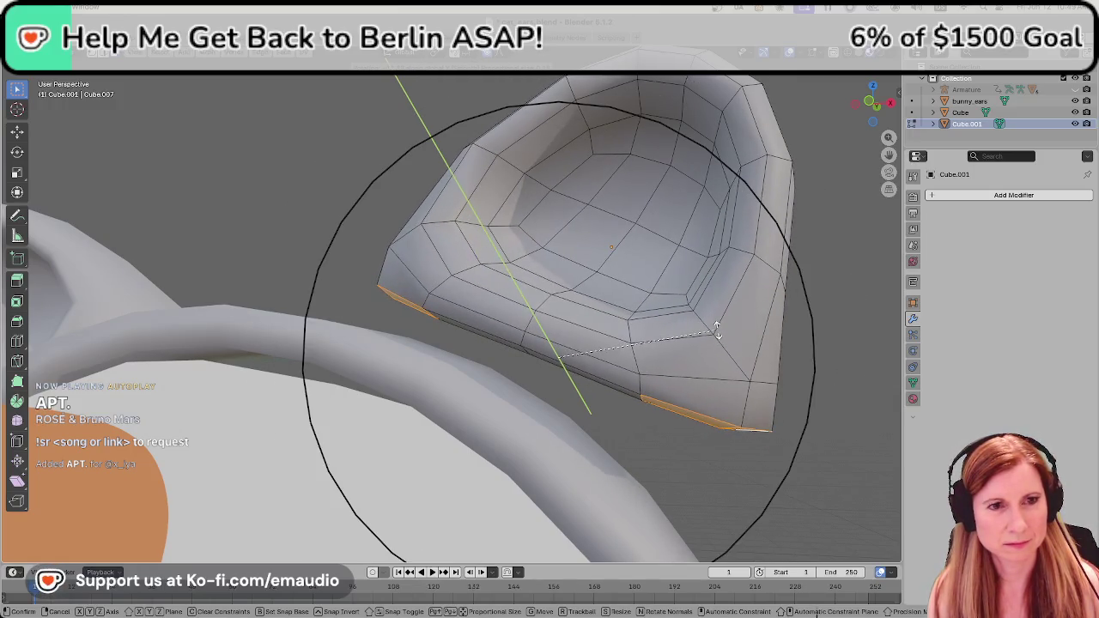
{"action": "right_click", "coordinate": [717, 331]}
Soft-move the ear's tip edge, then cancel and undo the left-tip move.
{"action": "left_click", "coordinate": [773, 496]}
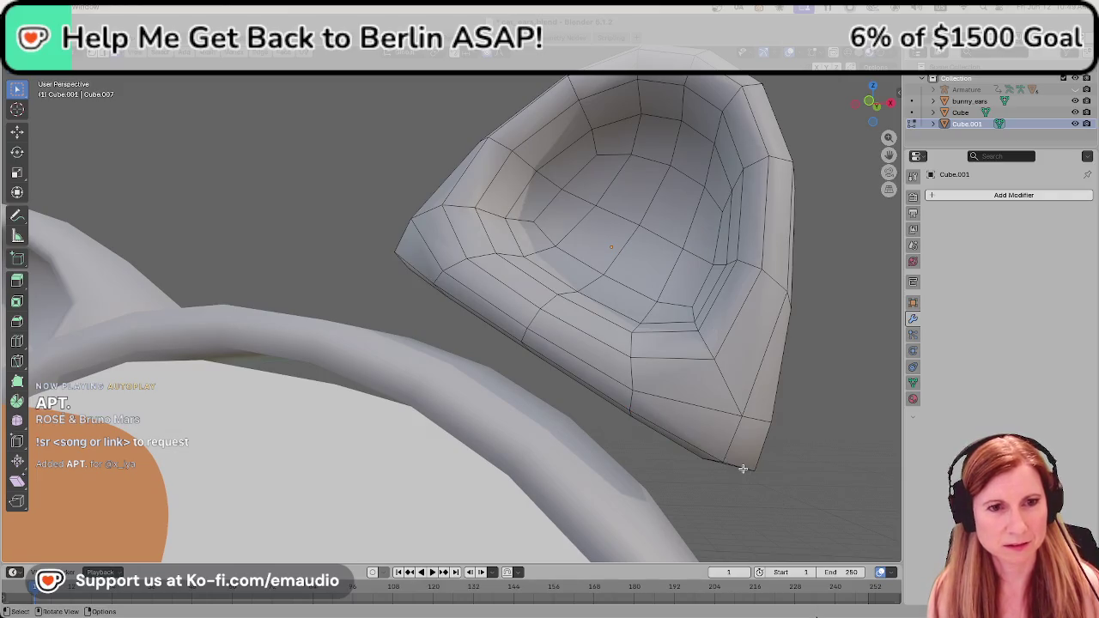
{"action": "mouse_move", "coordinate": [758, 449]}
{"action": "middle_mouse_down"}
{"action": "mouse_move", "coordinate": [758, 408]}
{"action": "mouse_move", "coordinate": [735, 427]}
{"action": "middle_mouse_up"}
{"action": "left_click", "coordinate": [729, 420]}
{"action": "key", "text": "g"}
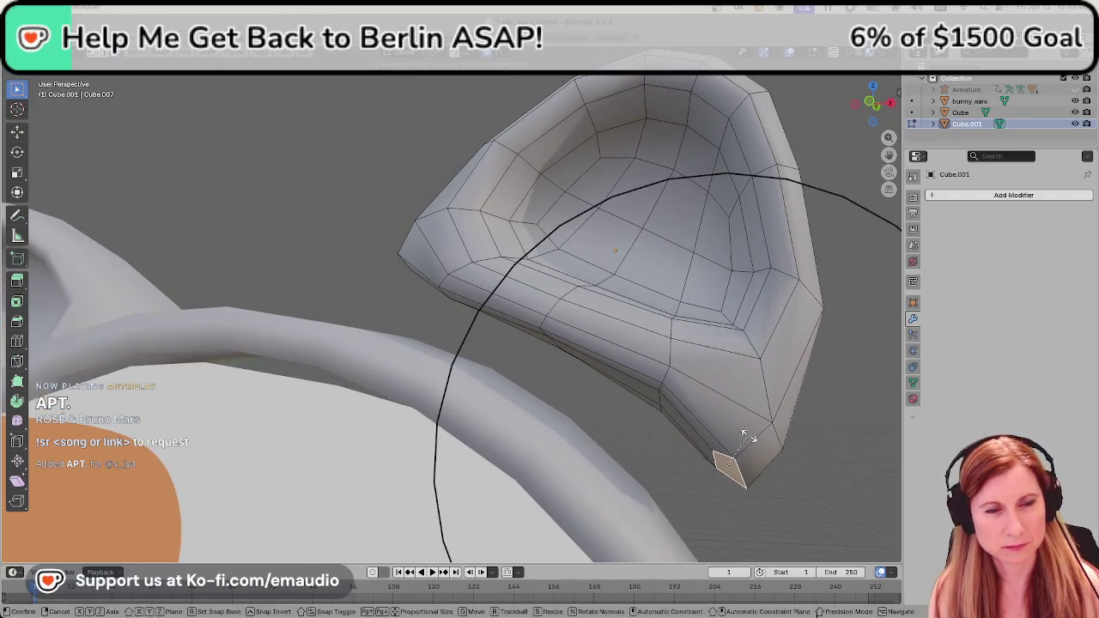
{"action": "left_click", "coordinate": [742, 436]}
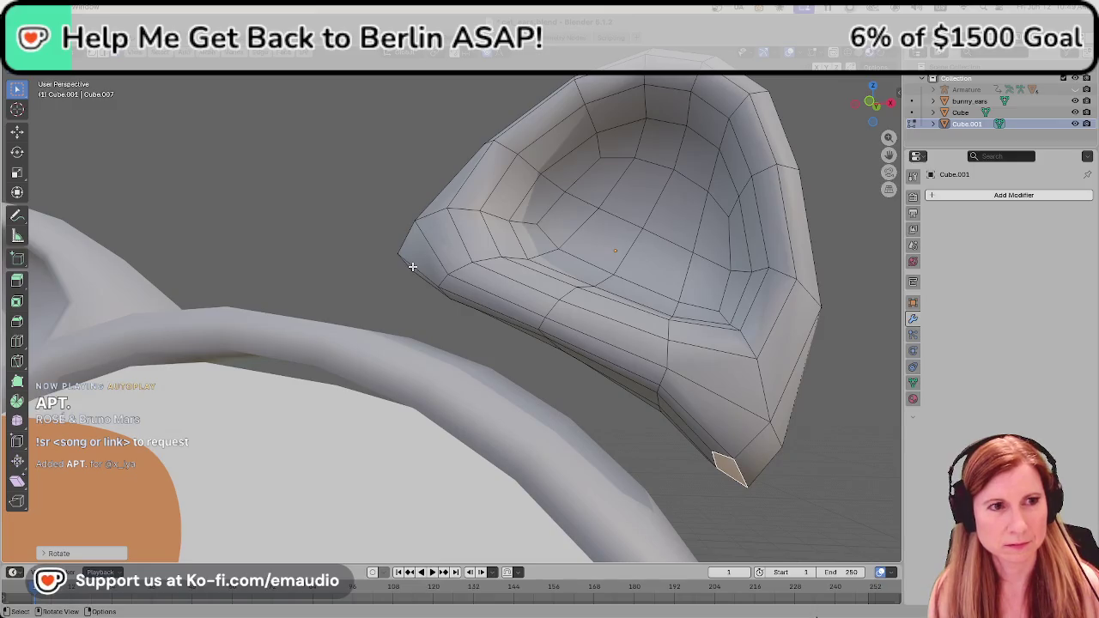
{"action": "left_click", "coordinate": [412, 267]}
{"action": "key", "text": "g"}
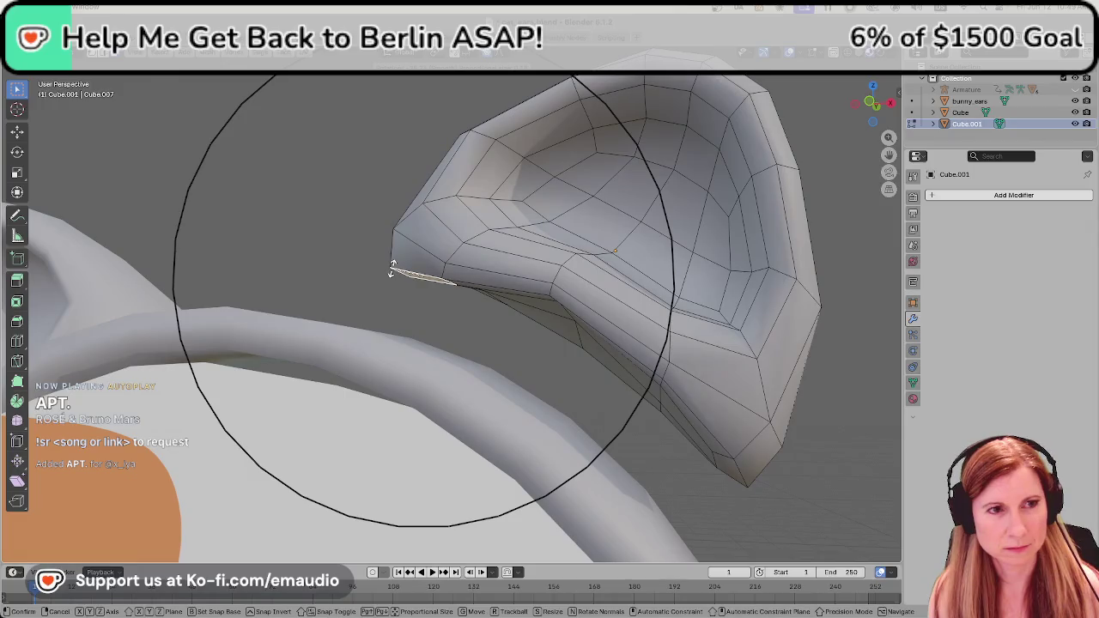
{"action": "key", "text": "Escape"}
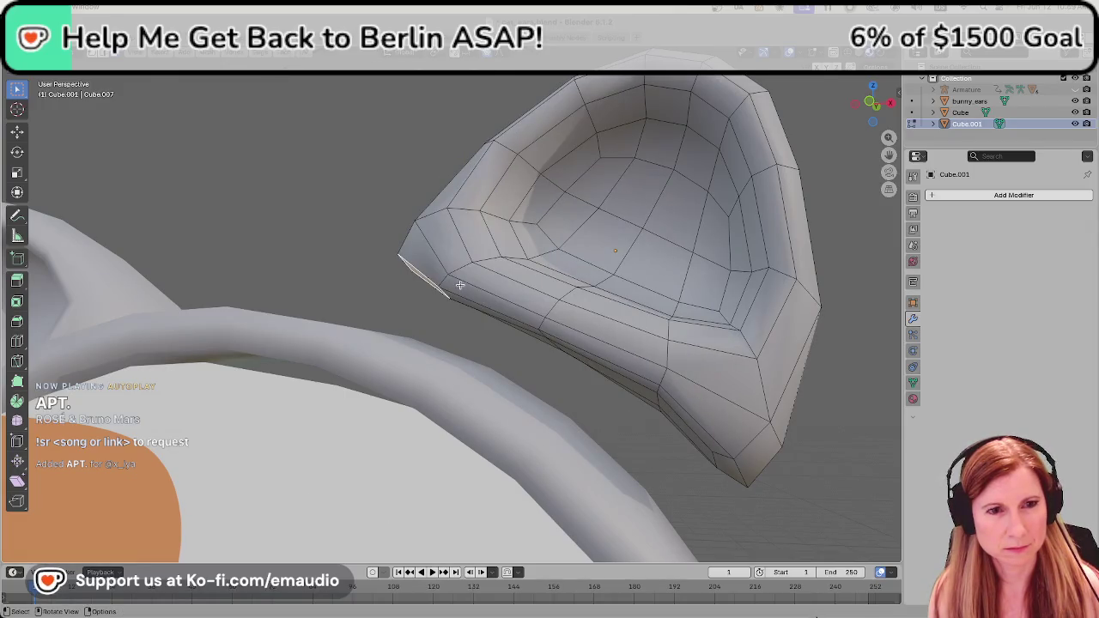
{"action": "key", "text": "ctrl+z"}
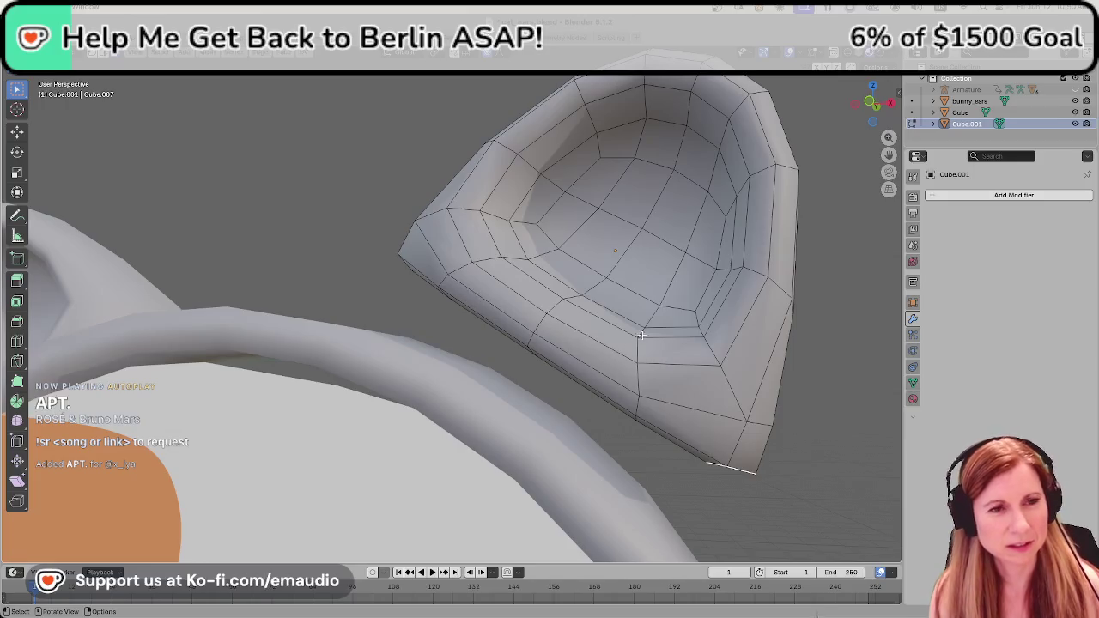
Scale the ear's bottom tip face with soft falloff.
{"action": "middle_click_drag", "start_coordinate": [640, 335], "coordinate": [621, 300]}
{"action": "left_click", "coordinate": [703, 335], "text": "shift"}
{"action": "mouse_move", "coordinate": [703, 335]}
{"action": "middle_mouse_down"}
{"action": "mouse_move", "coordinate": [626, 315]}
{"action": "mouse_move", "coordinate": [565, 277]}
{"action": "middle_mouse_up"}
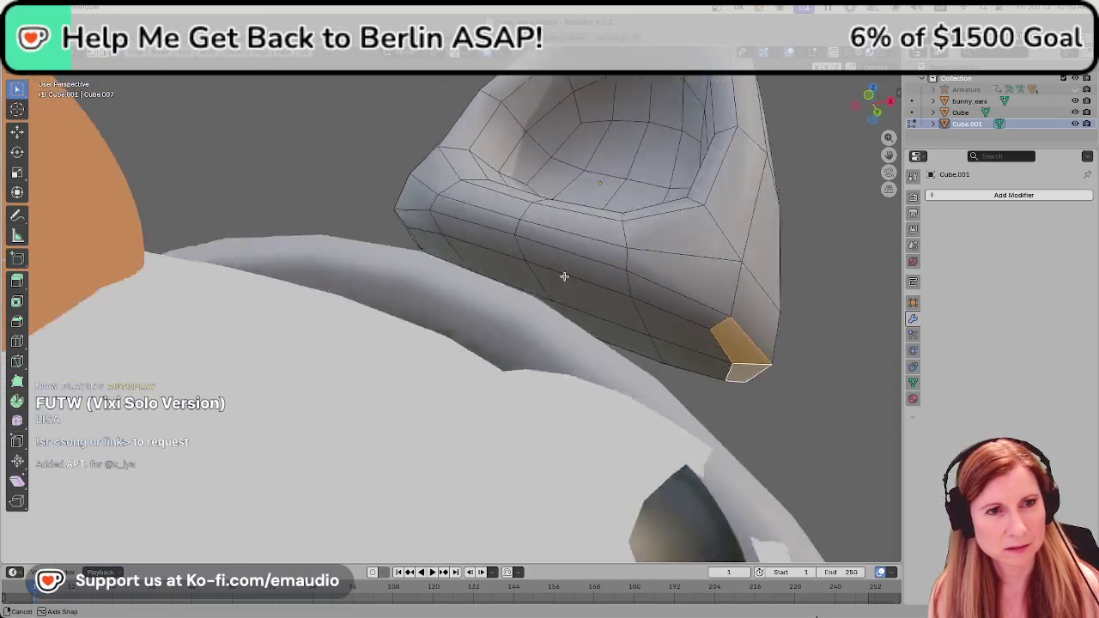
{"action": "middle_click_drag", "start_coordinate": [564, 276], "coordinate": [598, 338]}
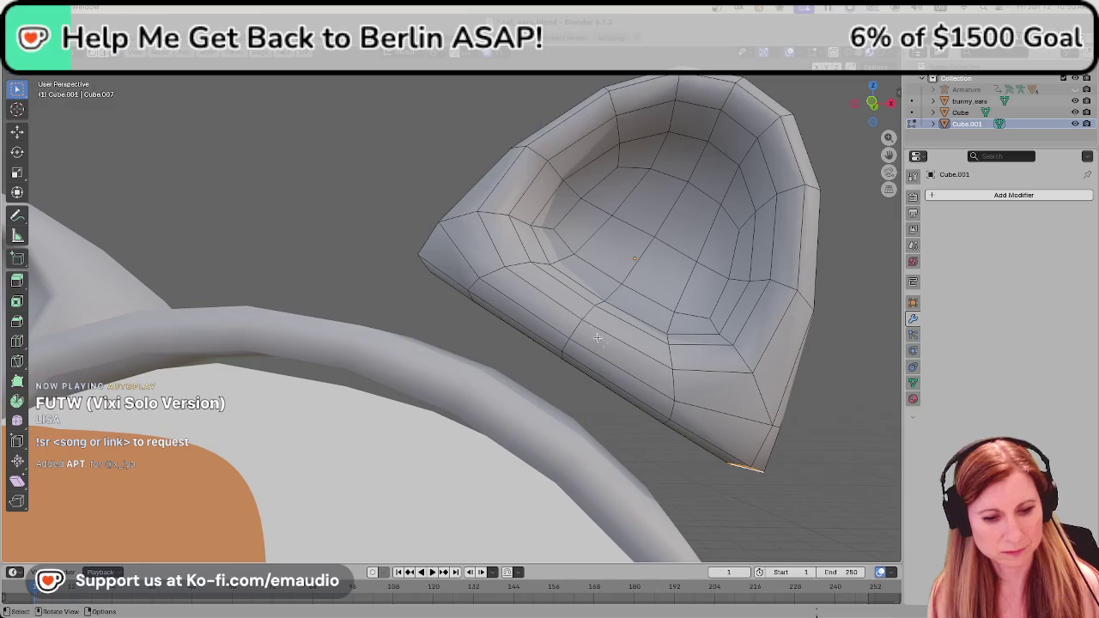
{"action": "key", "text": "s"}
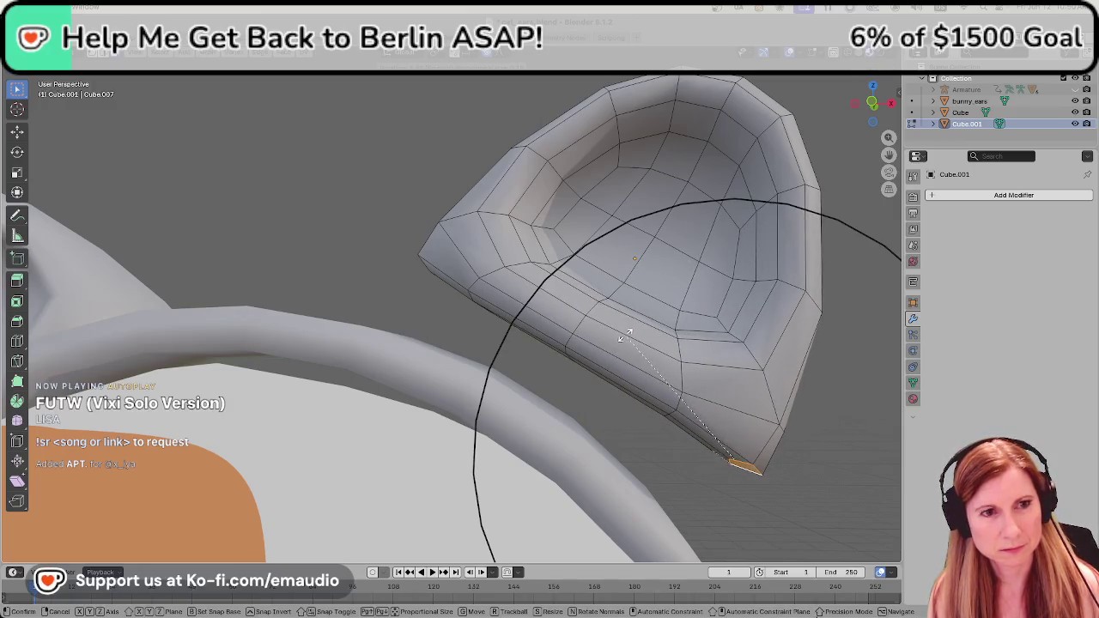
{"action": "left_click", "coordinate": [625, 336]}
Move the ear's left tip vertex with soft falloff.
{"action": "middle_click_drag", "start_coordinate": [473, 308], "coordinate": [501, 309]}
{"action": "left_click", "coordinate": [470, 261]}
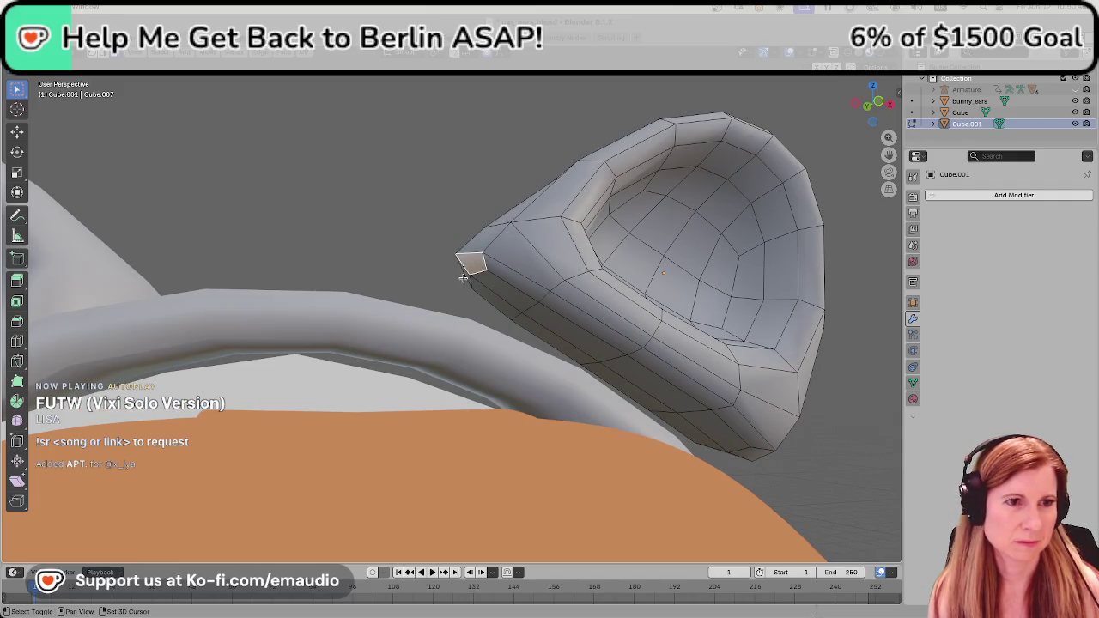
{"action": "middle_click_drag", "start_coordinate": [574, 315], "coordinate": [546, 322]}
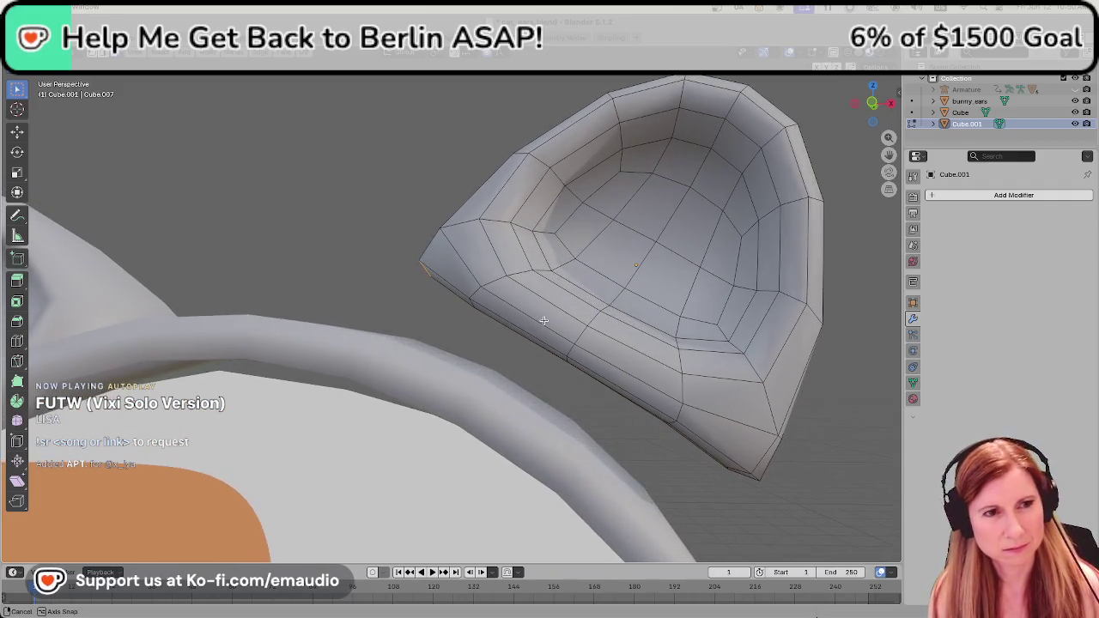
{"action": "key", "text": "g"}
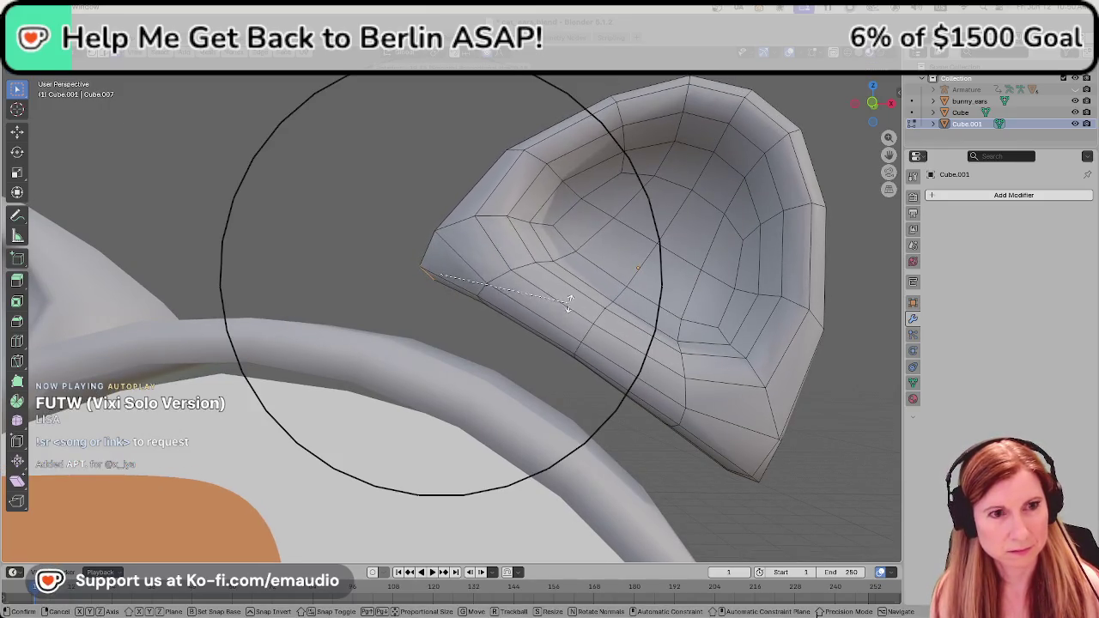
{"action": "left_click", "coordinate": [577, 292]}
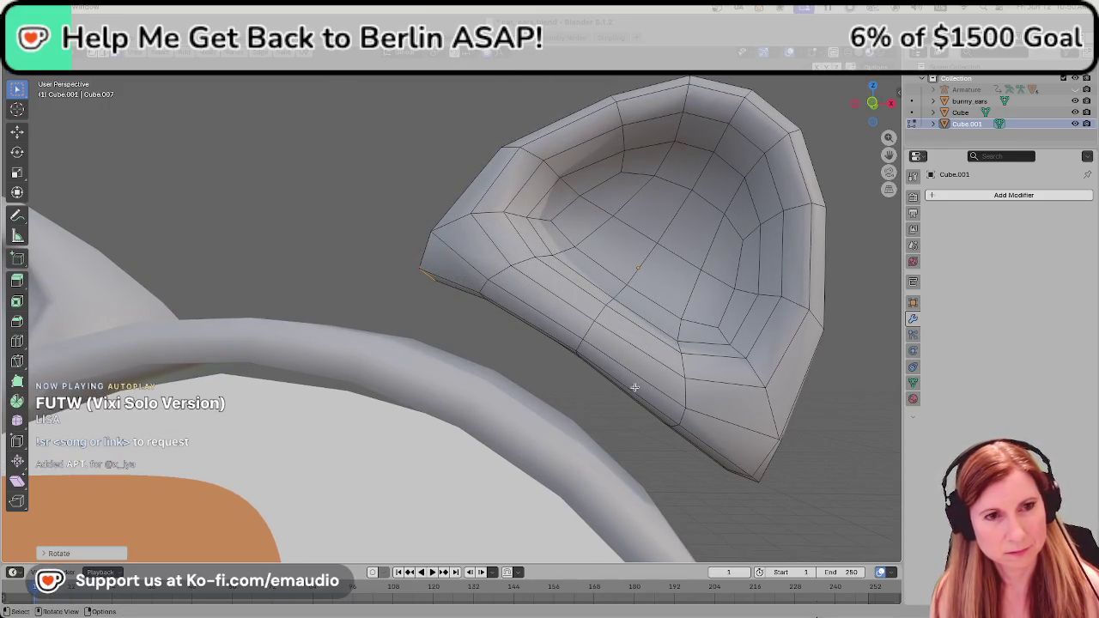
Try soft-moving two lower rim faces, cancelling both attempts.
{"action": "left_click", "coordinate": [605, 368]}
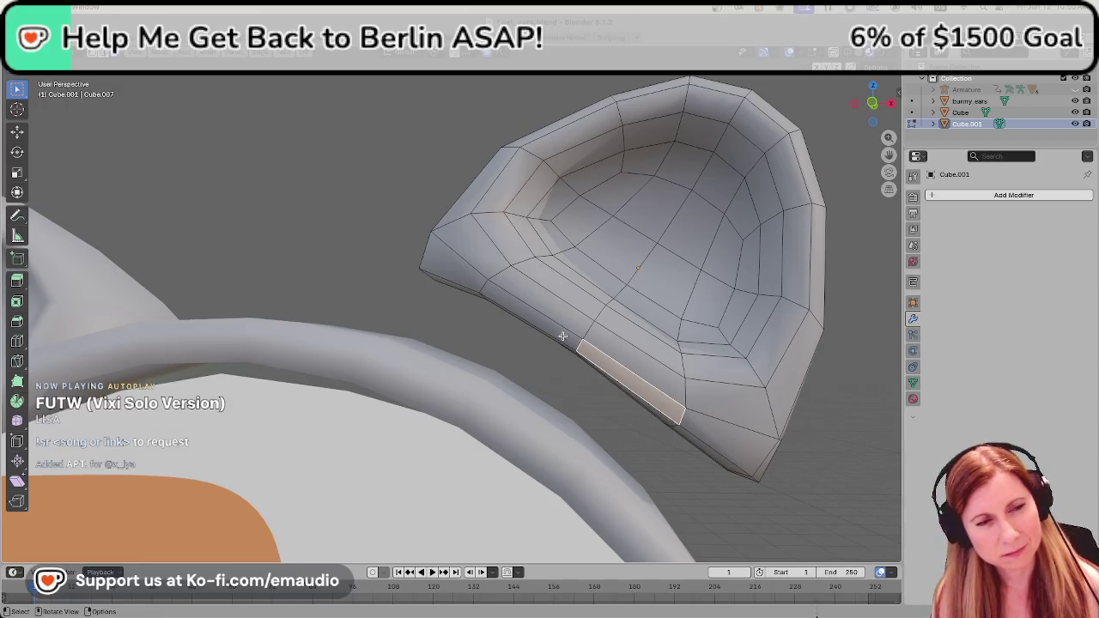
{"action": "left_click", "coordinate": [563, 335], "text": "shift"}
{"action": "key", "text": "g"}
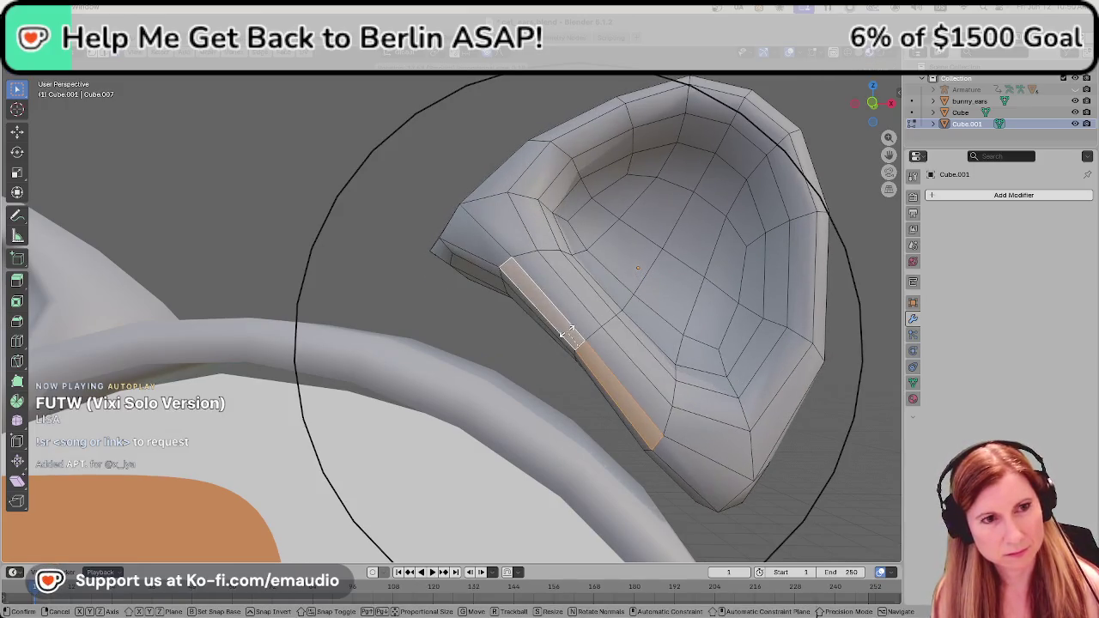
{"action": "right_click", "coordinate": [565, 331]}
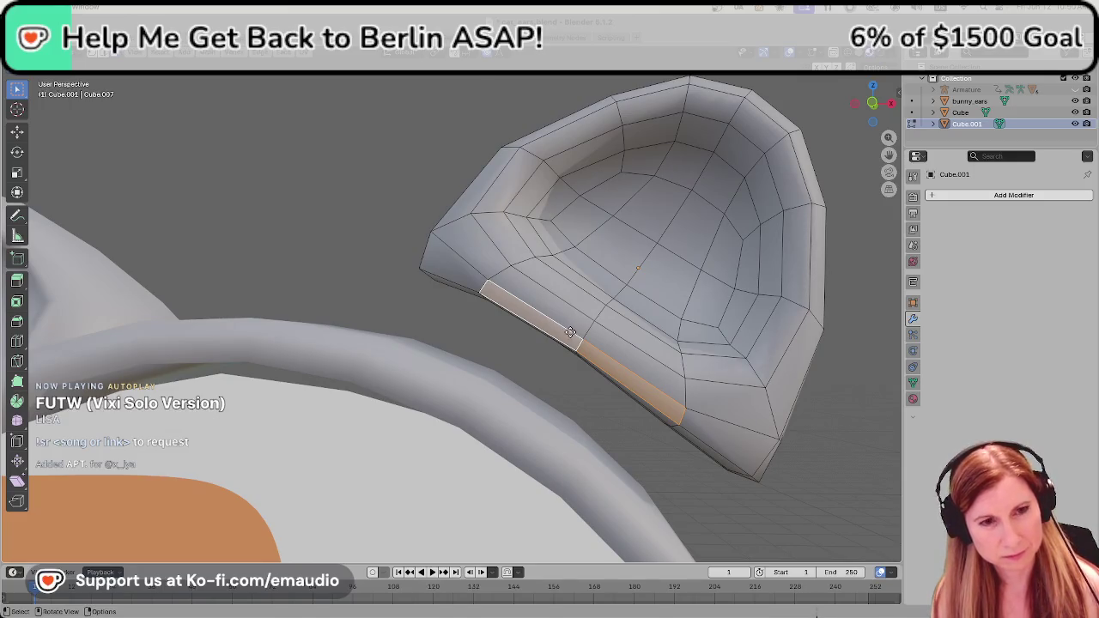
{"action": "key", "text": "g"}
{"action": "right_click", "coordinate": [574, 324]}
{"action": "mouse_move", "coordinate": [682, 395]}
{"action": "middle_mouse_down"}
{"action": "mouse_move", "coordinate": [693, 343]}
{"action": "mouse_move", "coordinate": [473, 359]}
{"action": "middle_mouse_up"}
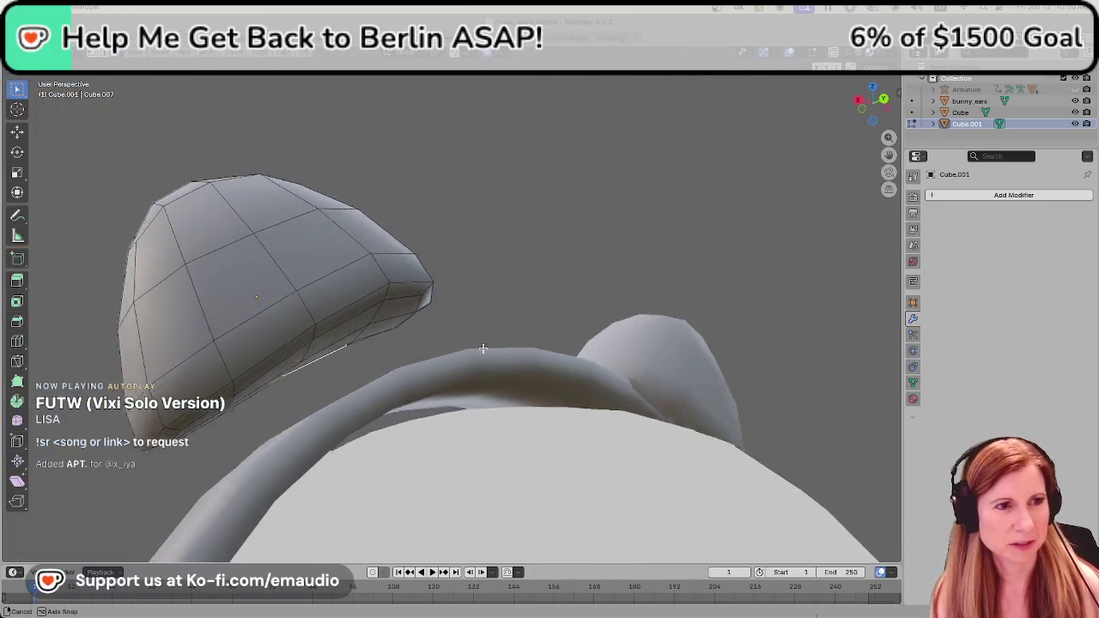
Undo the last two rim edits and clear the ear's selection with Alt+A.
{"action": "key", "text": "ctrl+z"}
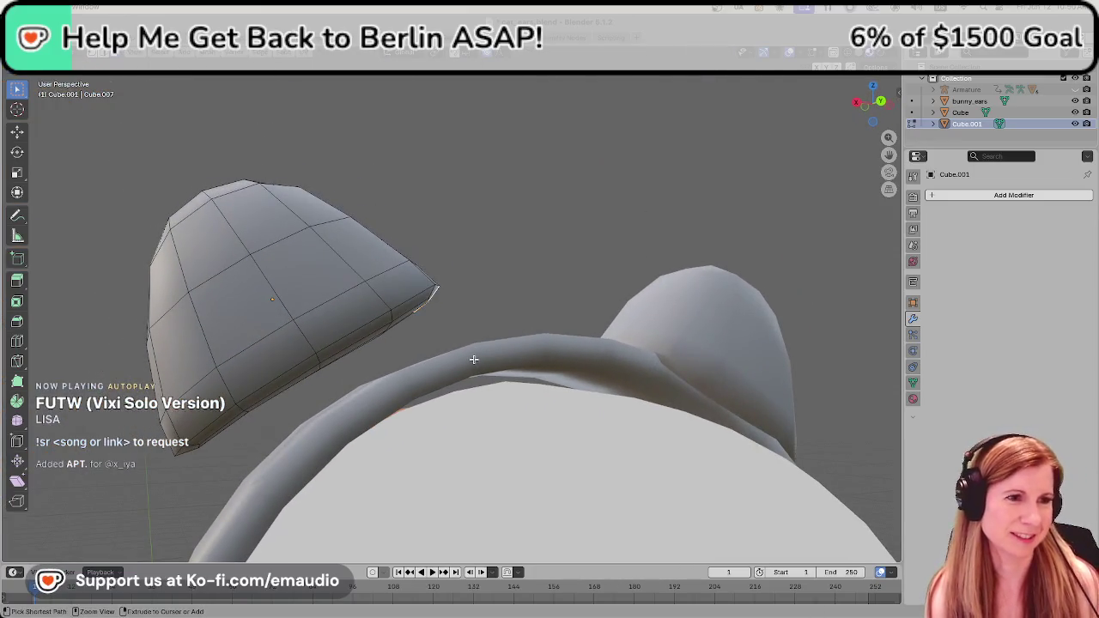
{"action": "key", "text": "ctrl+z"}
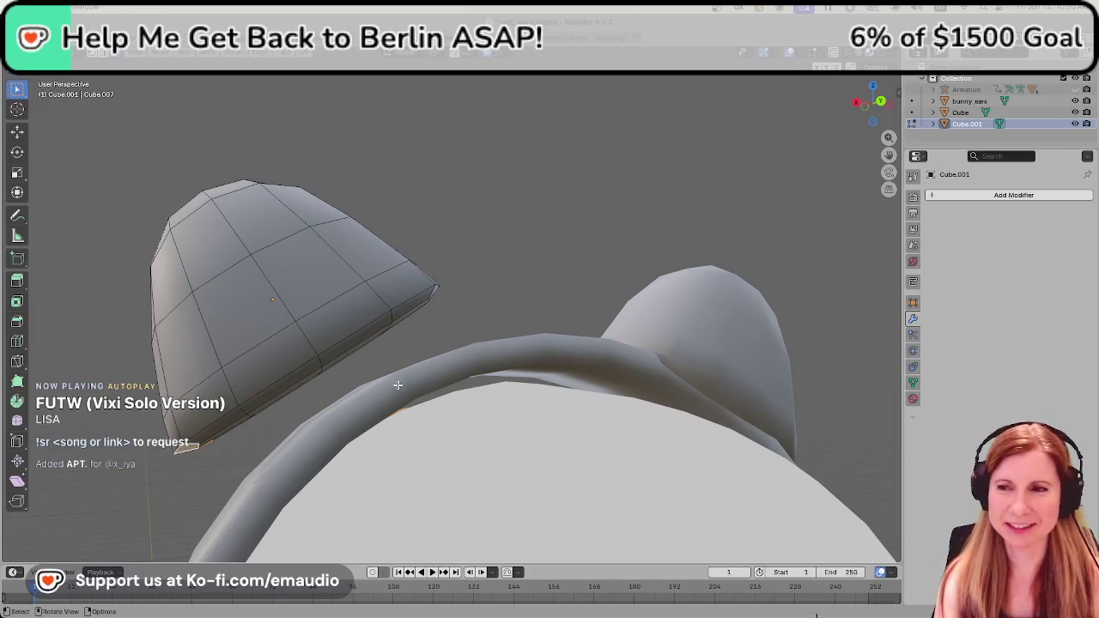
{"action": "middle_click_drag", "start_coordinate": [285, 379], "coordinate": [507, 404]}
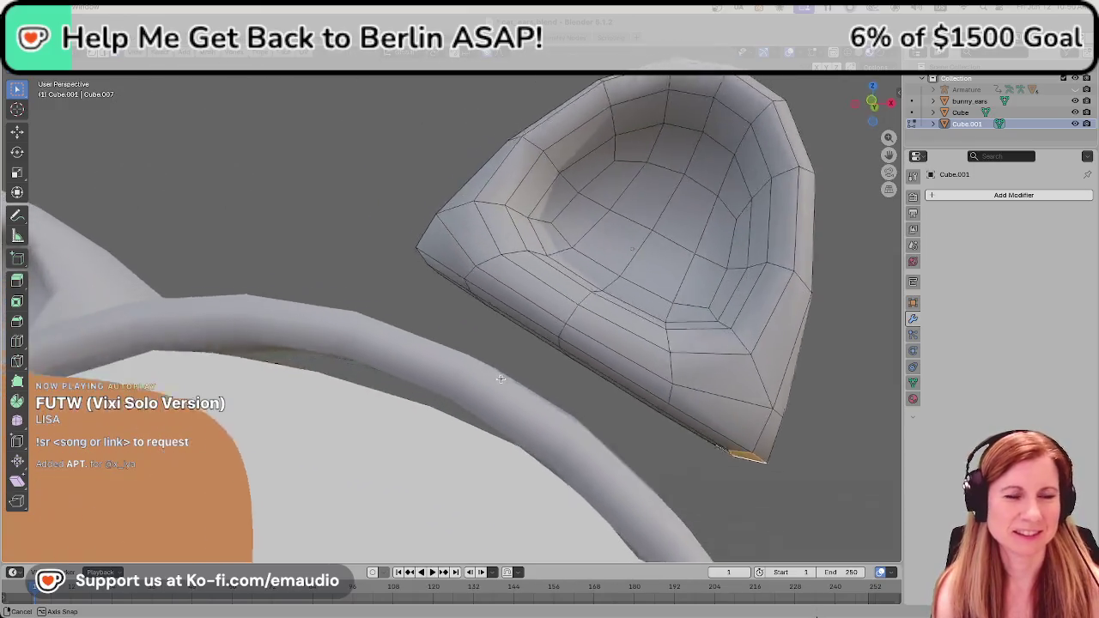
{"action": "middle_click_drag", "start_coordinate": [663, 357], "coordinate": [549, 360]}
{"action": "left_click", "coordinate": [574, 370]}
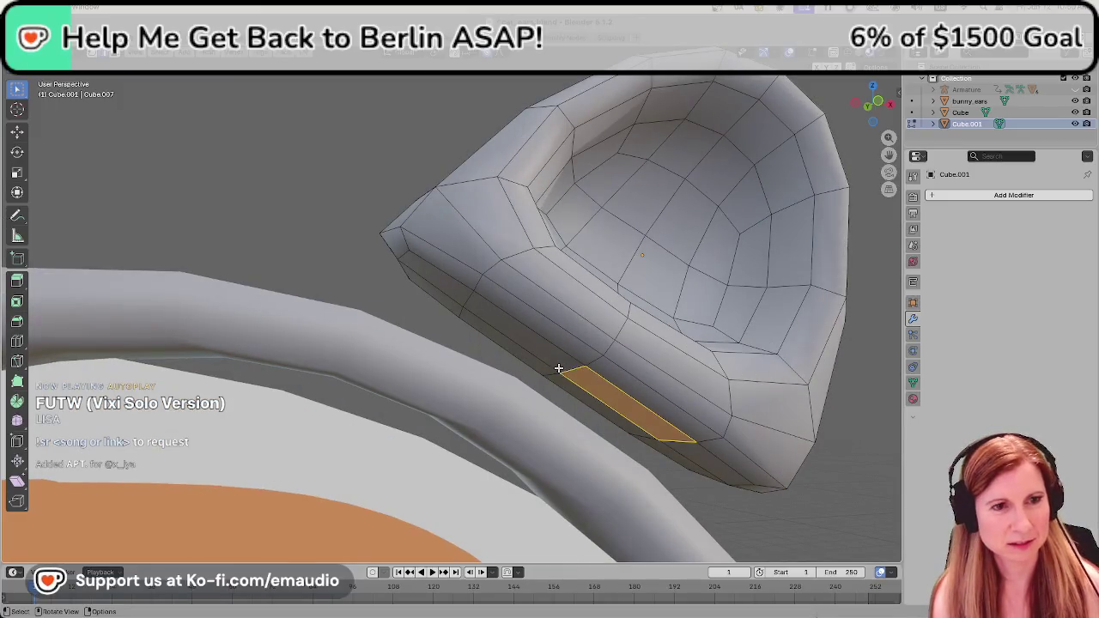
{"action": "key", "text": "alt+a"}
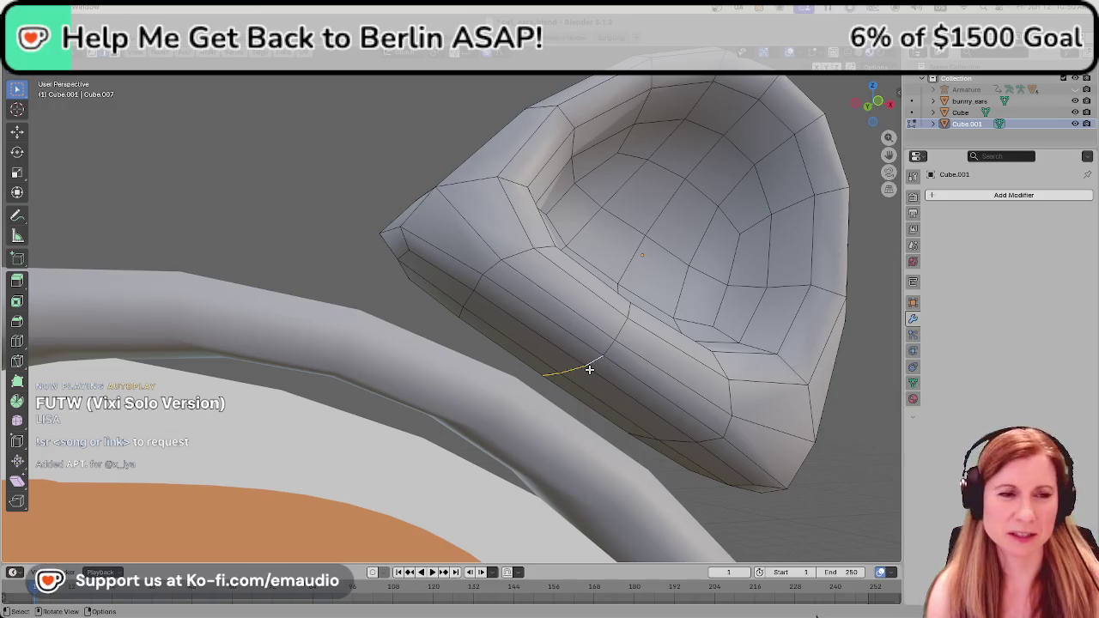
Lift the selected lower-rim edge with soft falloff.
{"action": "key", "text": "g"}
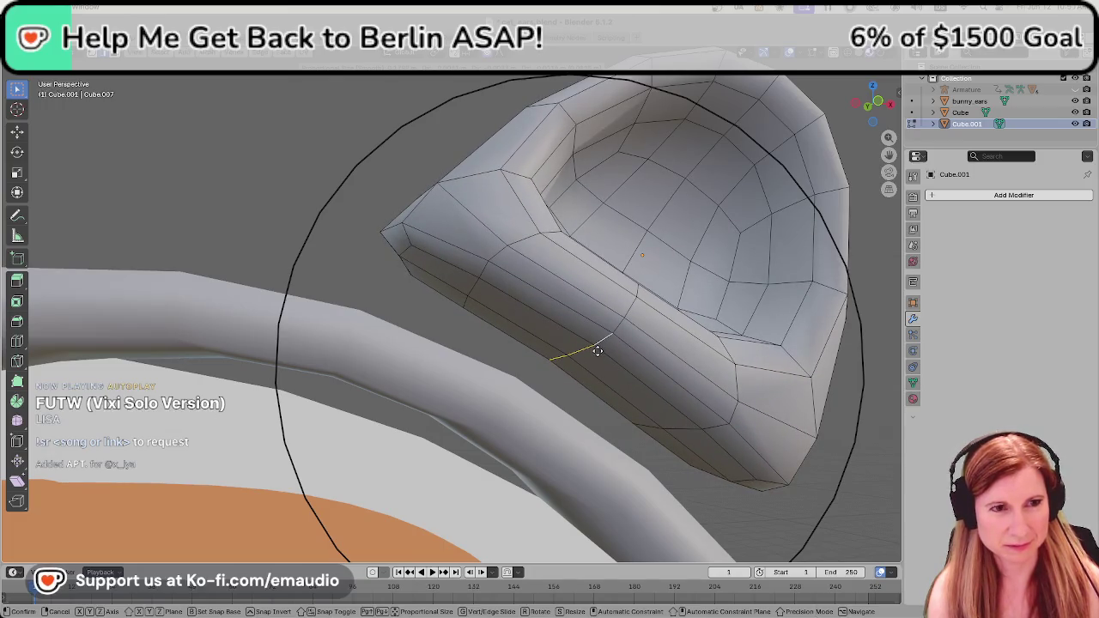
{"action": "left_click", "coordinate": [598, 351]}
{"action": "scroll", "coordinate": [640, 347], "scroll_direction": "down", "scroll_amount": 3}
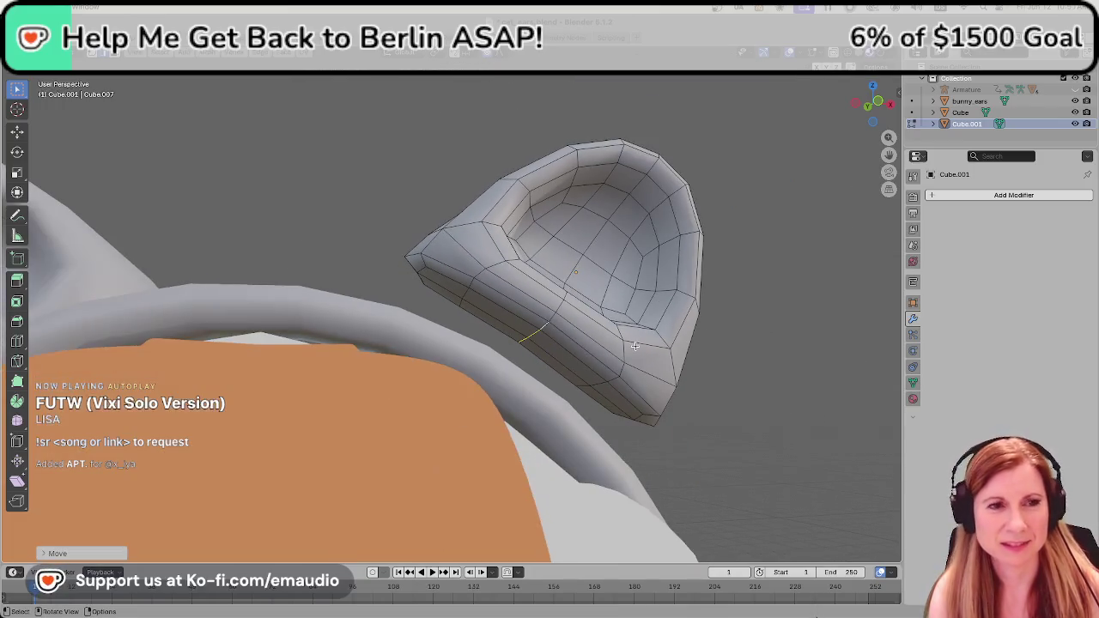
{"action": "middle_click_drag", "start_coordinate": [661, 312], "coordinate": [613, 354]}
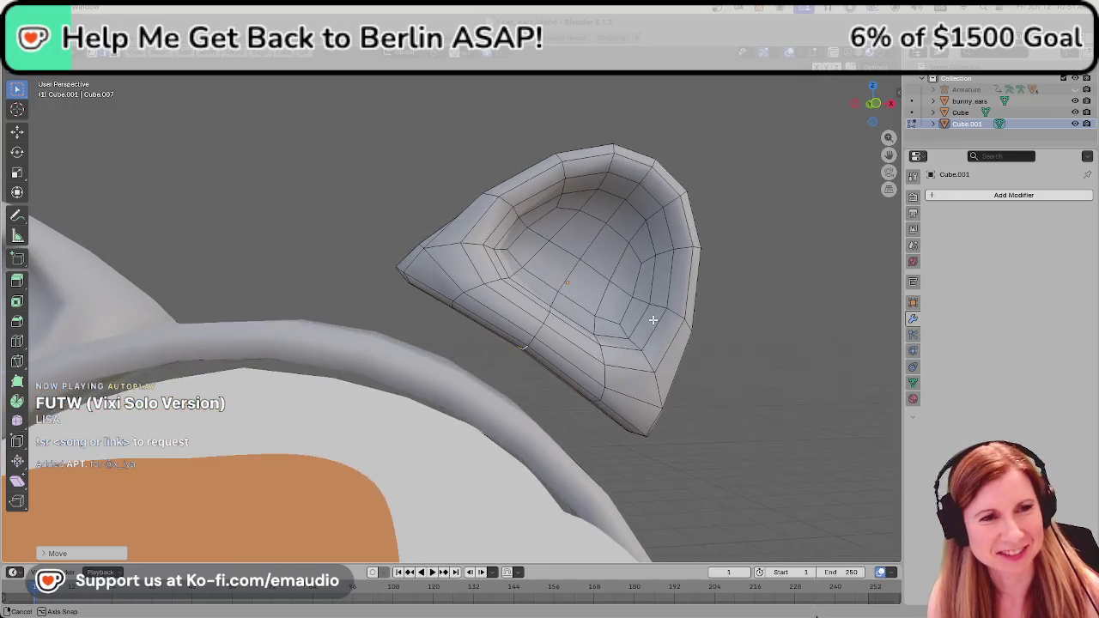
{"action": "scroll", "coordinate": [562, 379], "scroll_direction": "up", "scroll_amount": 3}
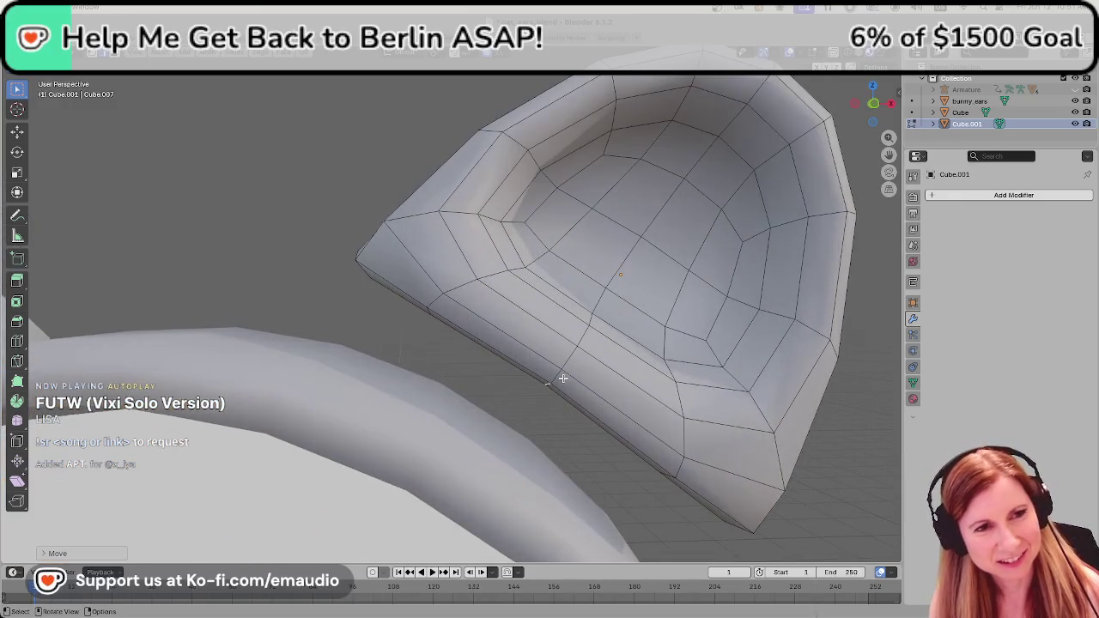
{"action": "mouse_move", "coordinate": [617, 381]}
{"action": "middle_mouse_down"}
{"action": "mouse_move", "coordinate": [618, 363]}
{"action": "mouse_move", "coordinate": [619, 384]}
{"action": "middle_mouse_up"}
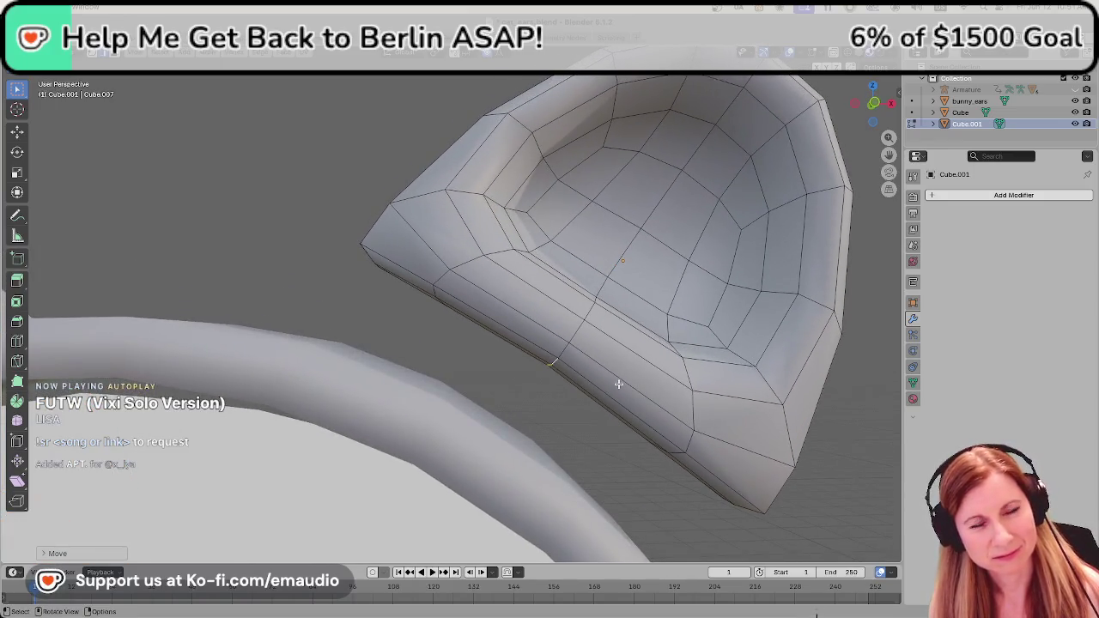
Nudge the rim edge straight up along Z with falloff.
{"action": "key", "text": "g"}
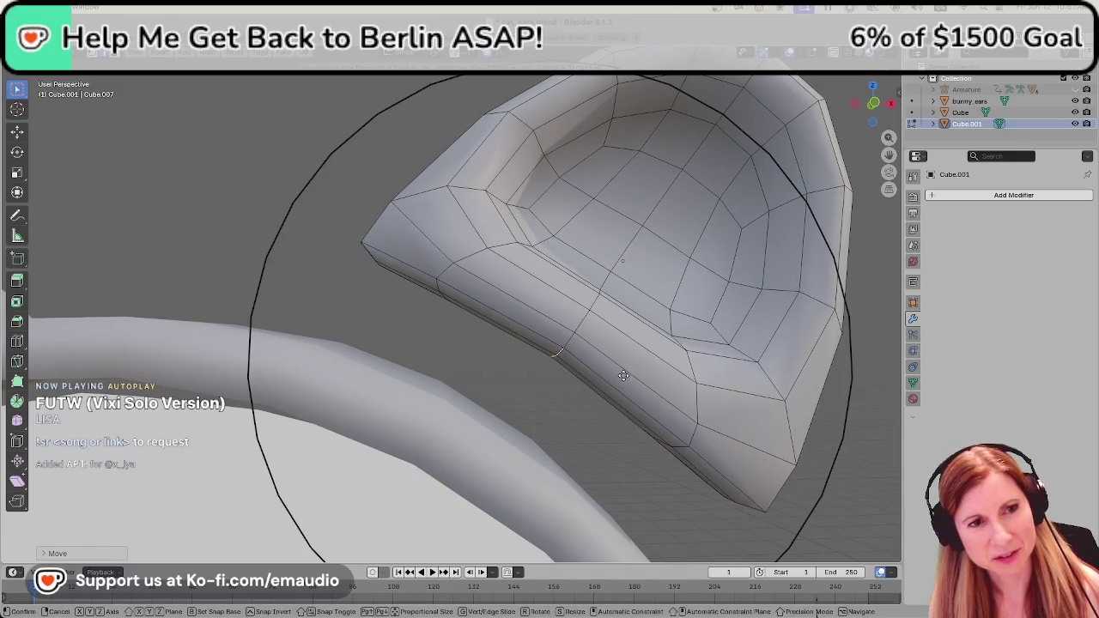
{"action": "key", "text": "z"}
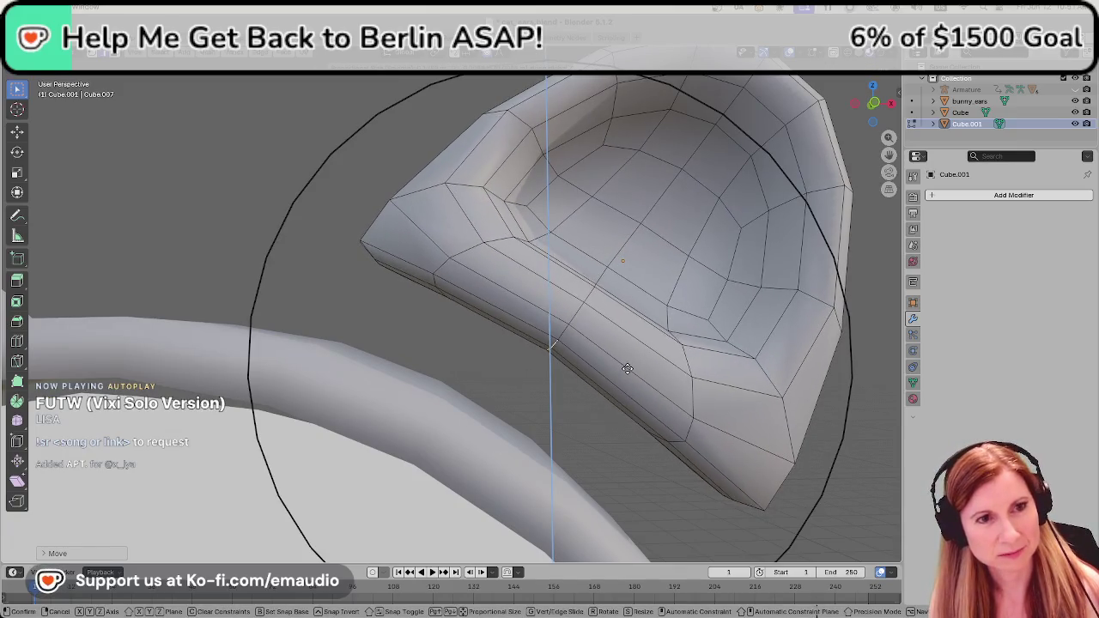
{"action": "left_click", "coordinate": [627, 368]}
{"action": "scroll", "coordinate": [615, 387], "scroll_direction": "down", "scroll_amount": 5}
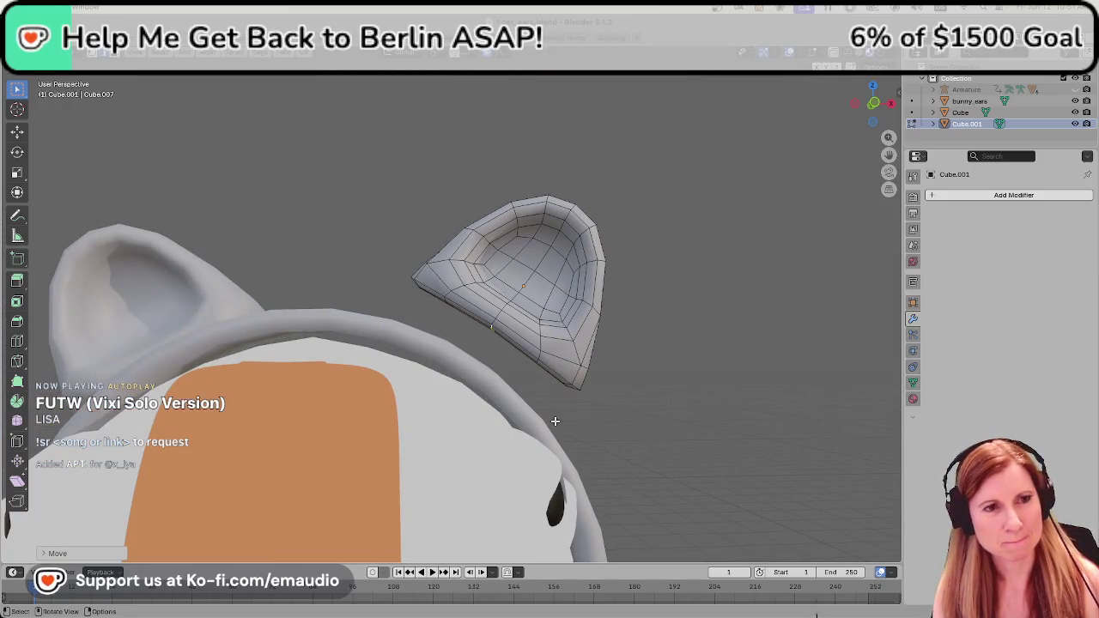
Rotate the whole ear object in Object Mode so it stands upright.
{"action": "key", "text": "Tab"}
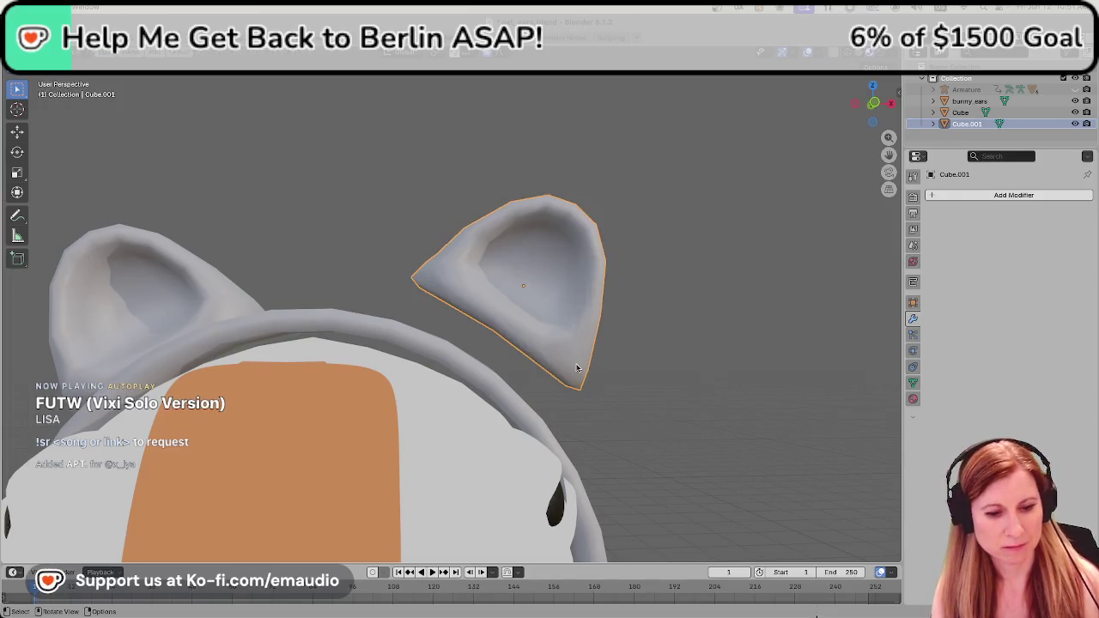
{"action": "key", "text": "r"}
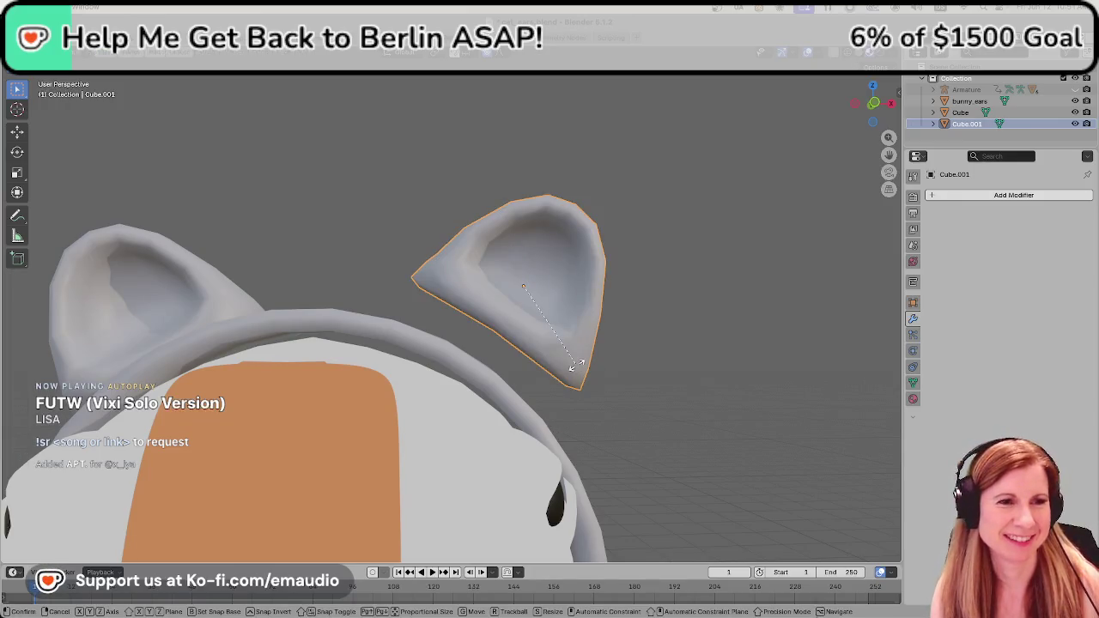
{"action": "key", "text": "o"}
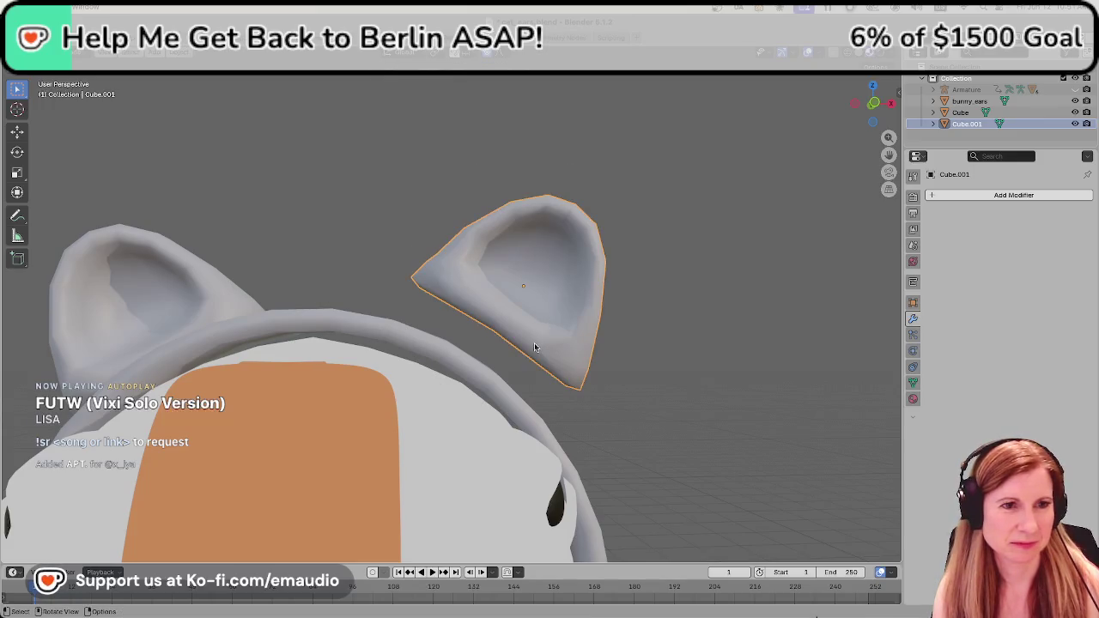
{"action": "left_click", "coordinate": [534, 345]}
{"action": "key", "text": "r"}
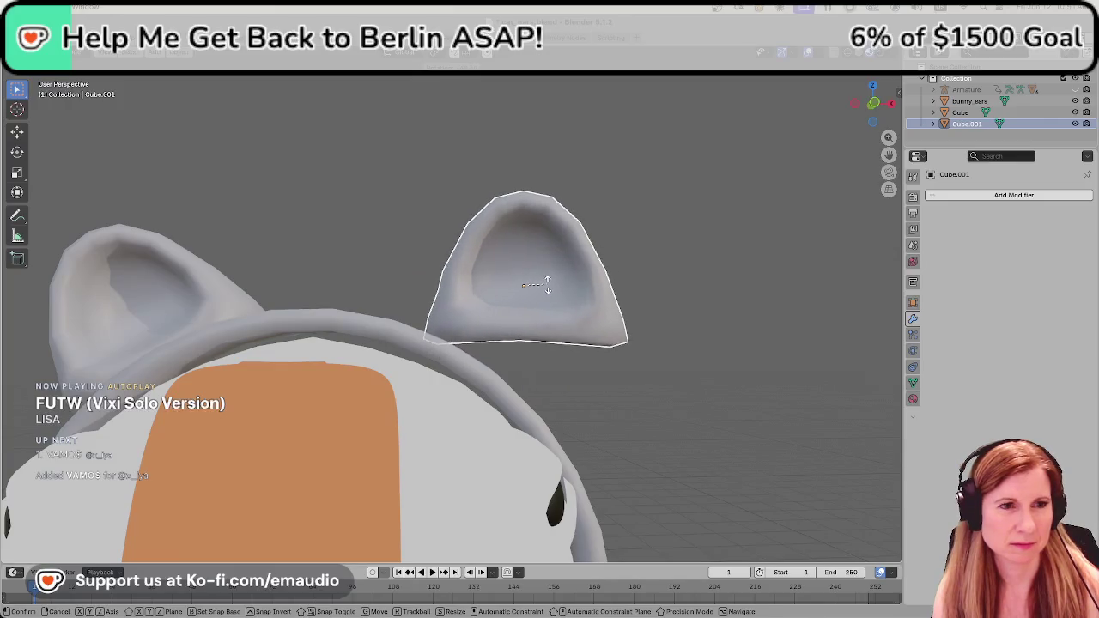
{"action": "left_click", "coordinate": [548, 288]}
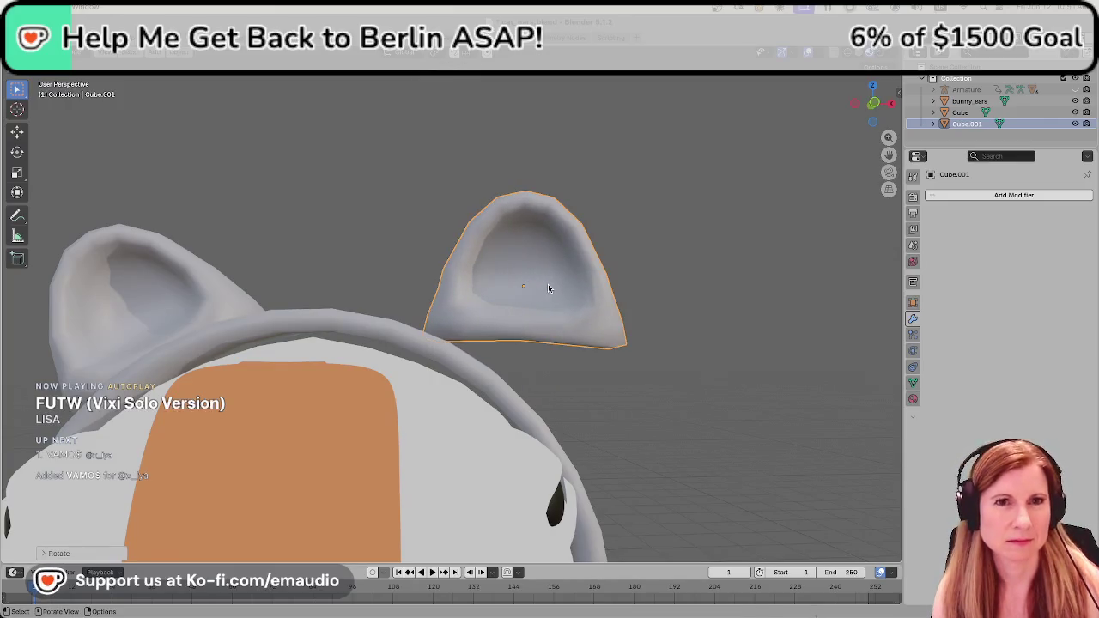
Shift the ear along X so it sits above the headband.
{"action": "key", "text": "g"}
{"action": "key", "text": "x"}
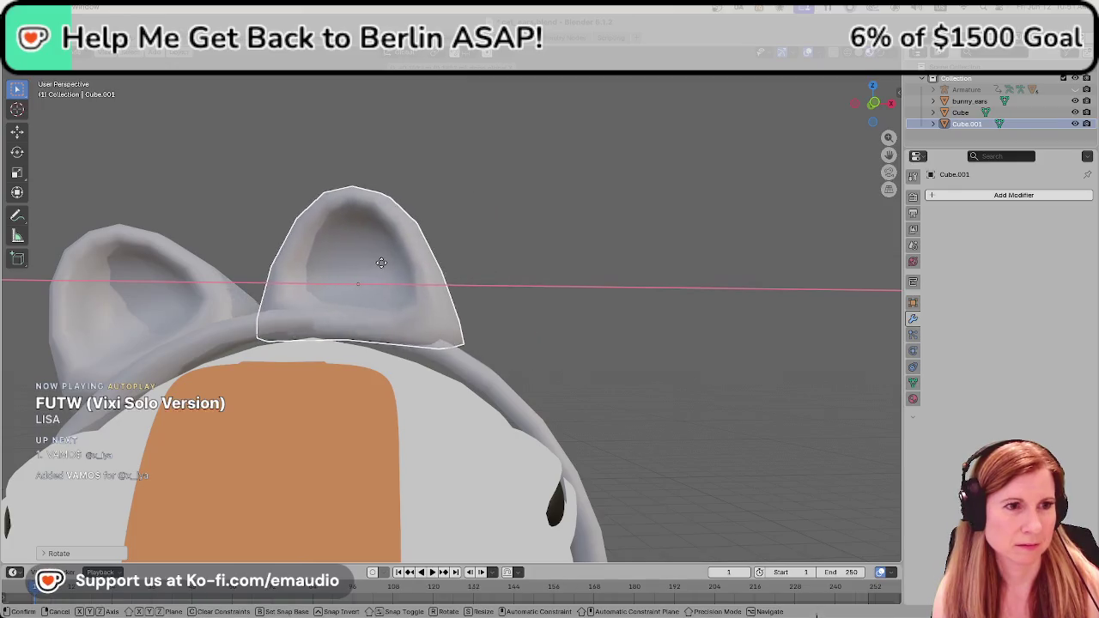
{"action": "left_click", "coordinate": [355, 258]}
{"action": "mouse_move", "coordinate": [356, 258]}
{"action": "middle_mouse_down"}
{"action": "mouse_move", "coordinate": [352, 280]}
{"action": "mouse_move", "coordinate": [448, 327]}
{"action": "middle_mouse_up"}
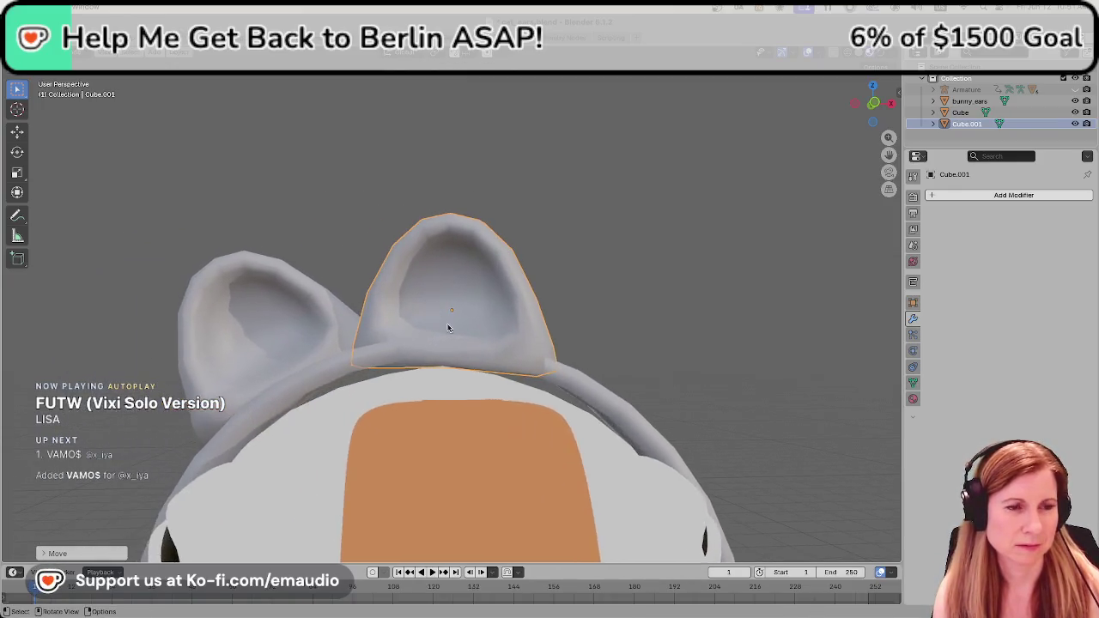
{"action": "scroll", "coordinate": [447, 327], "scroll_direction": "up", "scroll_amount": 3}
{"action": "scroll", "coordinate": [453, 330], "scroll_direction": "up", "scroll_amount": 2}
Lower the ear along Z onto the headband and tilt it slightly.
{"action": "key", "text": "g"}
{"action": "key", "text": "z"}
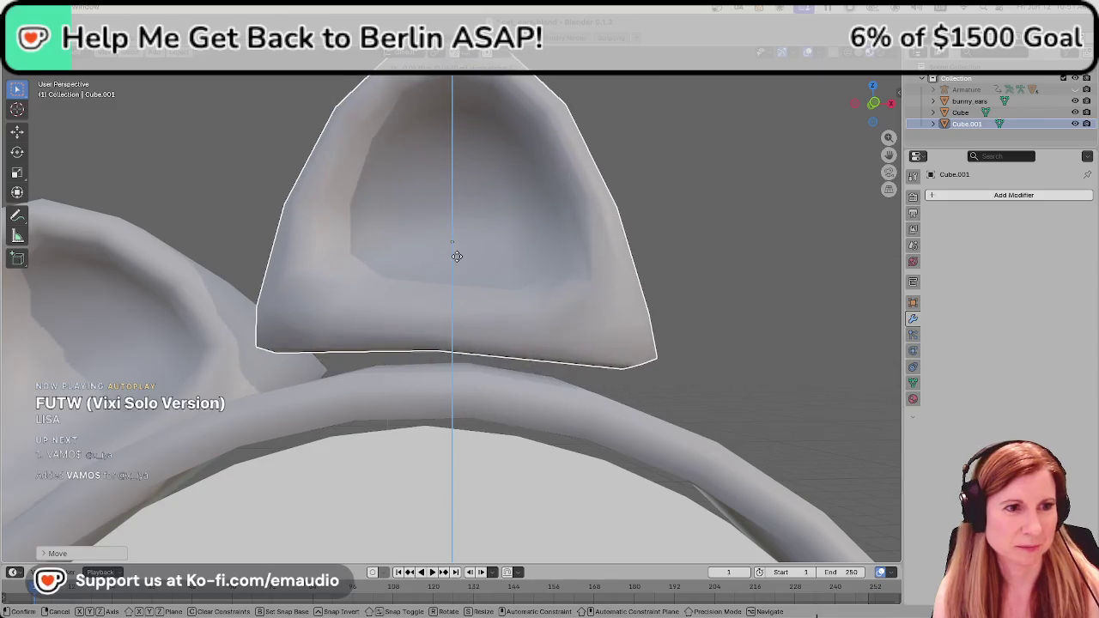
{"action": "left_click", "coordinate": [541, 360]}
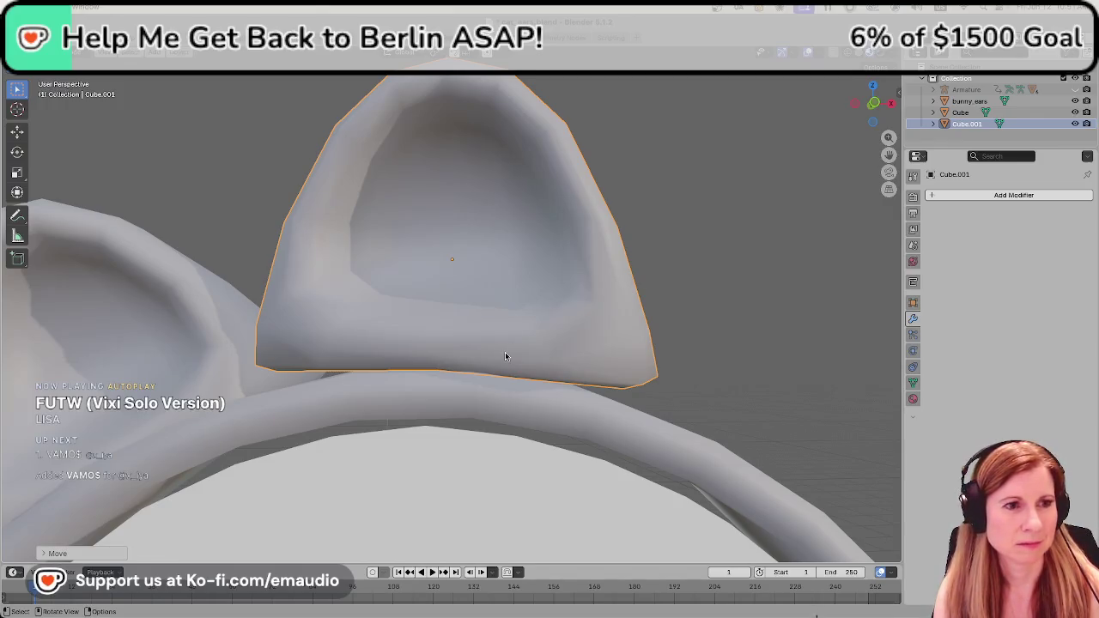
{"action": "key", "text": "r"}
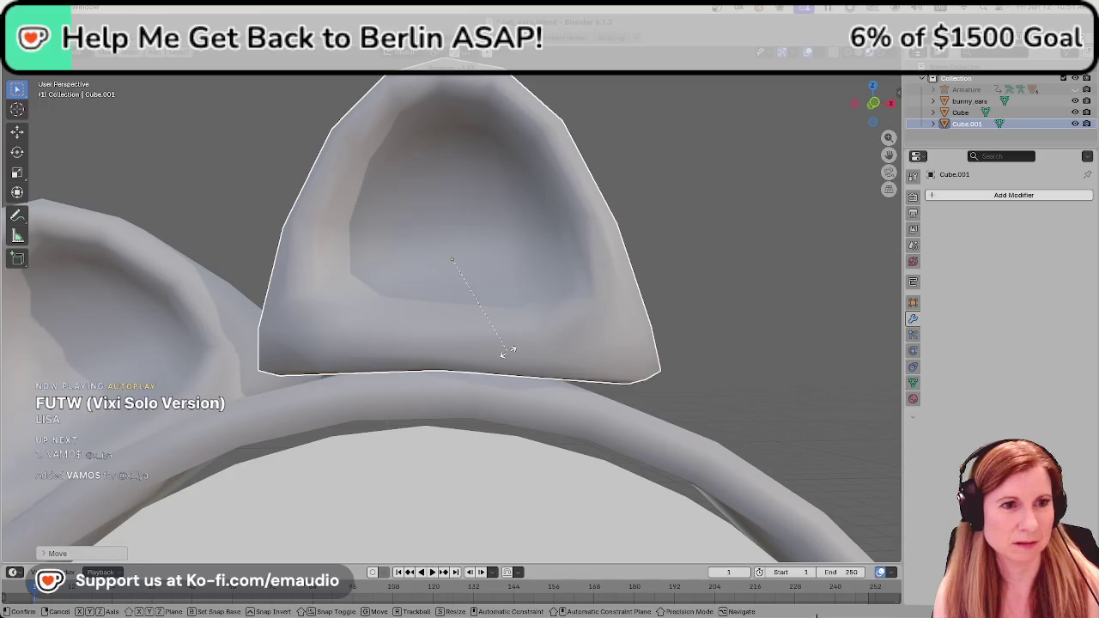
{"action": "left_click", "coordinate": [501, 358]}
{"action": "key", "text": "Tab"}
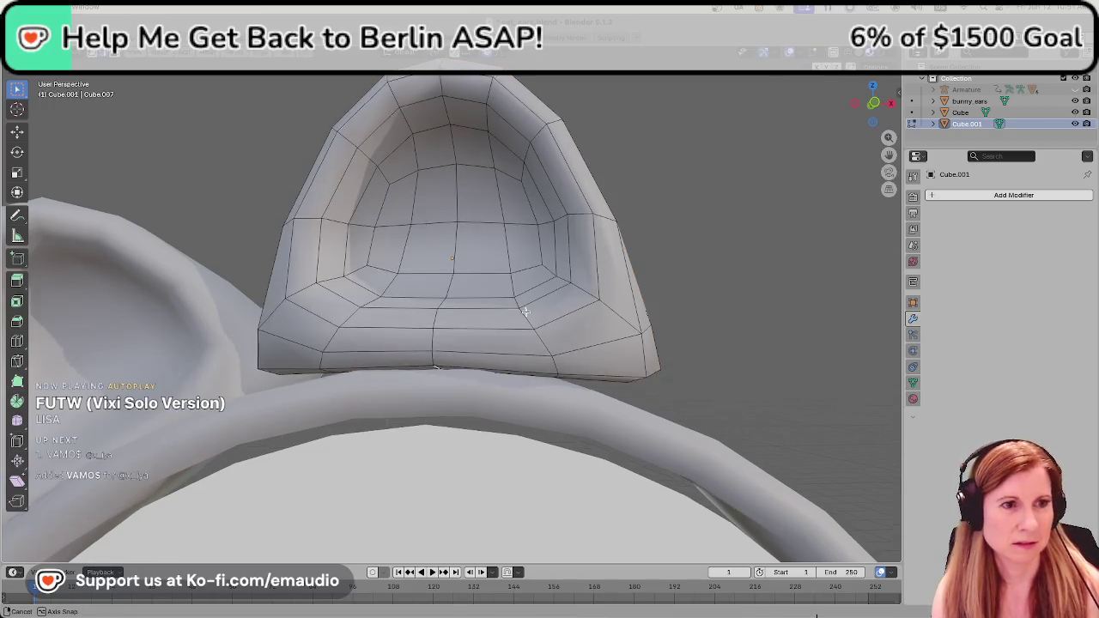
Bend the ear's base by moving its bottom middle vertex along Z with soft falloff.
{"action": "middle_click_drag", "start_coordinate": [548, 348], "coordinate": [523, 313]}
{"action": "left_click", "coordinate": [443, 341]}
{"action": "key", "text": "g"}
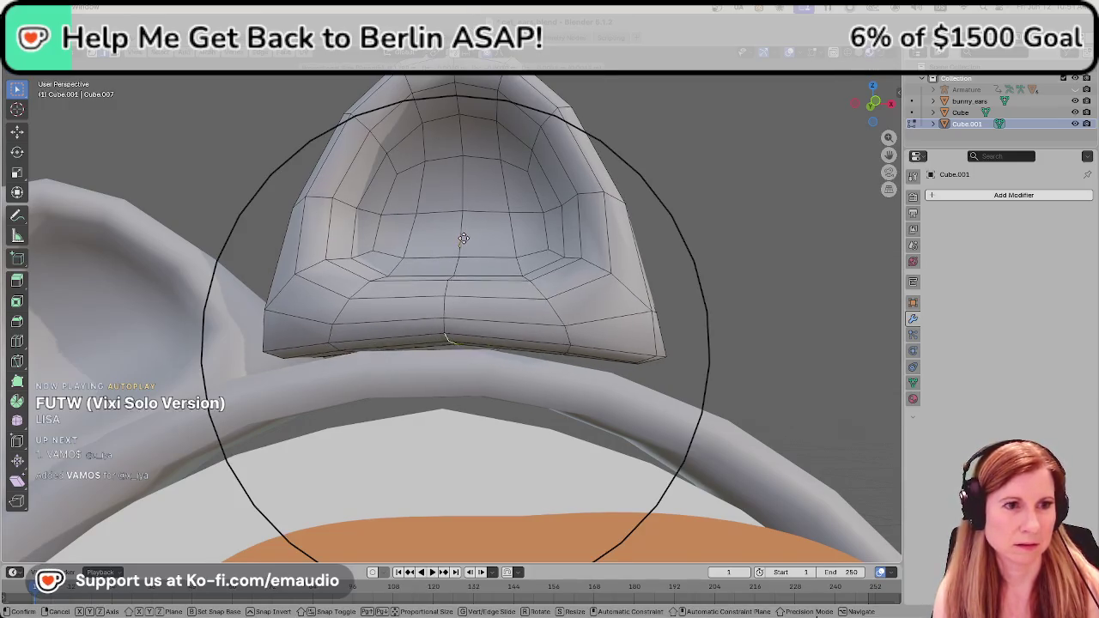
{"action": "key", "text": "z"}
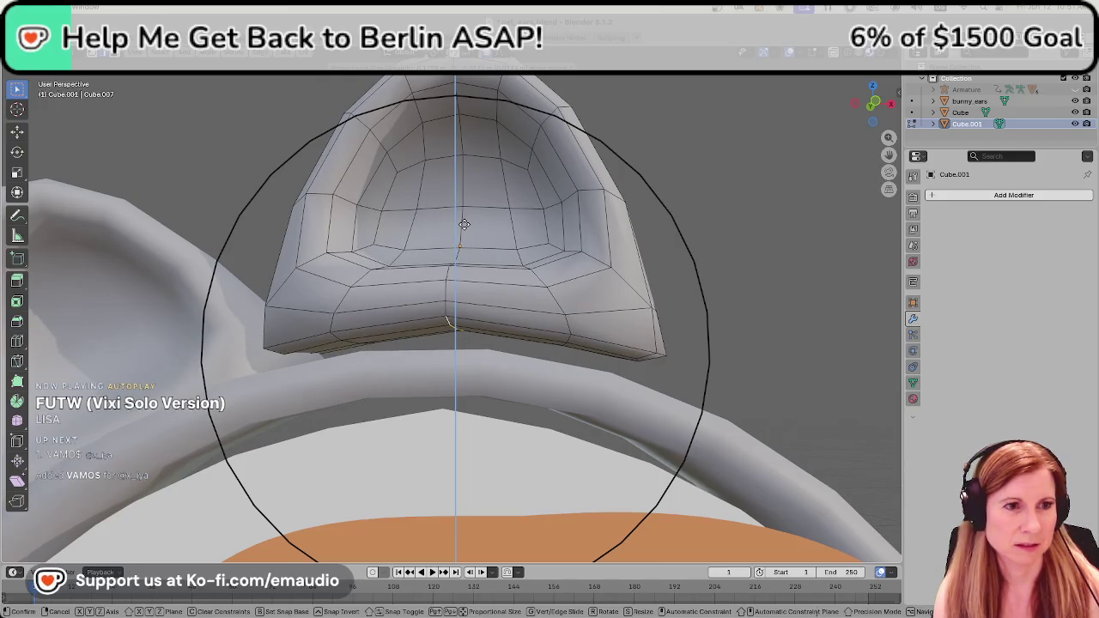
{"action": "left_click", "coordinate": [463, 223]}
Select the entire ear mesh and lower it along Z onto the band.
{"action": "middle_click_drag", "start_coordinate": [491, 270], "coordinate": [513, 327]}
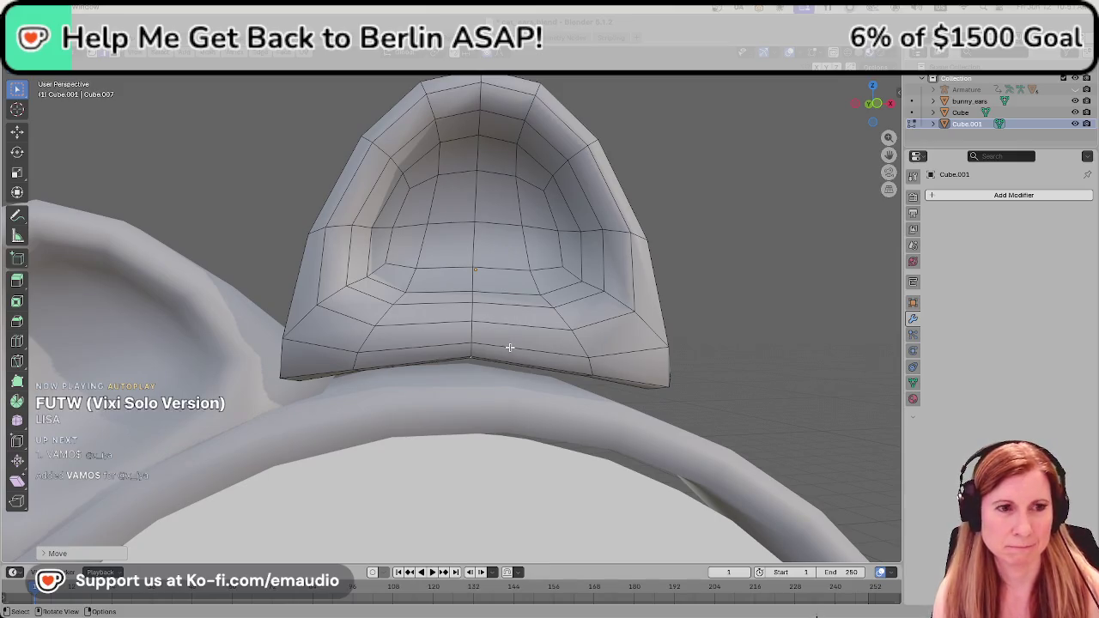
{"action": "scroll", "coordinate": [509, 347], "scroll_direction": "up", "scroll_amount": 3}
{"action": "middle_click_drag", "start_coordinate": [509, 347], "coordinate": [507, 326]}
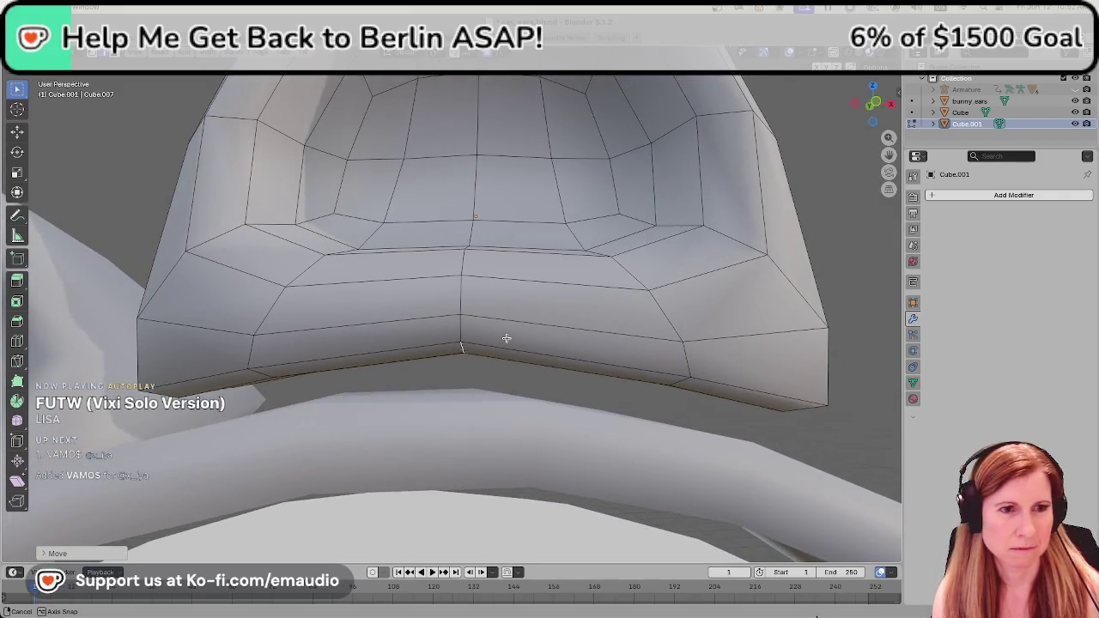
{"action": "scroll", "coordinate": [507, 326], "scroll_direction": "down", "scroll_amount": 3}
{"action": "key", "text": "a"}
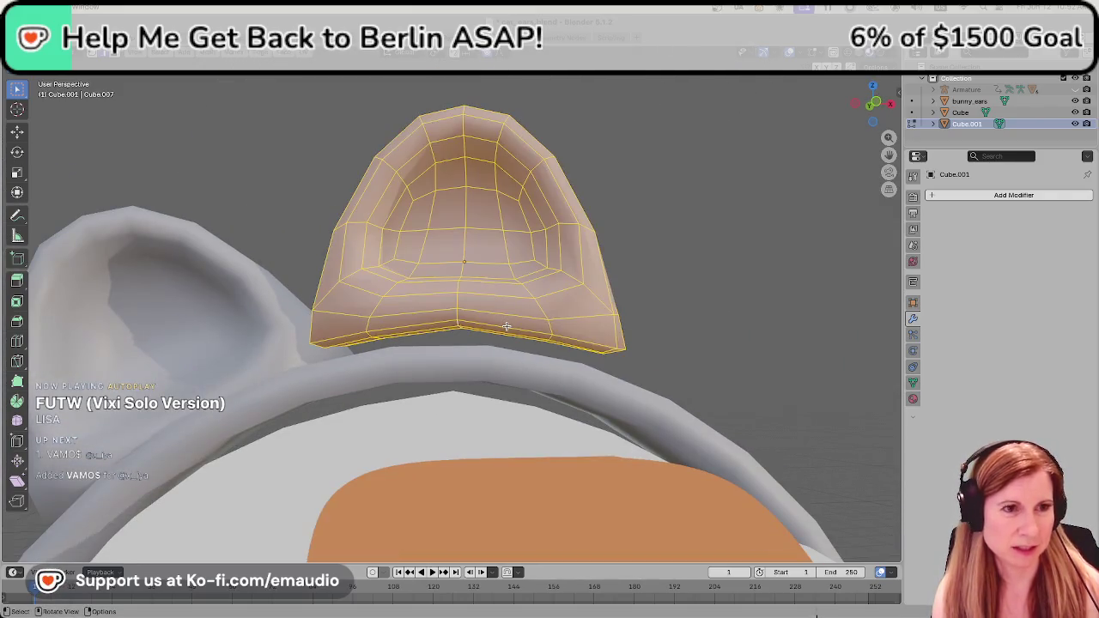
{"action": "key", "text": "g"}
{"action": "key", "text": "z"}
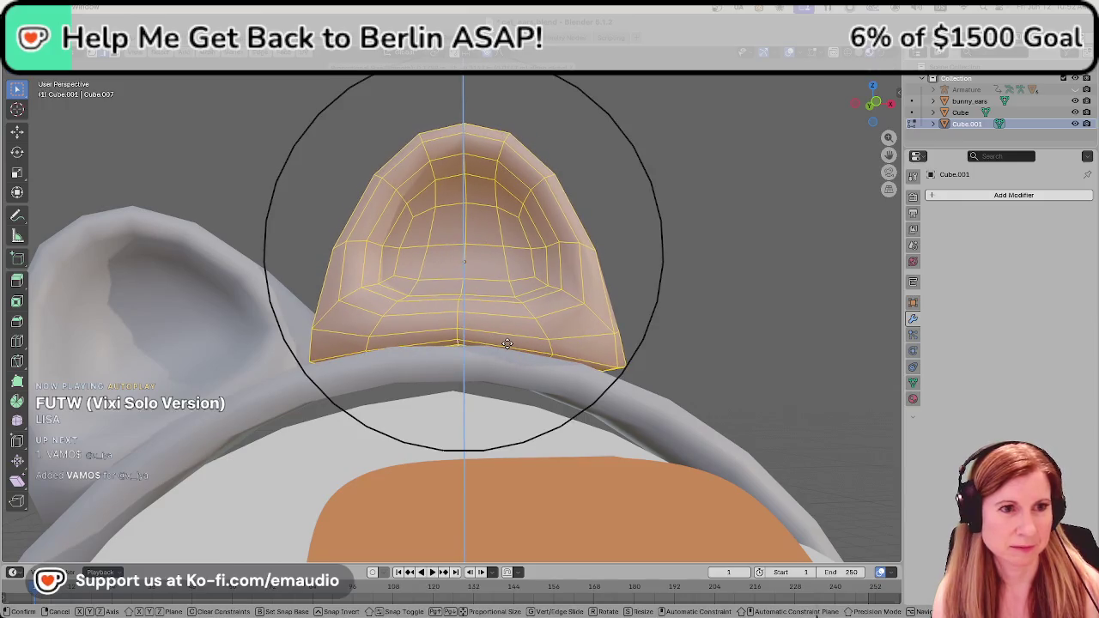
{"action": "left_click", "coordinate": [508, 343]}
Deselect and make another soft-falloff Z adjustment to the ear's base.
{"action": "left_click", "coordinate": [703, 310]}
{"action": "middle_click_drag", "start_coordinate": [668, 331], "coordinate": [470, 338]}
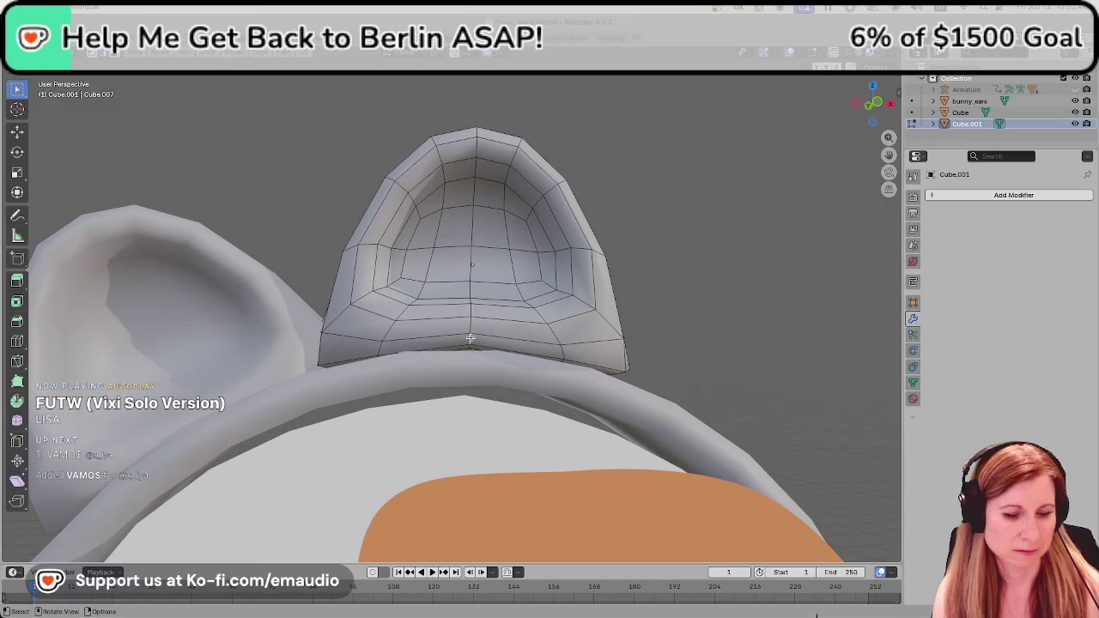
{"action": "key", "text": "g"}
{"action": "key", "text": "z"}
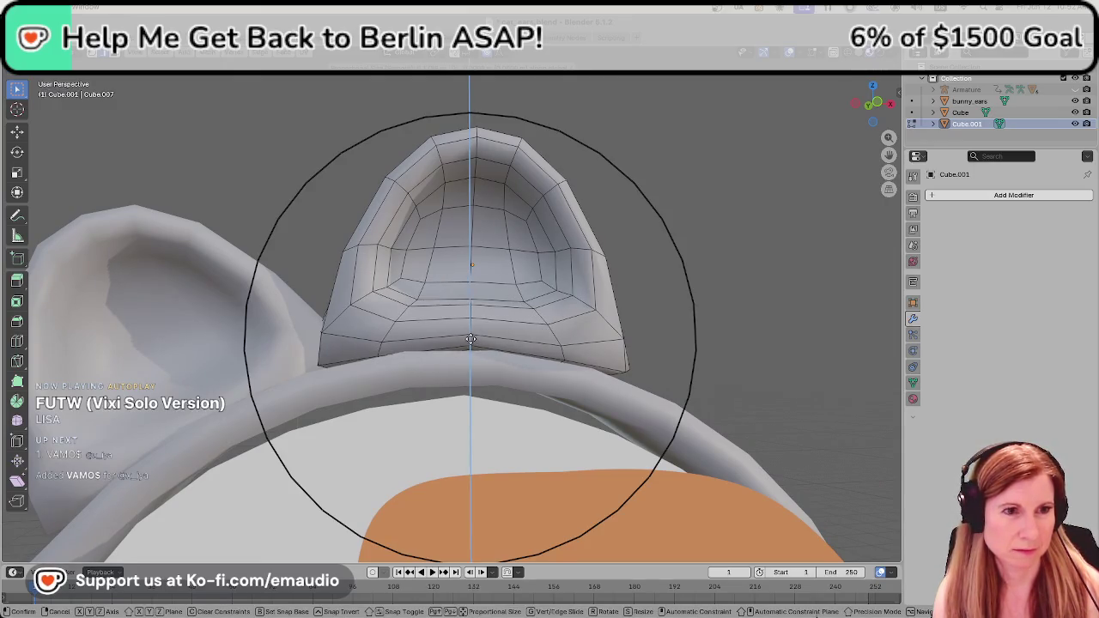
{"action": "left_click", "coordinate": [470, 341]}
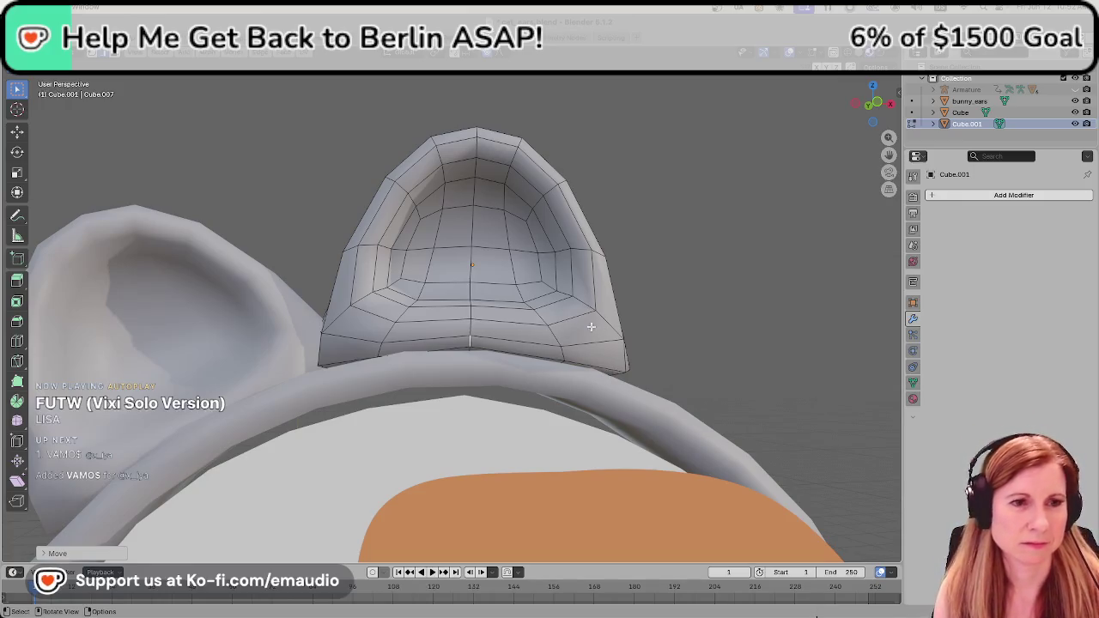
Tilt the ear's bottom edge loop and lower the base's right side.
{"action": "scroll", "coordinate": [607, 335], "scroll_direction": "up", "scroll_amount": 1}
{"action": "mouse_move", "coordinate": [607, 335]}
{"action": "middle_mouse_down"}
{"action": "mouse_move", "coordinate": [701, 326]}
{"action": "mouse_move", "coordinate": [616, 338]}
{"action": "mouse_move", "coordinate": [610, 326]}
{"action": "middle_mouse_up"}
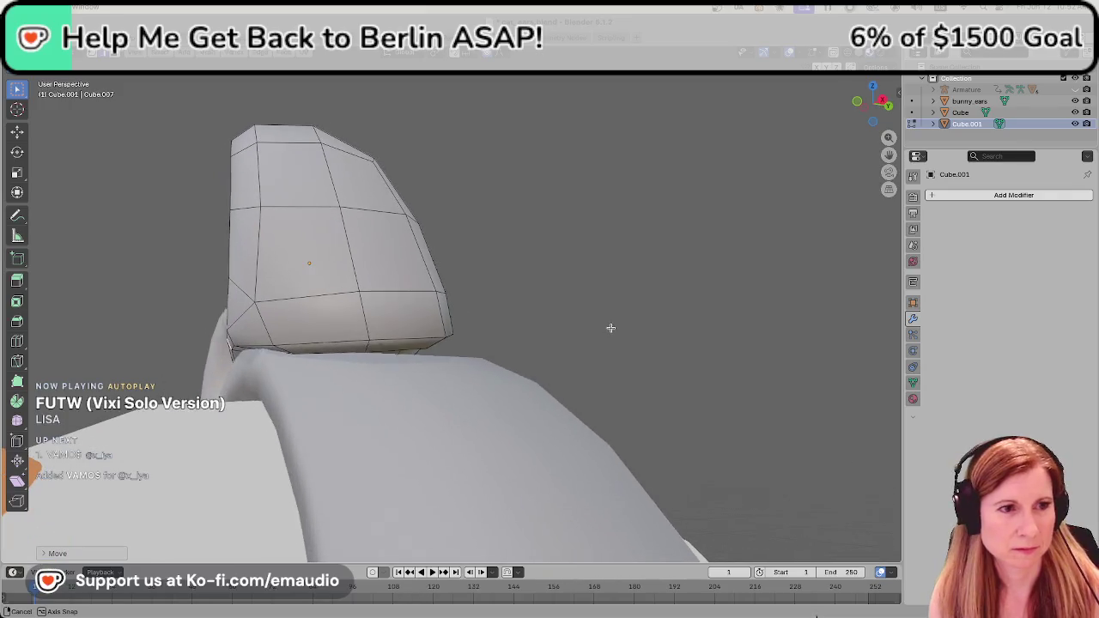
{"action": "left_click", "coordinate": [367, 344]}
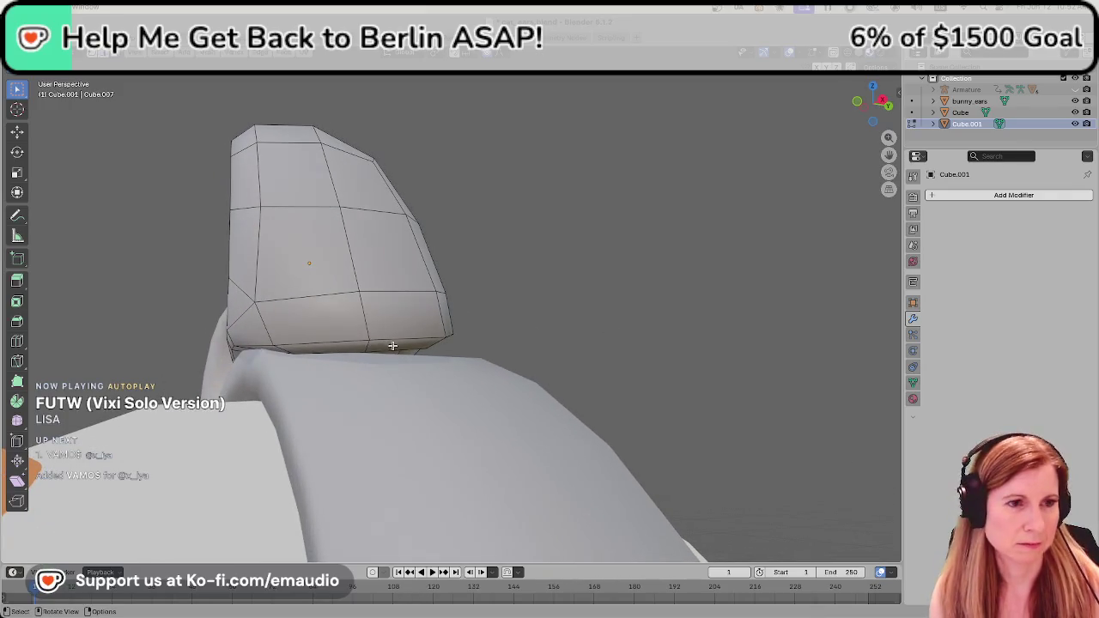
{"action": "left_click", "coordinate": [348, 348], "text": "alt"}
{"action": "mouse_move", "coordinate": [348, 349]}
{"action": "middle_mouse_down"}
{"action": "mouse_move", "coordinate": [349, 358]}
{"action": "mouse_move", "coordinate": [483, 368]}
{"action": "middle_mouse_up"}
{"action": "key", "text": "s"}
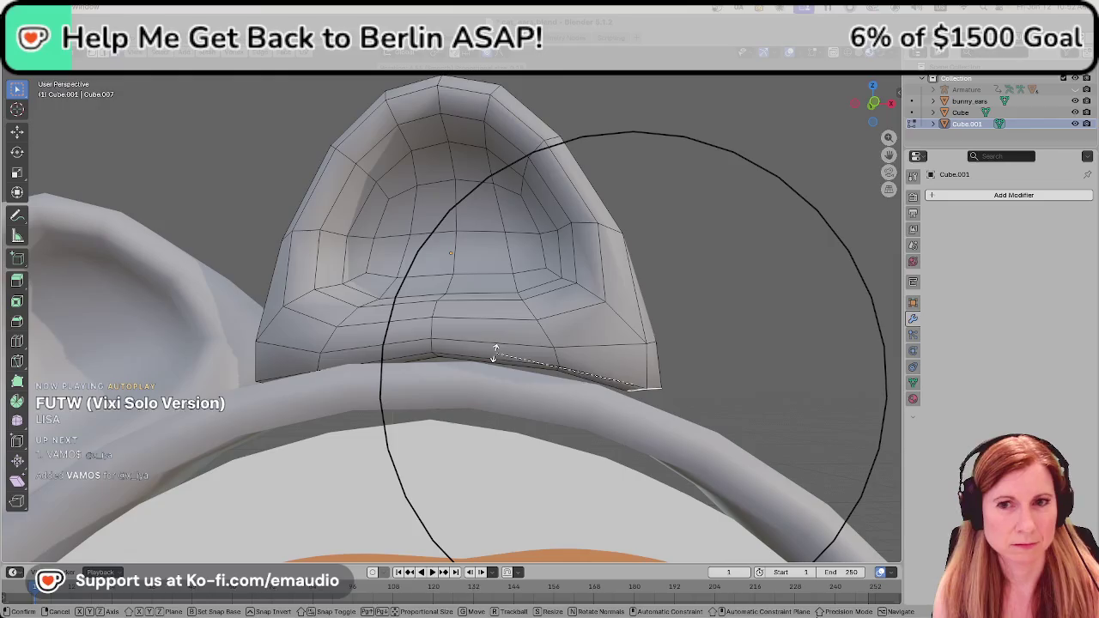
{"action": "left_click", "coordinate": [495, 353]}
{"action": "key", "text": "g"}
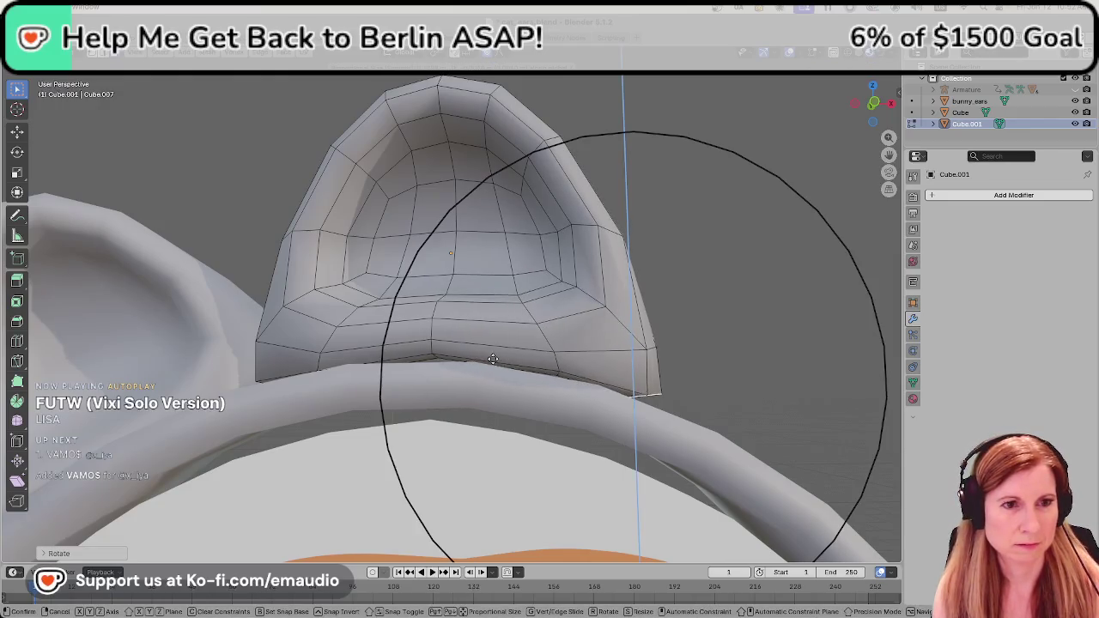
{"action": "left_click", "coordinate": [479, 361]}
Nudge a point on the bottom edge with falloff and return to Object Mode.
{"action": "mouse_move", "coordinate": [479, 360]}
{"action": "middle_mouse_down"}
{"action": "mouse_move", "coordinate": [308, 362]}
{"action": "mouse_move", "coordinate": [286, 387]}
{"action": "middle_mouse_up"}
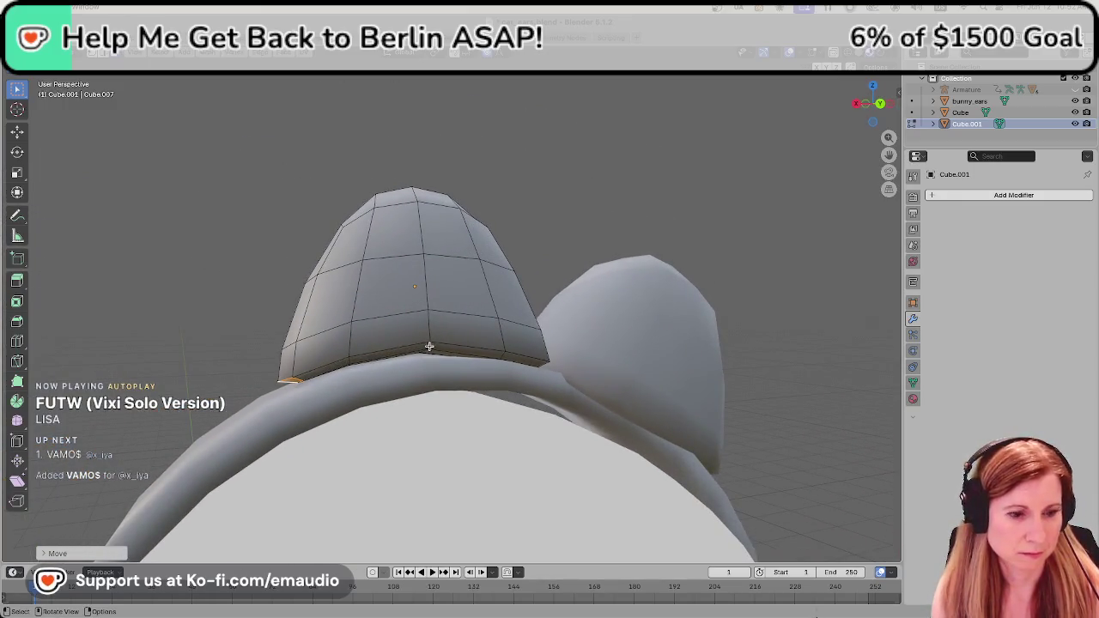
{"action": "left_click", "coordinate": [429, 346]}
{"action": "key", "text": "g"}
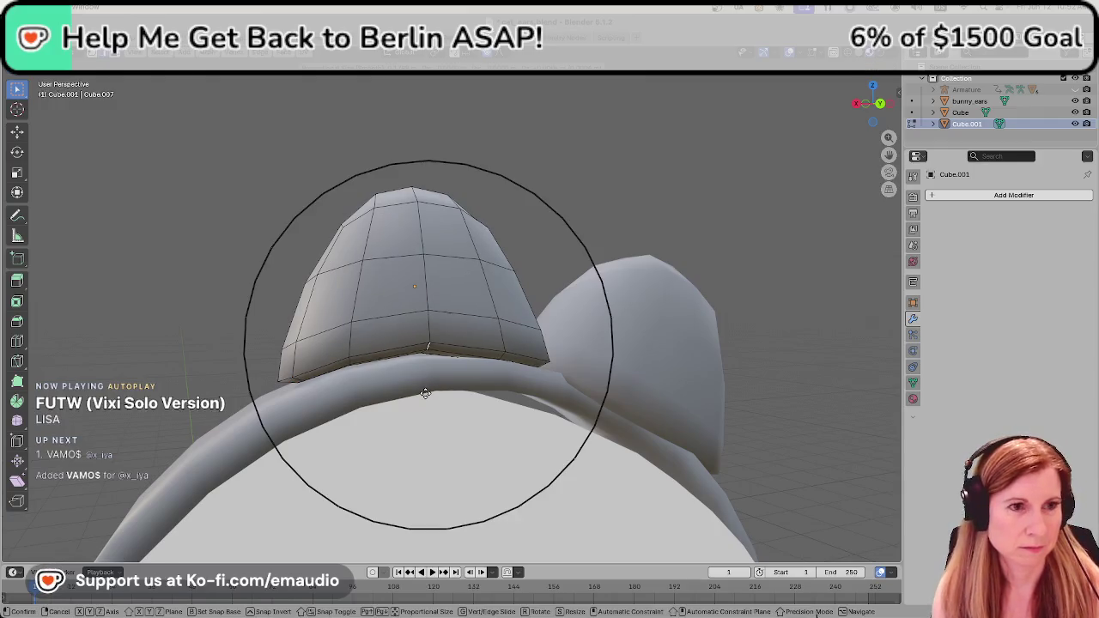
{"action": "left_click", "coordinate": [333, 373]}
{"action": "middle_click_drag", "start_coordinate": [333, 372], "coordinate": [556, 353]}
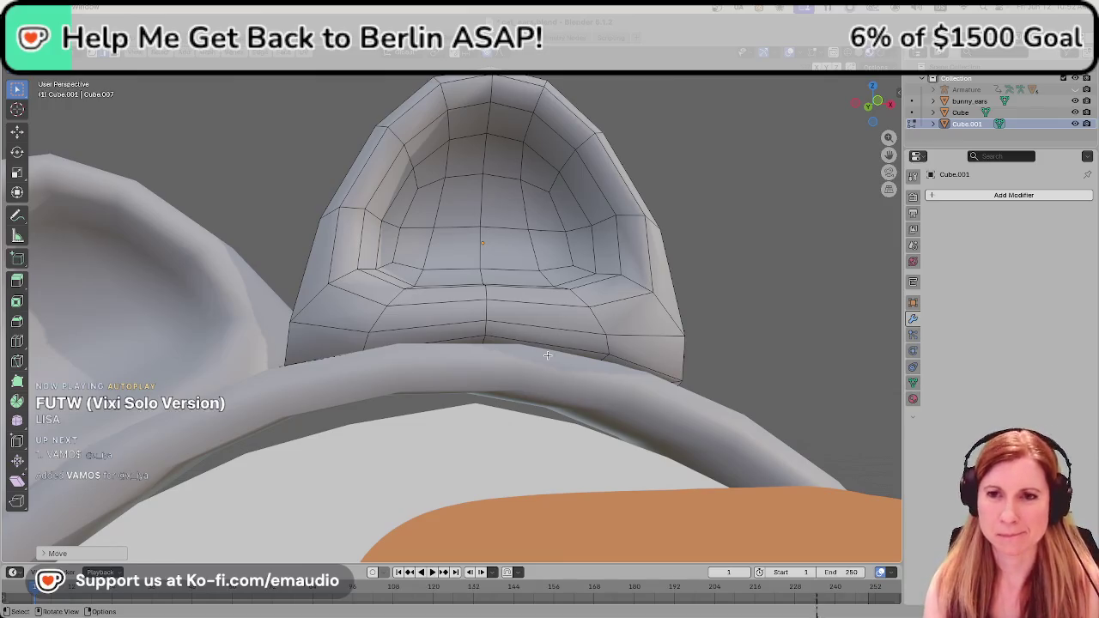
{"action": "key", "text": "Tab"}
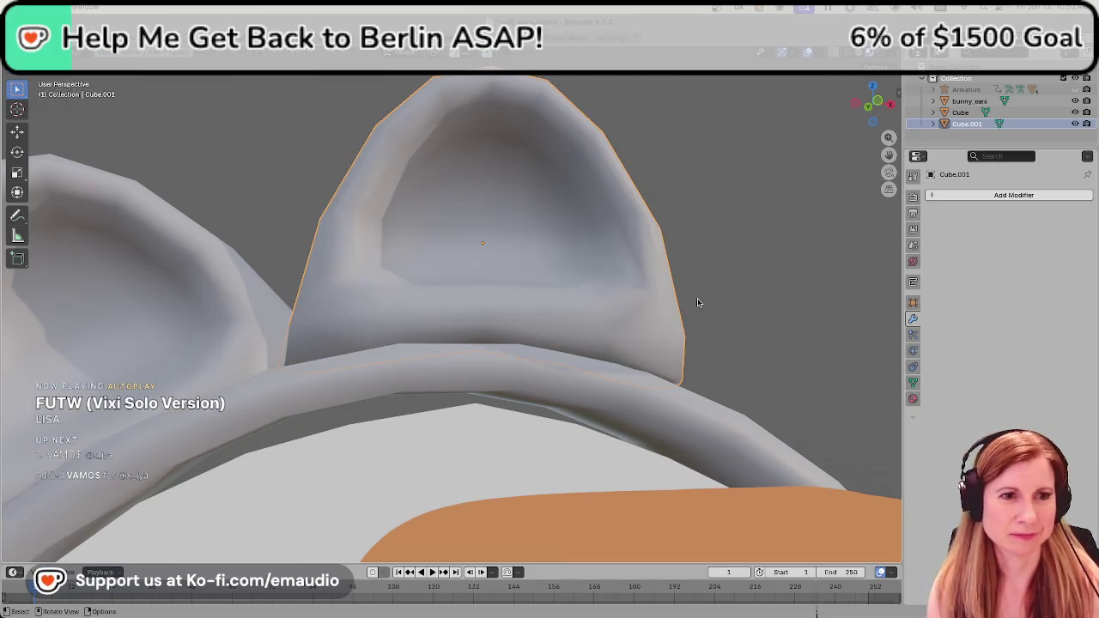
Shift the second cat ear sideways along X and vertically along Z, then adjust its tilt.
{"action": "scroll", "coordinate": [697, 302], "scroll_direction": "down", "scroll_amount": 5}
{"action": "scroll", "coordinate": [517, 336], "scroll_direction": "down", "scroll_amount": 3}
{"action": "middle_click_drag", "start_coordinate": [581, 327], "coordinate": [516, 355]}
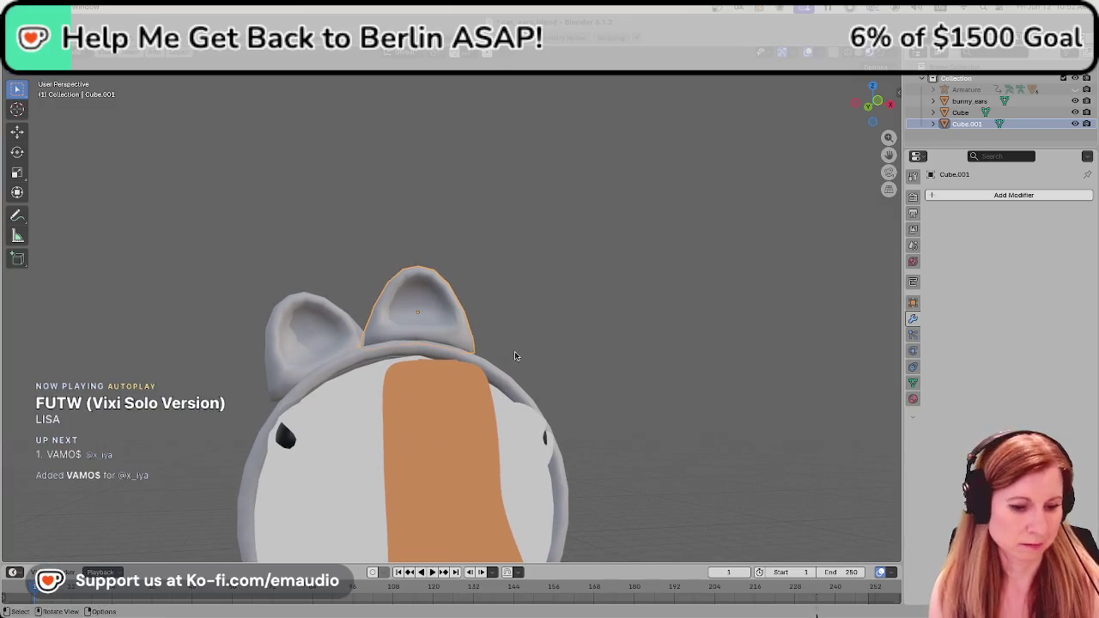
{"action": "key", "text": "g"}
{"action": "key", "text": "x"}
{"action": "left_click", "coordinate": [614, 375]}
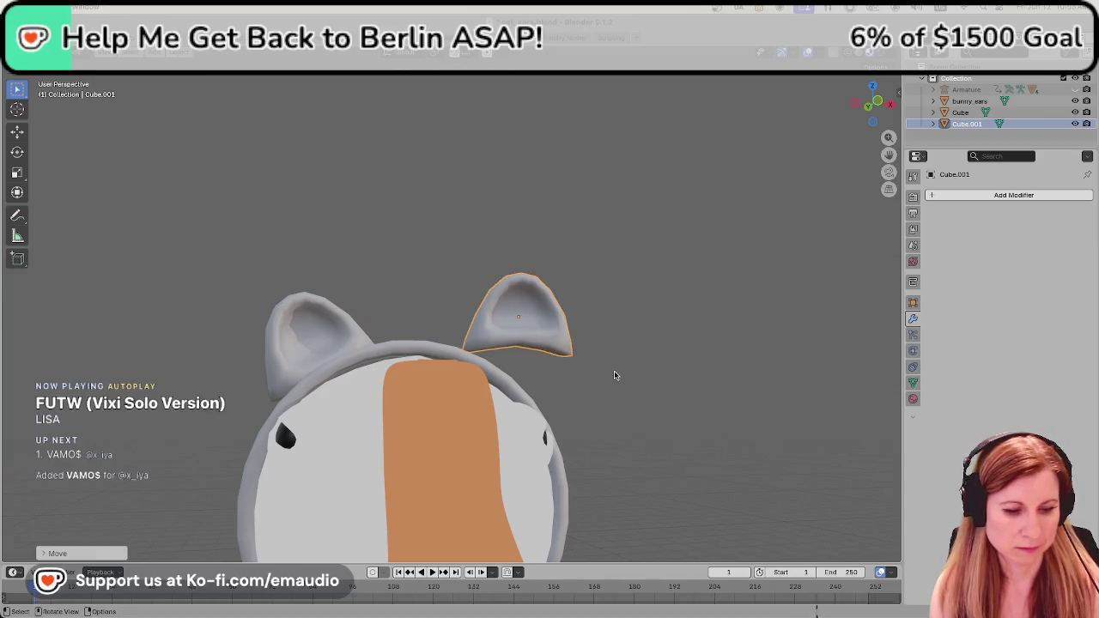
{"action": "key", "text": "g"}
{"action": "key", "text": "z"}
{"action": "left_click", "coordinate": [613, 391]}
{"action": "key", "text": "s"}
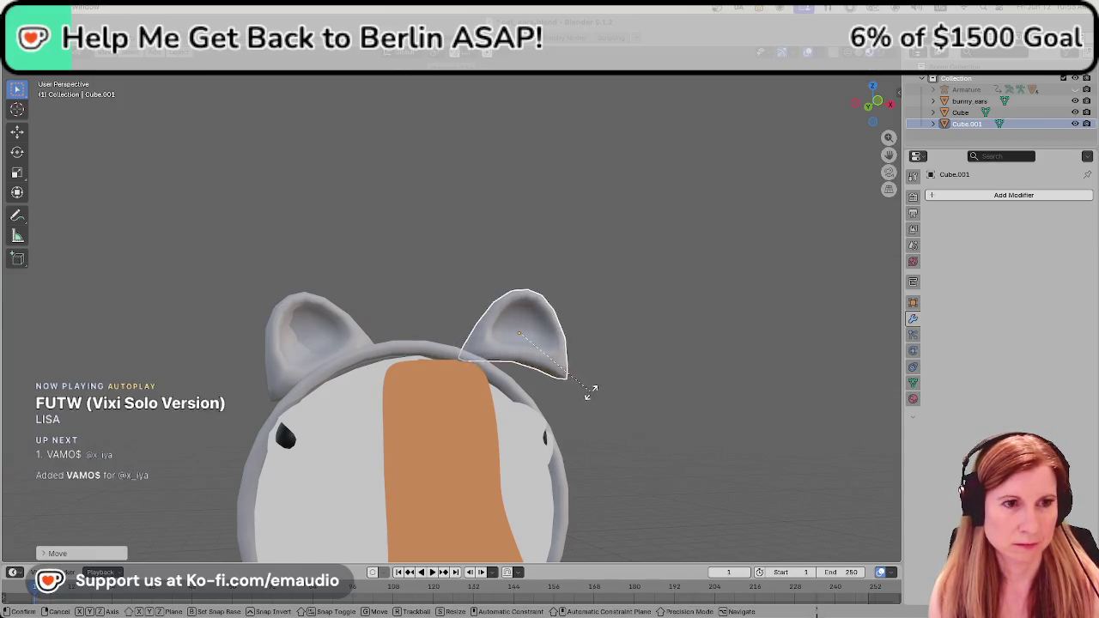
{"action": "left_click", "coordinate": [559, 394]}
Lower the ear onto the grey headband and rotate it slightly.
{"action": "middle_click_drag", "start_coordinate": [621, 375], "coordinate": [498, 383]}
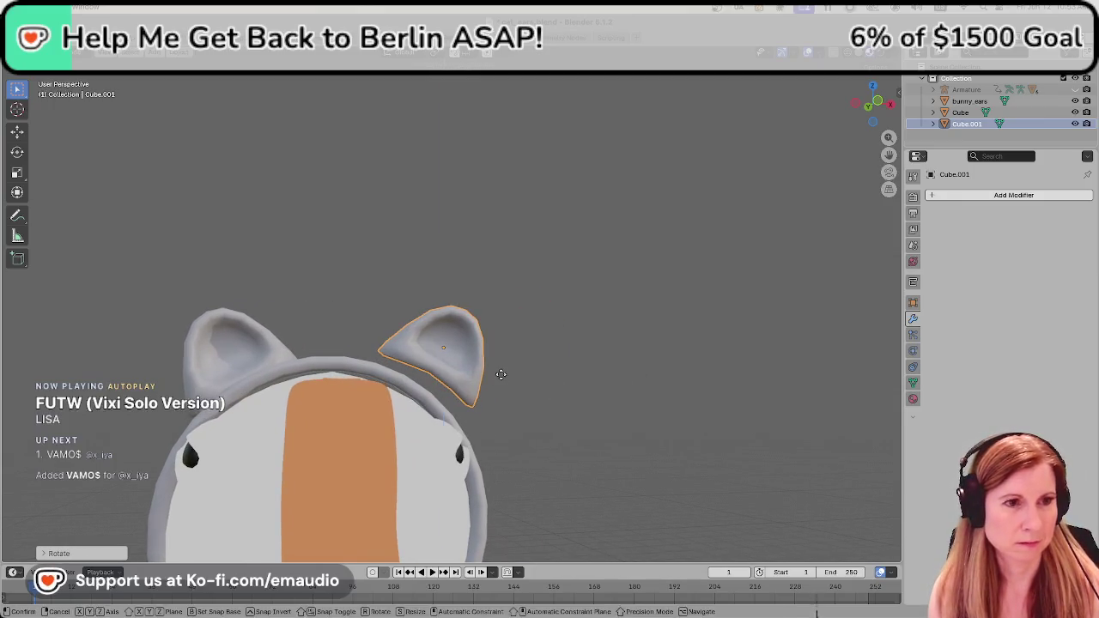
{"action": "key", "text": "g"}
{"action": "key", "text": "z"}
{"action": "left_click", "coordinate": [485, 397]}
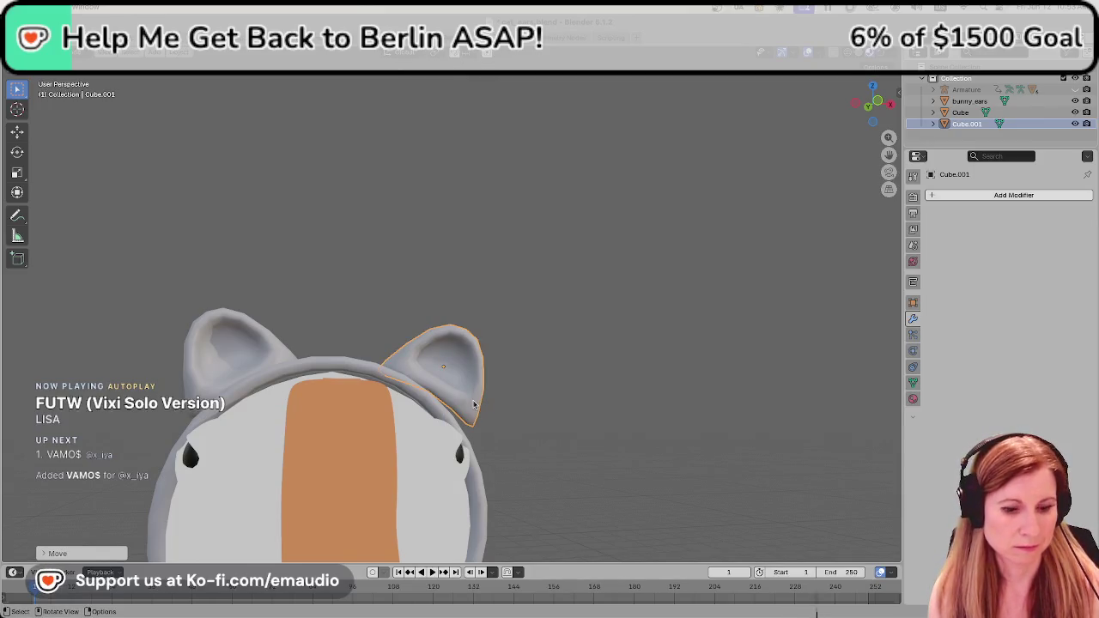
{"action": "key", "text": "r"}
{"action": "left_click", "coordinate": [468, 407]}
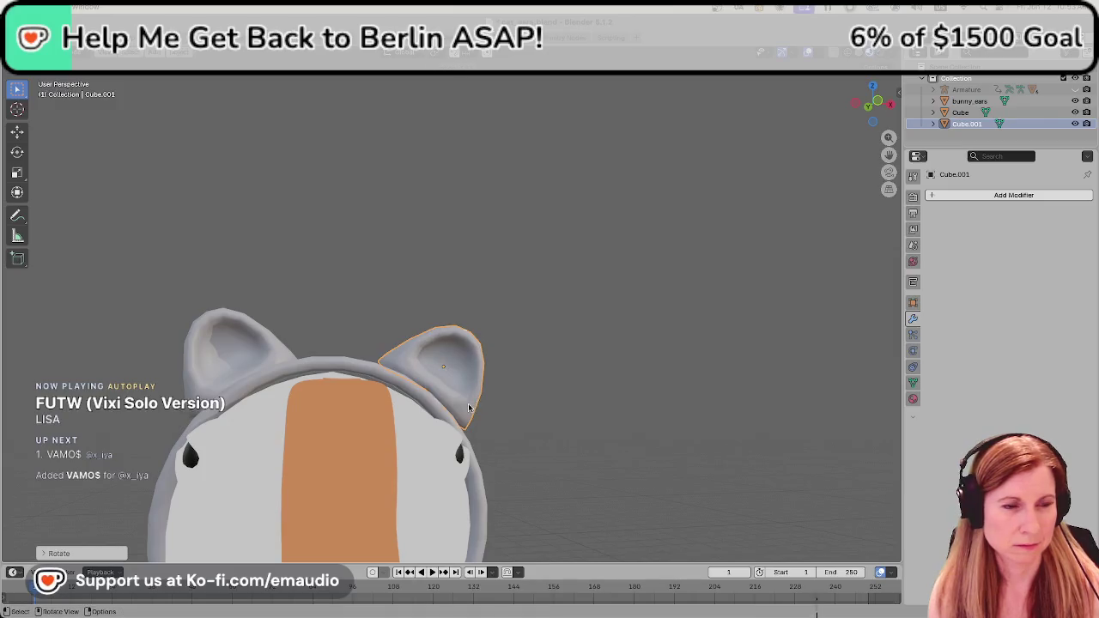
Adjust the ear's front-back position along Y, check it from several angles, and enter Edit Mode.
{"action": "mouse_move", "coordinate": [531, 389]}
{"action": "middle_mouse_down"}
{"action": "mouse_move", "coordinate": [489, 392]}
{"action": "mouse_move", "coordinate": [503, 404]}
{"action": "mouse_move", "coordinate": [395, 407]}
{"action": "mouse_move", "coordinate": [448, 418]}
{"action": "mouse_move", "coordinate": [429, 416]}
{"action": "middle_mouse_up"}
{"action": "key", "text": "g"}
{"action": "key", "text": "y"}
{"action": "left_click", "coordinate": [442, 416]}
{"action": "scroll", "coordinate": [429, 415], "scroll_direction": "up", "scroll_amount": 2}
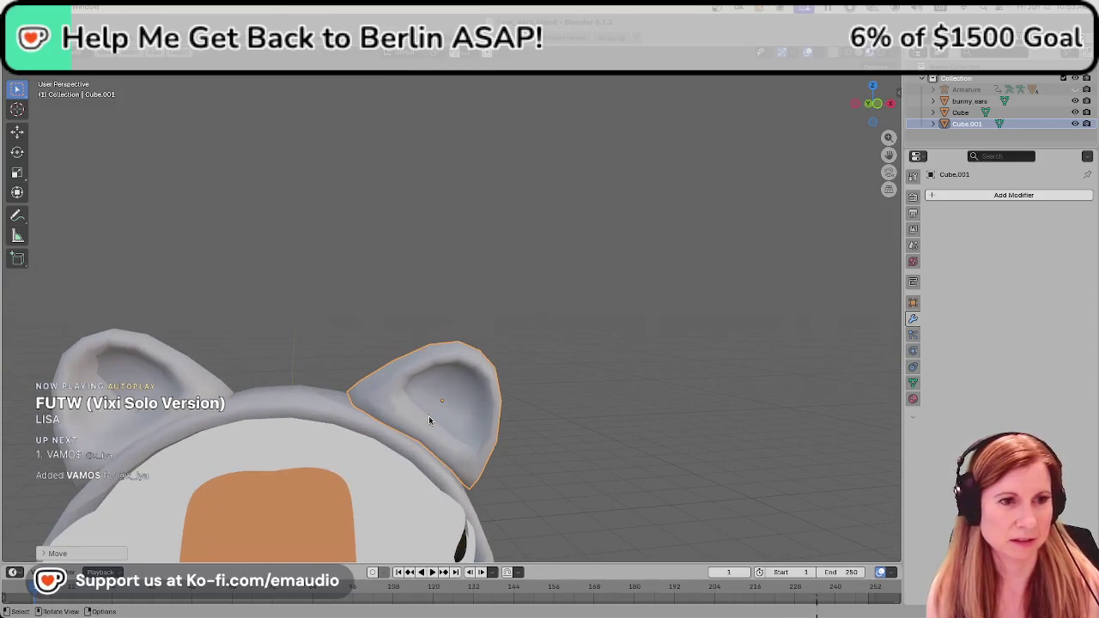
{"action": "mouse_move", "coordinate": [592, 417]}
{"action": "middle_mouse_down"}
{"action": "mouse_move", "coordinate": [571, 384]}
{"action": "mouse_move", "coordinate": [562, 387]}
{"action": "middle_mouse_up"}
{"action": "mouse_move", "coordinate": [569, 468]}
{"action": "middle_mouse_down"}
{"action": "mouse_move", "coordinate": [592, 446]}
{"action": "mouse_move", "coordinate": [551, 457]}
{"action": "mouse_move", "coordinate": [299, 429]}
{"action": "mouse_move", "coordinate": [351, 452]}
{"action": "mouse_move", "coordinate": [601, 456]}
{"action": "mouse_move", "coordinate": [593, 444]}
{"action": "mouse_move", "coordinate": [365, 437]}
{"action": "mouse_move", "coordinate": [388, 431]}
{"action": "mouse_move", "coordinate": [462, 282]}
{"action": "middle_mouse_up"}
{"action": "key", "text": "Tab"}
{"action": "key", "text": "Tab"}
{"action": "key", "text": "Tab"}
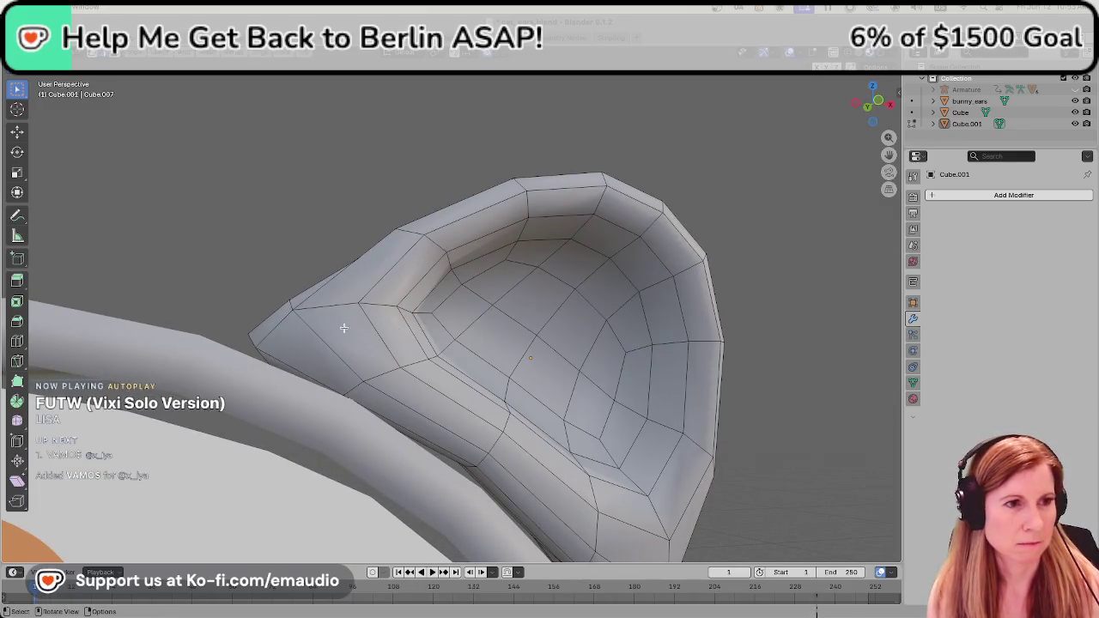
Softly reshape part of the ear with proportional-editing falloff.
{"action": "mouse_move", "coordinate": [255, 352]}
{"action": "middle_mouse_down"}
{"action": "mouse_move", "coordinate": [358, 351]}
{"action": "mouse_move", "coordinate": [335, 361]}
{"action": "middle_mouse_up"}
{"action": "key", "text": "s"}
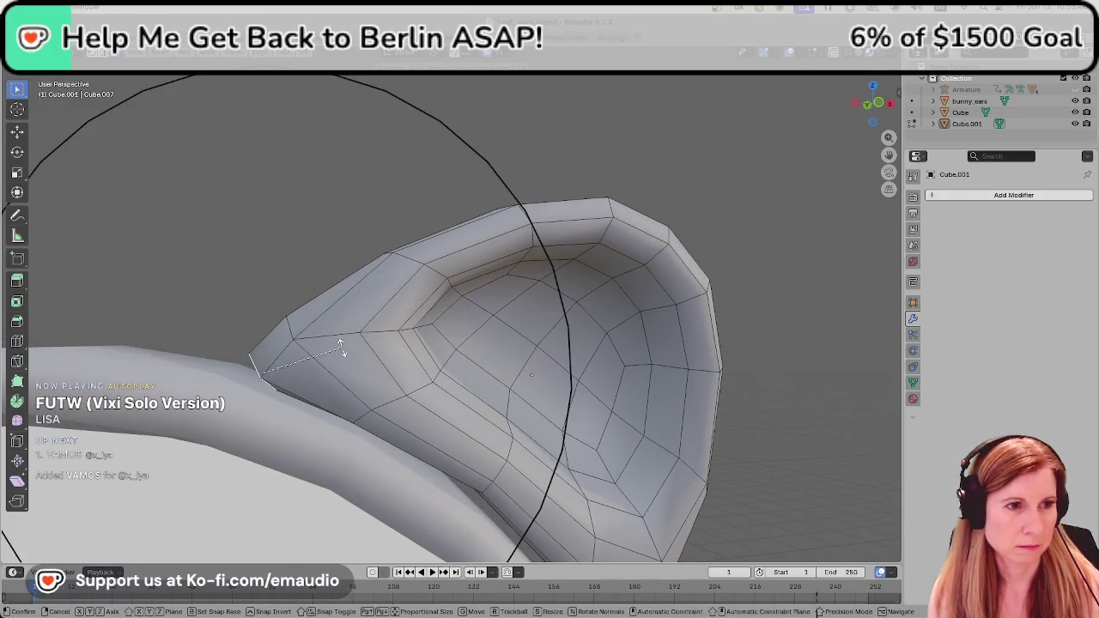
{"action": "left_click", "coordinate": [341, 330]}
{"action": "middle_click_drag", "start_coordinate": [341, 331], "coordinate": [359, 373]}
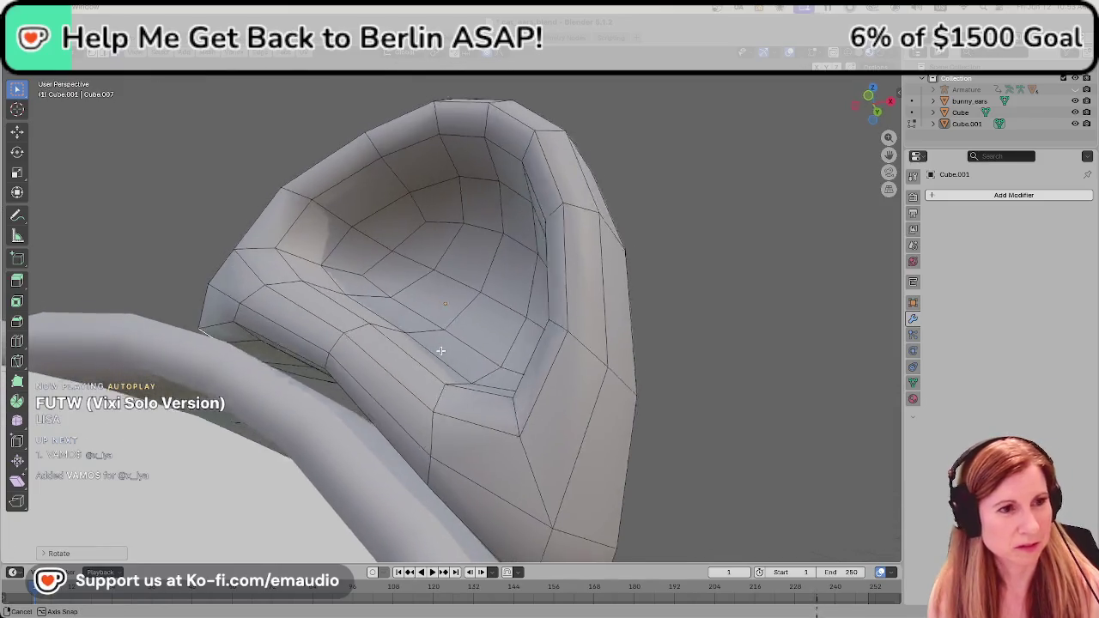
Move the ear's lower face strip down onto the band, widening the falloff.
{"action": "left_click", "coordinate": [333, 356]}
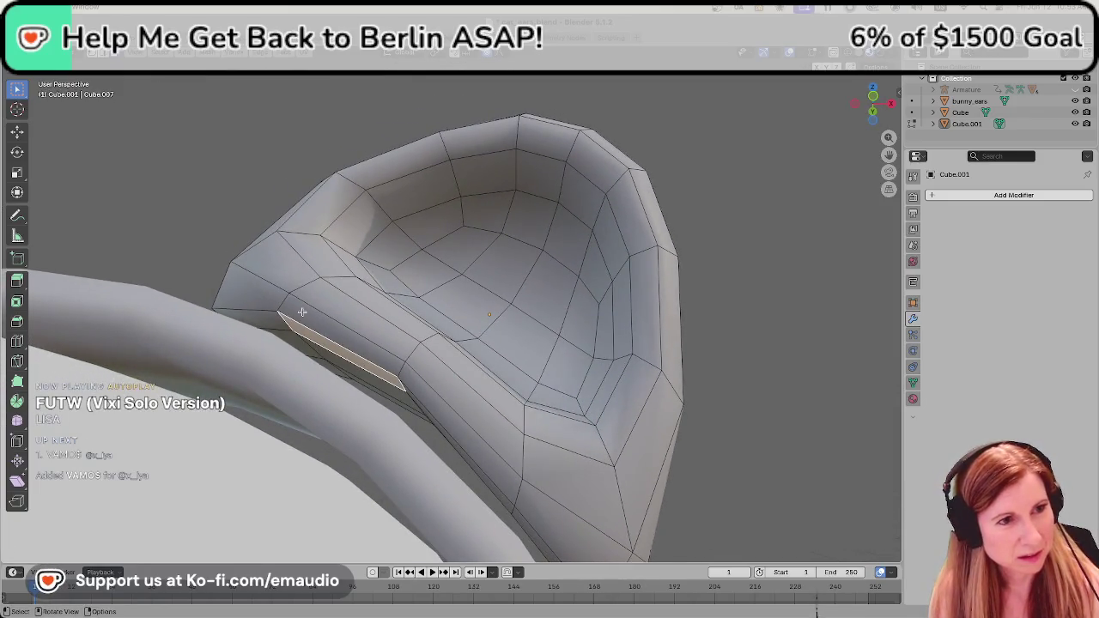
{"action": "middle_click_drag", "start_coordinate": [351, 345], "coordinate": [382, 394]}
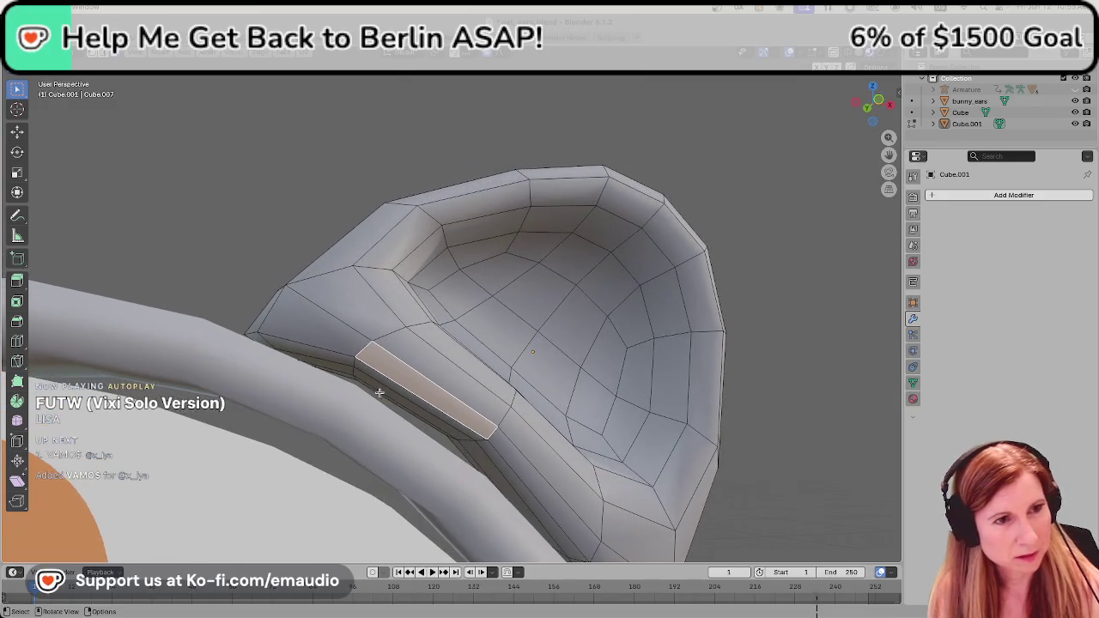
{"action": "key", "text": "g"}
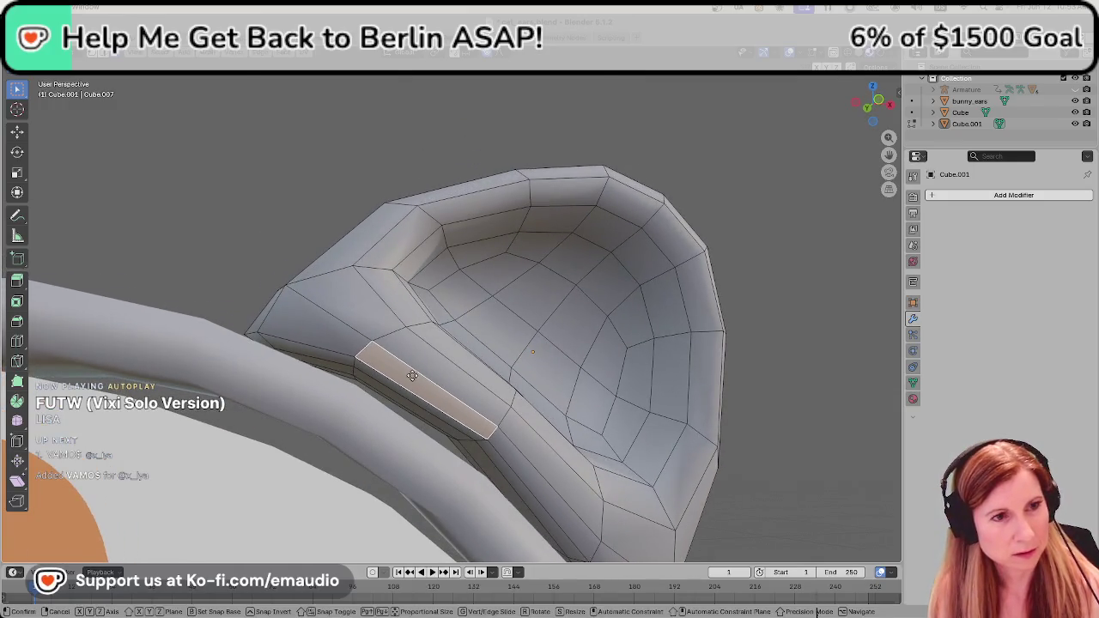
{"action": "left_click", "coordinate": [403, 387]}
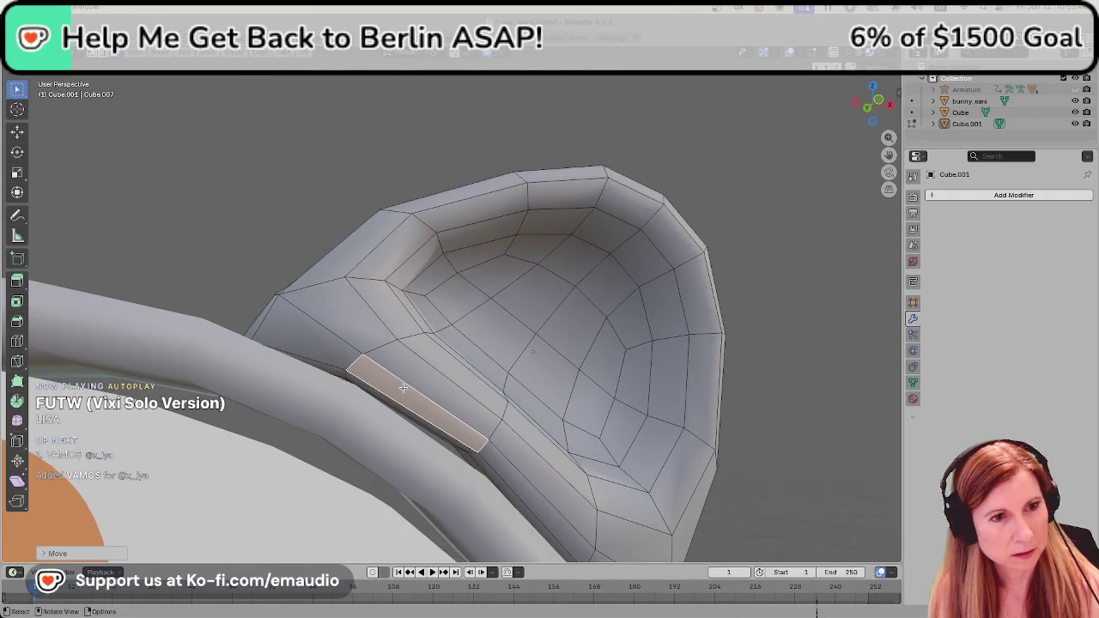
{"action": "key", "text": "g"}
{"action": "scroll", "coordinate": [403, 388], "scroll_direction": "down", "scroll_amount": 5}
{"action": "scroll", "coordinate": [402, 391], "scroll_direction": "down", "scroll_amount": 4}
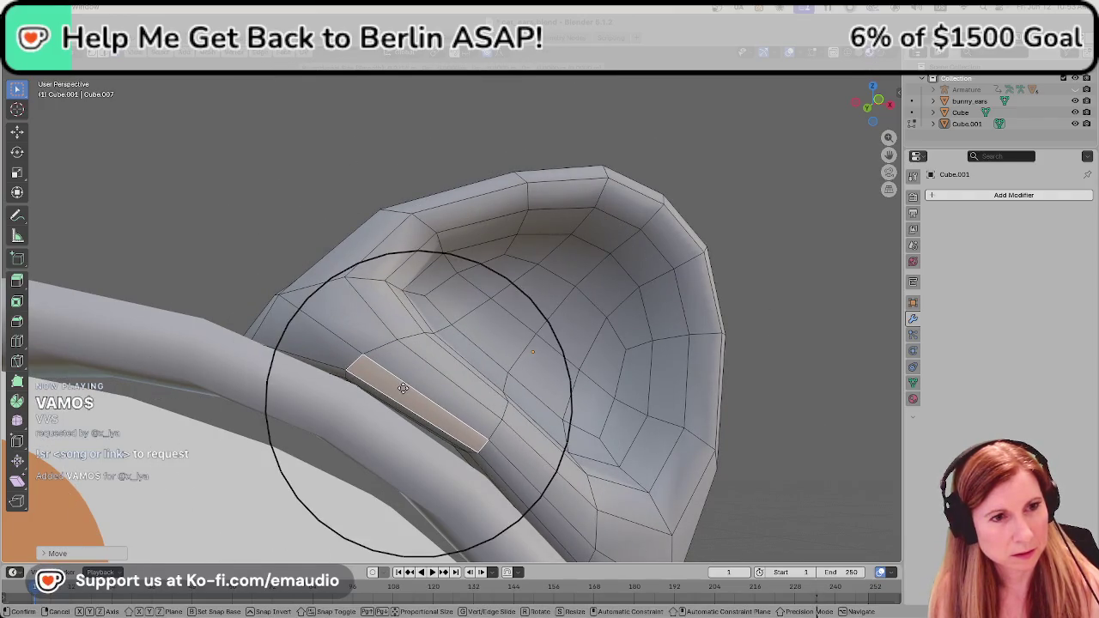
{"action": "scroll", "coordinate": [401, 394], "scroll_direction": "down", "scroll_amount": 3}
{"action": "left_click", "coordinate": [401, 394]}
Clear the selection and pick a face at the ear's lower left, viewed from behind.
{"action": "key", "text": "alt+a"}
{"action": "mouse_move", "coordinate": [282, 306]}
{"action": "middle_mouse_down"}
{"action": "mouse_move", "coordinate": [279, 298]}
{"action": "mouse_move", "coordinate": [258, 309]}
{"action": "mouse_move", "coordinate": [266, 326]}
{"action": "mouse_move", "coordinate": [372, 349]}
{"action": "mouse_move", "coordinate": [456, 348]}
{"action": "mouse_move", "coordinate": [457, 338]}
{"action": "mouse_move", "coordinate": [399, 356]}
{"action": "mouse_move", "coordinate": [466, 422]}
{"action": "mouse_move", "coordinate": [506, 417]}
{"action": "middle_mouse_up"}
{"action": "left_click", "coordinate": [453, 410]}
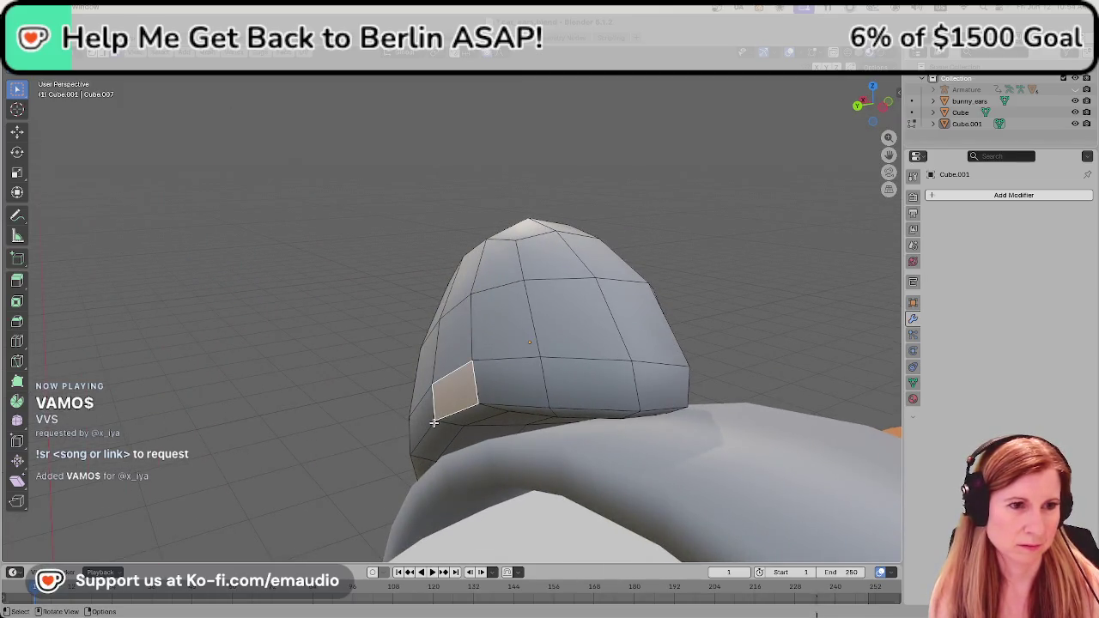
Pull the ear's base edge down with an enlarged proportional falloff so it wraps the headband.
{"action": "left_click", "coordinate": [446, 418]}
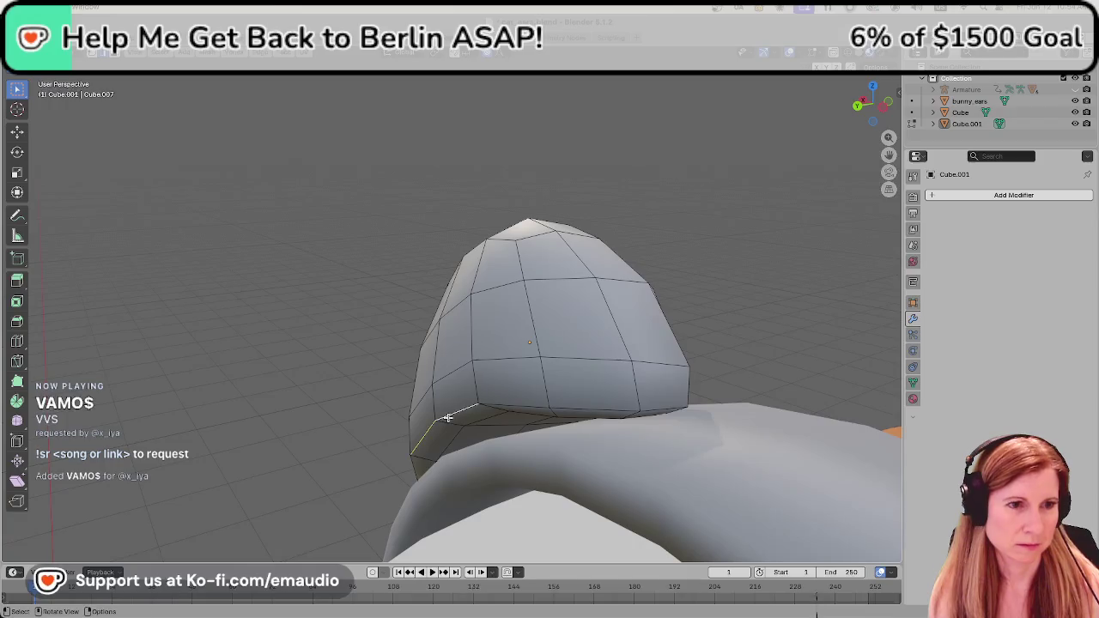
{"action": "key", "text": "g"}
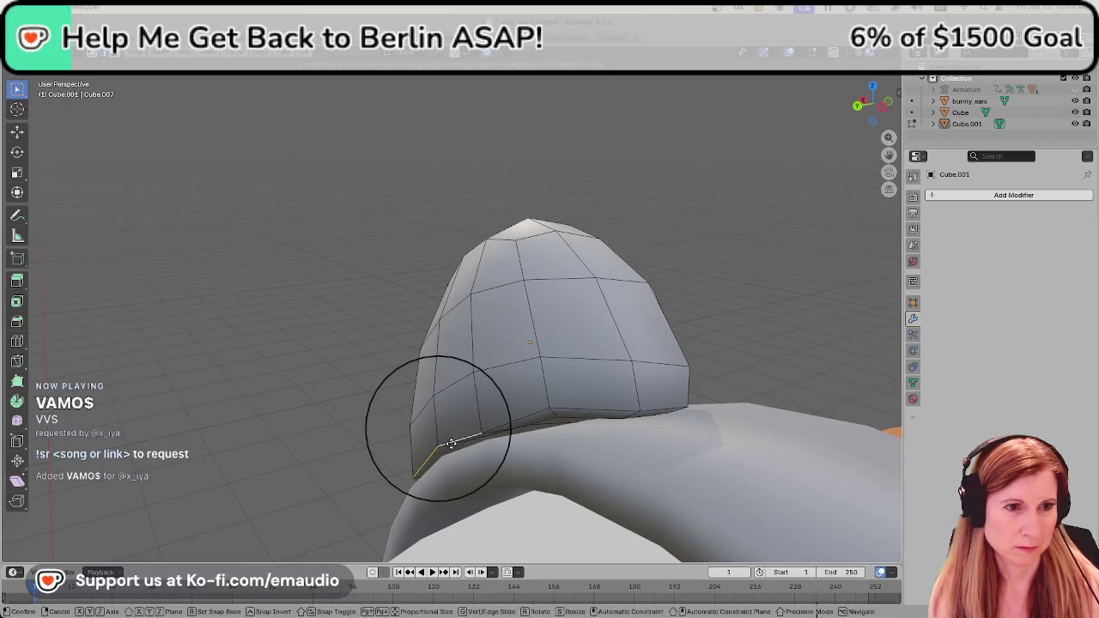
{"action": "scroll", "coordinate": [452, 445], "scroll_direction": "down", "scroll_amount": 7}
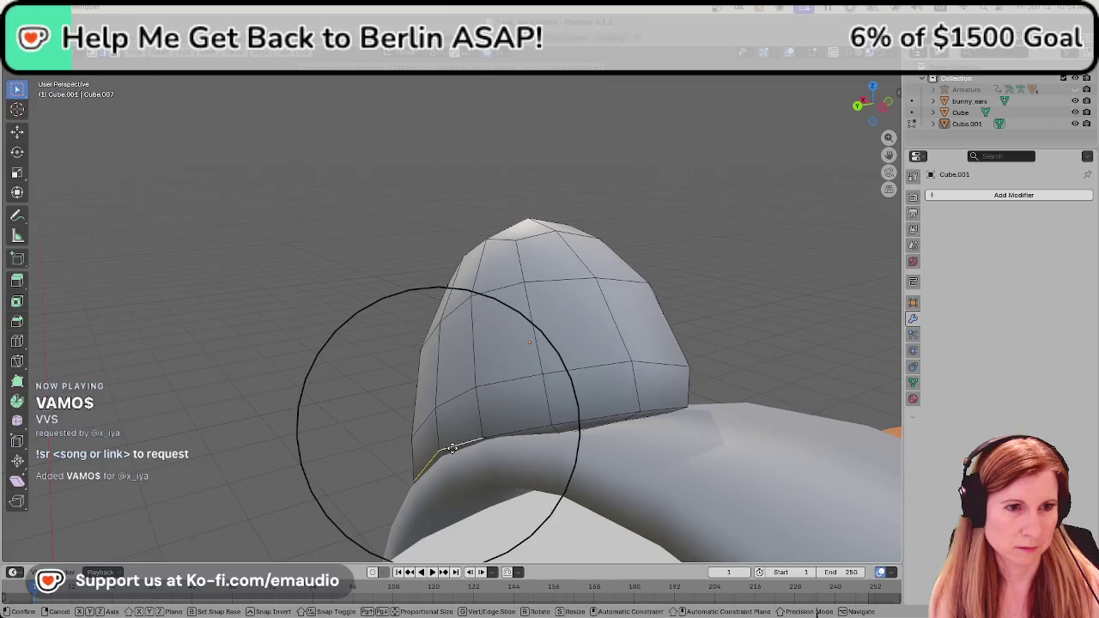
{"action": "scroll", "coordinate": [452, 447], "scroll_direction": "down", "scroll_amount": 2}
{"action": "scroll", "coordinate": [451, 447], "scroll_direction": "down", "scroll_amount": 1}
{"action": "scroll", "coordinate": [452, 448], "scroll_direction": "down", "scroll_amount": 2}
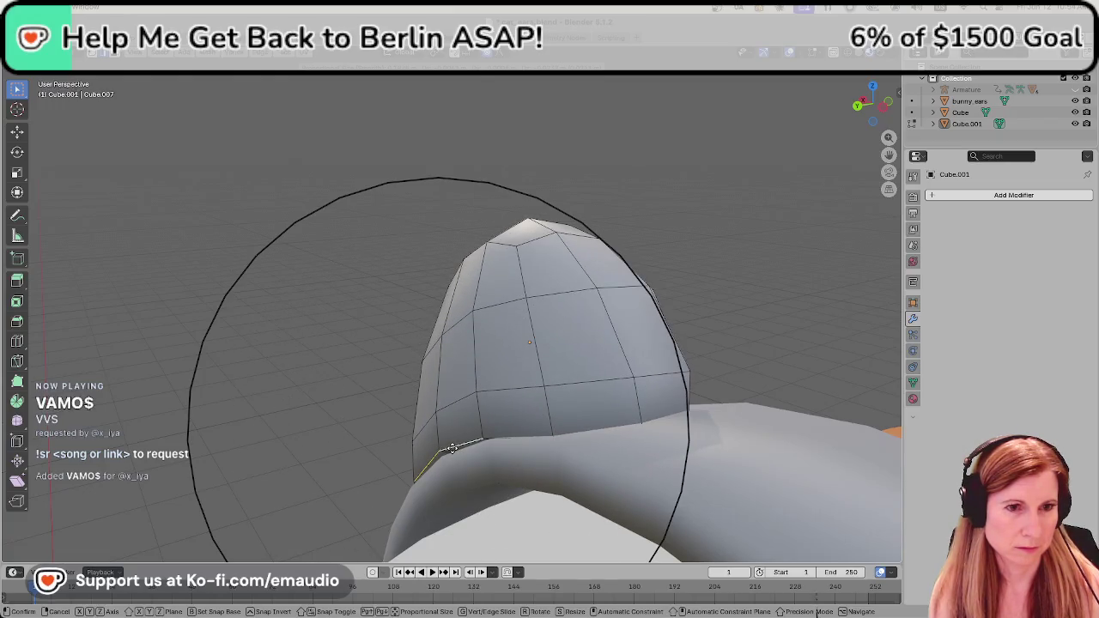
{"action": "left_click", "coordinate": [452, 448]}
Inspect the reshaped base and save the file as cat_ears.blend.
{"action": "mouse_move", "coordinate": [344, 368]}
{"action": "middle_mouse_down"}
{"action": "mouse_move", "coordinate": [446, 353]}
{"action": "mouse_move", "coordinate": [544, 314]}
{"action": "mouse_move", "coordinate": [512, 386]}
{"action": "middle_mouse_up"}
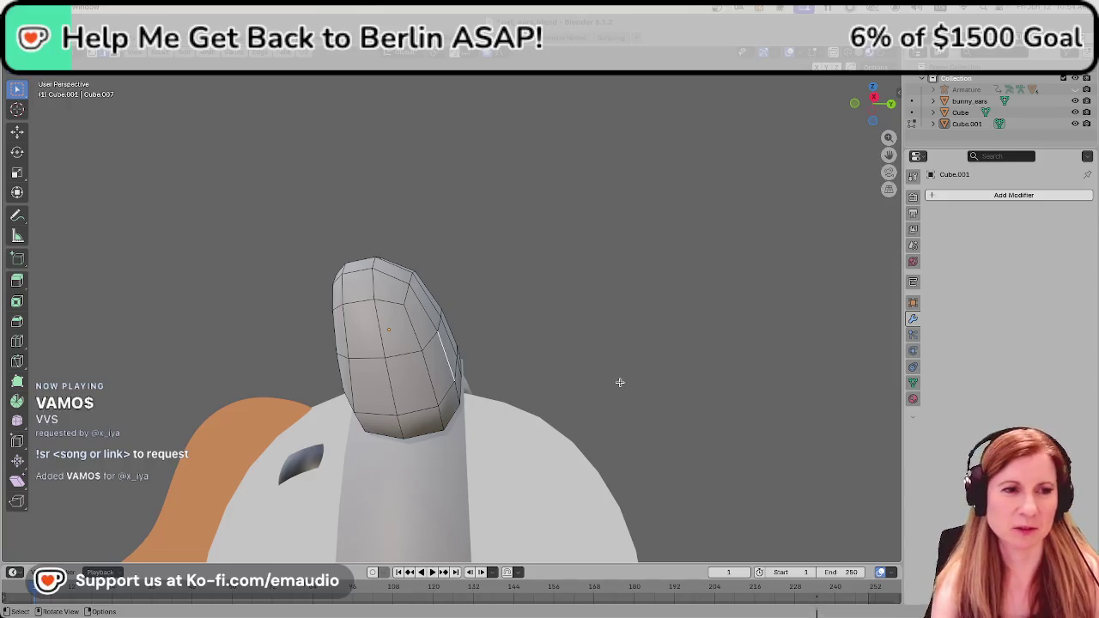
{"action": "key", "text": "ctrl+s"}
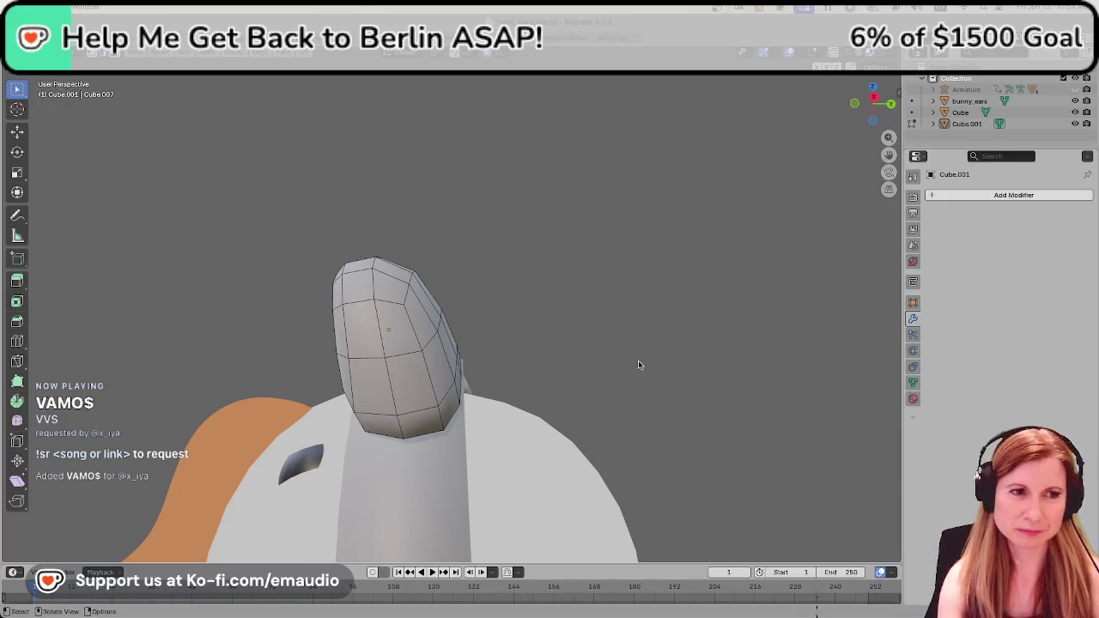
{"action": "middle_click_drag", "start_coordinate": [638, 365], "coordinate": [731, 368]}
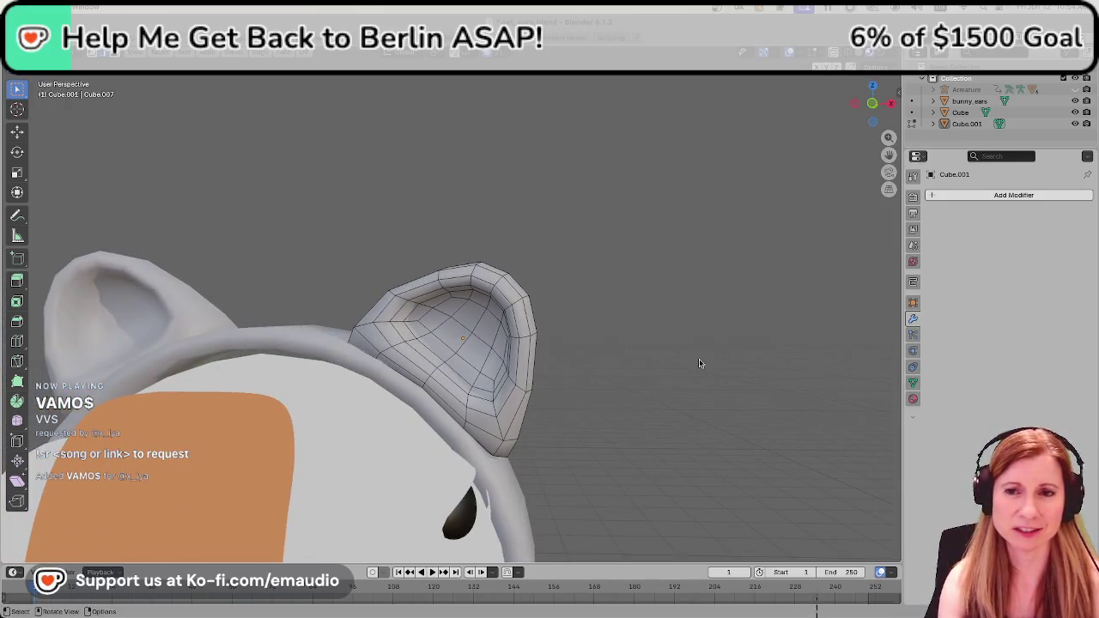
Zoom out, return to Object Mode, and orbit around the head with both ears on the band.
{"action": "scroll", "coordinate": [699, 363], "scroll_direction": "down", "scroll_amount": 2}
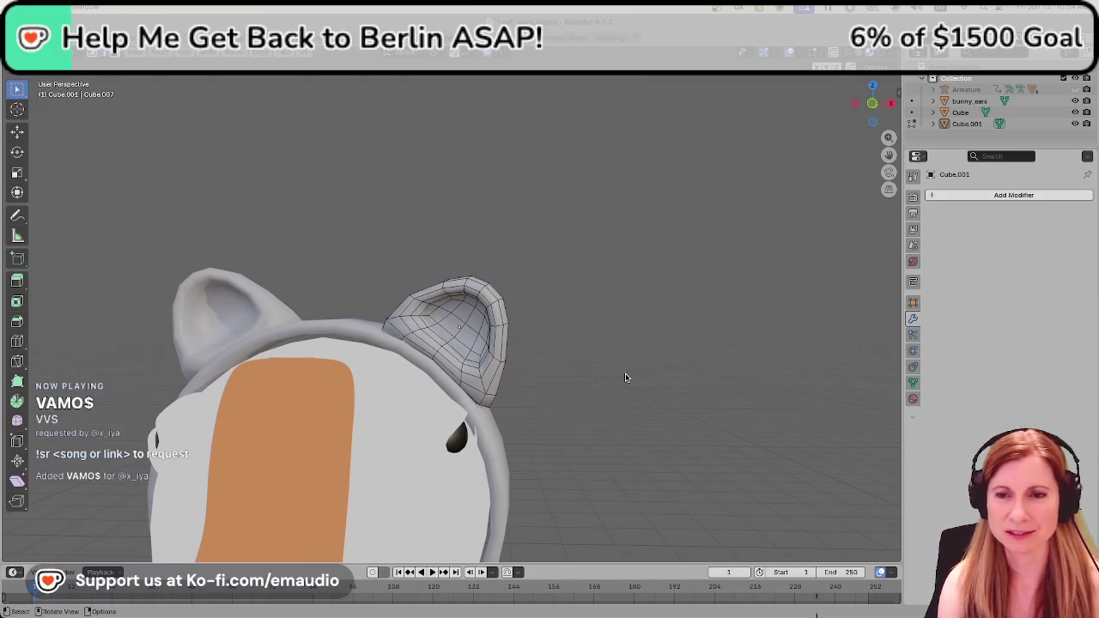
{"action": "key", "text": "Tab"}
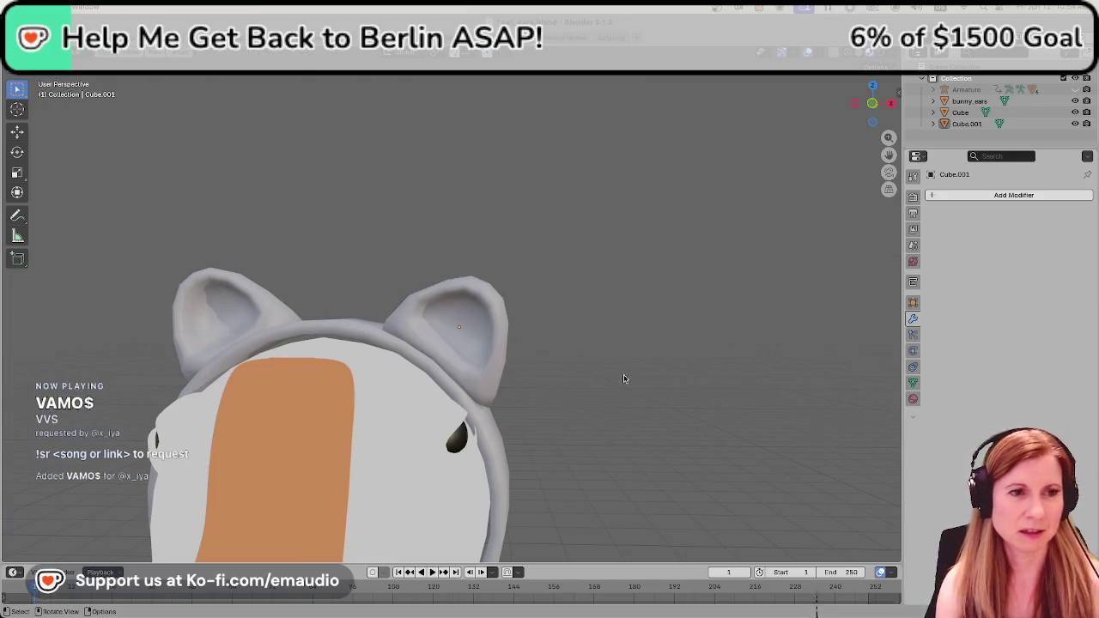
{"action": "mouse_move", "coordinate": [611, 381]}
{"action": "middle_mouse_down"}
{"action": "mouse_move", "coordinate": [469, 401]}
{"action": "mouse_move", "coordinate": [645, 381]}
{"action": "mouse_move", "coordinate": [602, 391]}
{"action": "middle_mouse_up"}
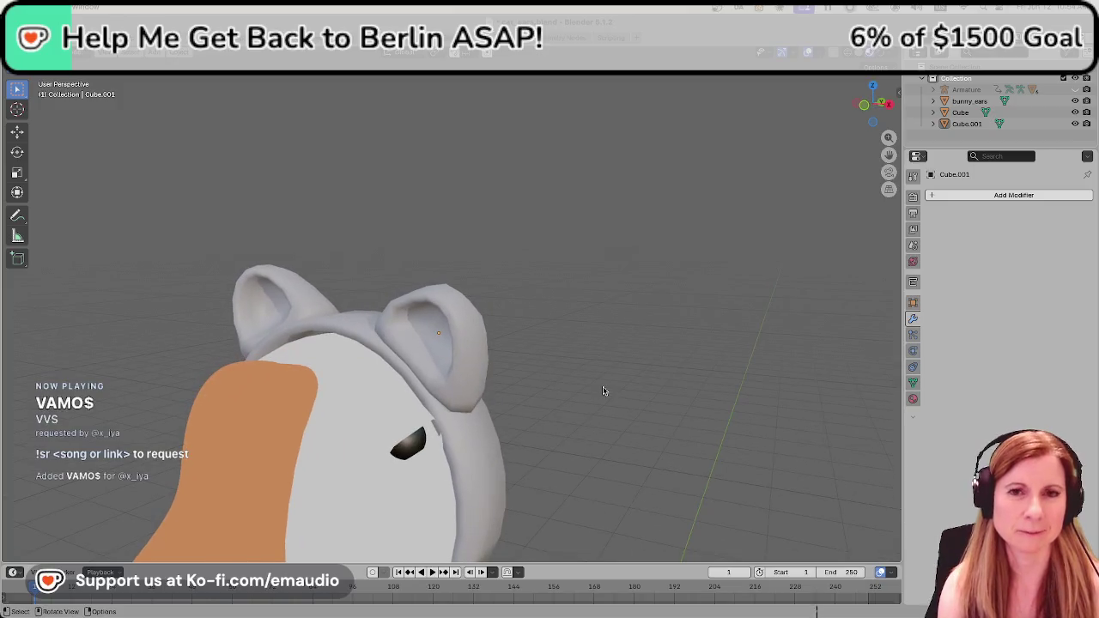
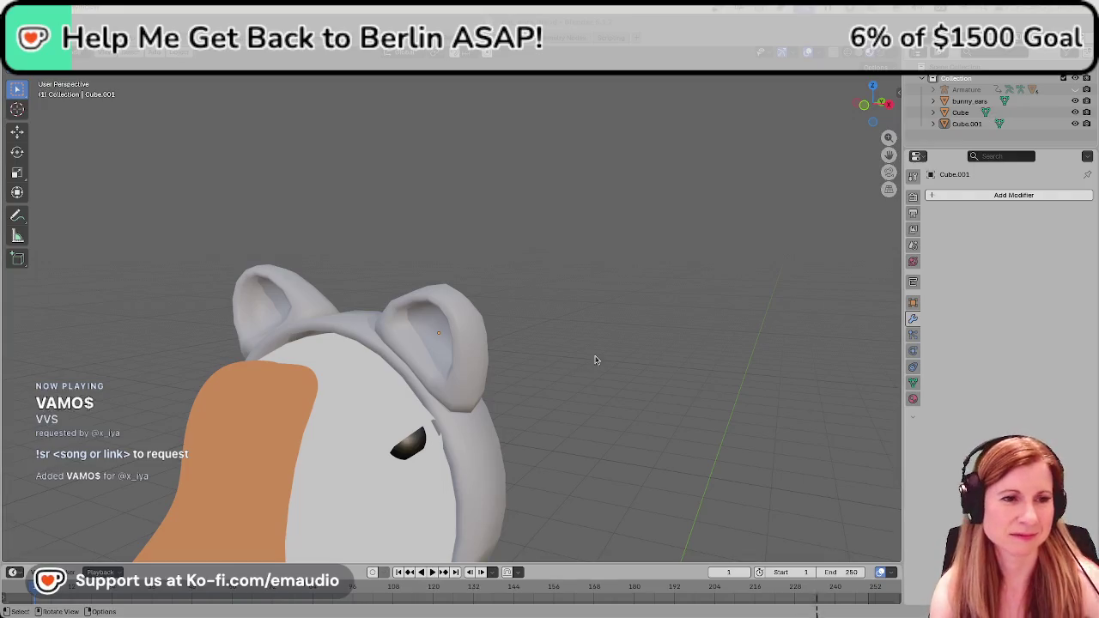
Frame the goose's head in a straight-on front orthographic view.
{"action": "middle_click_drag", "start_coordinate": [640, 358], "coordinate": [720, 360]}
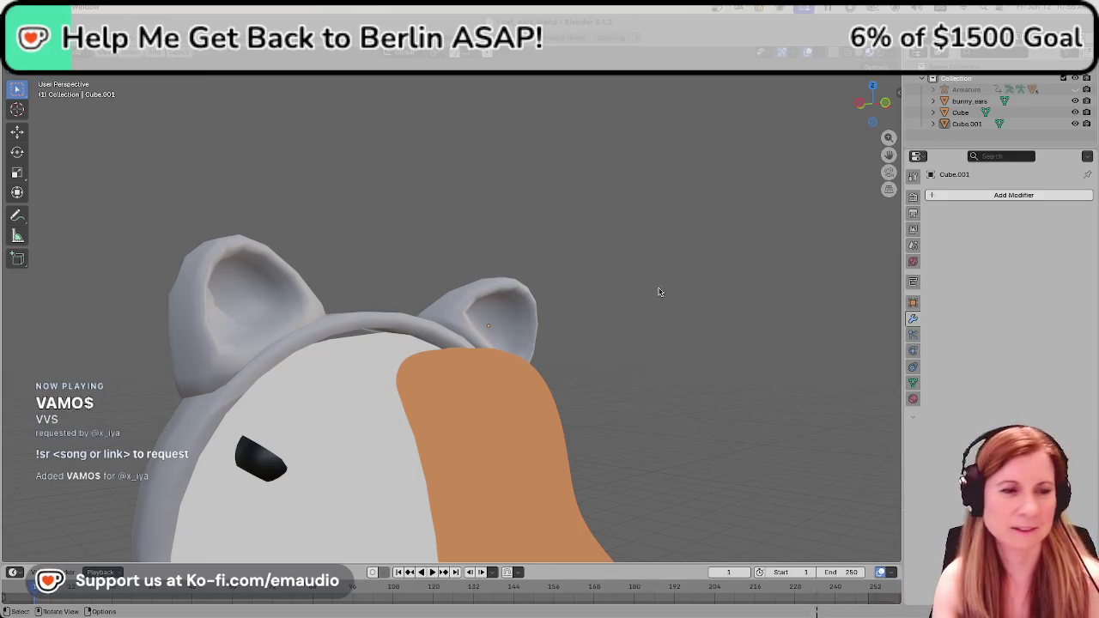
{"action": "mouse_move", "coordinate": [713, 326]}
{"action": "middle_mouse_down"}
{"action": "mouse_move", "coordinate": [415, 330]}
{"action": "mouse_move", "coordinate": [513, 350]}
{"action": "mouse_move", "coordinate": [667, 317]}
{"action": "mouse_move", "coordinate": [708, 337]}
{"action": "mouse_move", "coordinate": [184, 307]}
{"action": "mouse_move", "coordinate": [314, 260]}
{"action": "mouse_move", "coordinate": [503, 270]}
{"action": "mouse_move", "coordinate": [430, 381]}
{"action": "mouse_move", "coordinate": [507, 370]}
{"action": "mouse_move", "coordinate": [444, 360]}
{"action": "mouse_move", "coordinate": [545, 335]}
{"action": "mouse_move", "coordinate": [607, 337]}
{"action": "mouse_move", "coordinate": [569, 435]}
{"action": "mouse_move", "coordinate": [579, 434]}
{"action": "middle_mouse_up"}
{"action": "scroll", "coordinate": [545, 434], "scroll_direction": "down", "scroll_amount": 5}
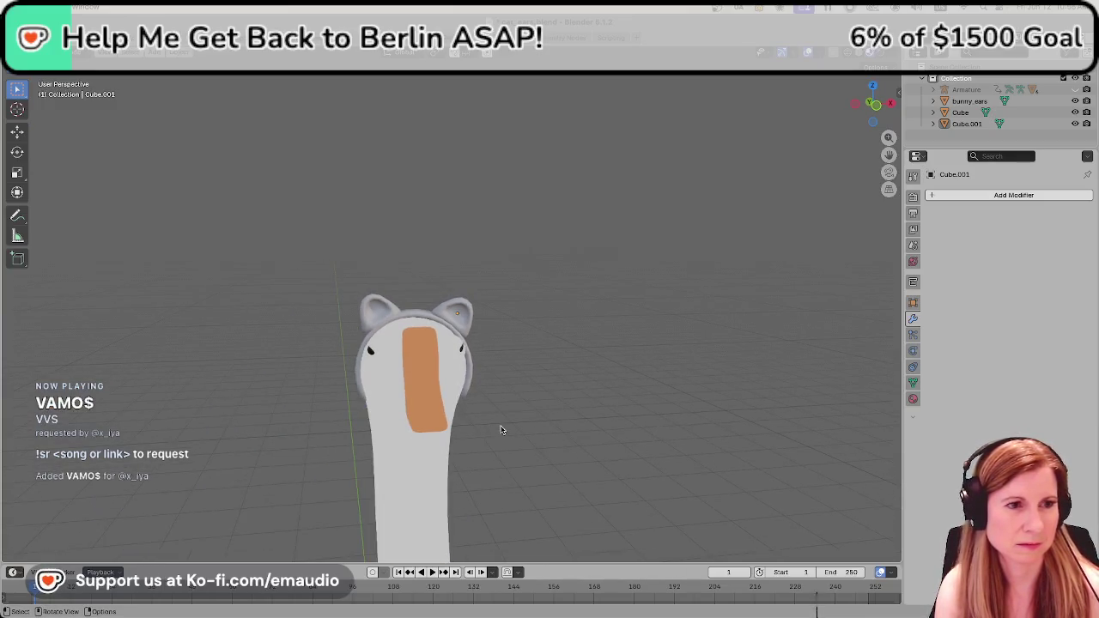
{"action": "middle_click_drag", "start_coordinate": [500, 432], "coordinate": [486, 431]}
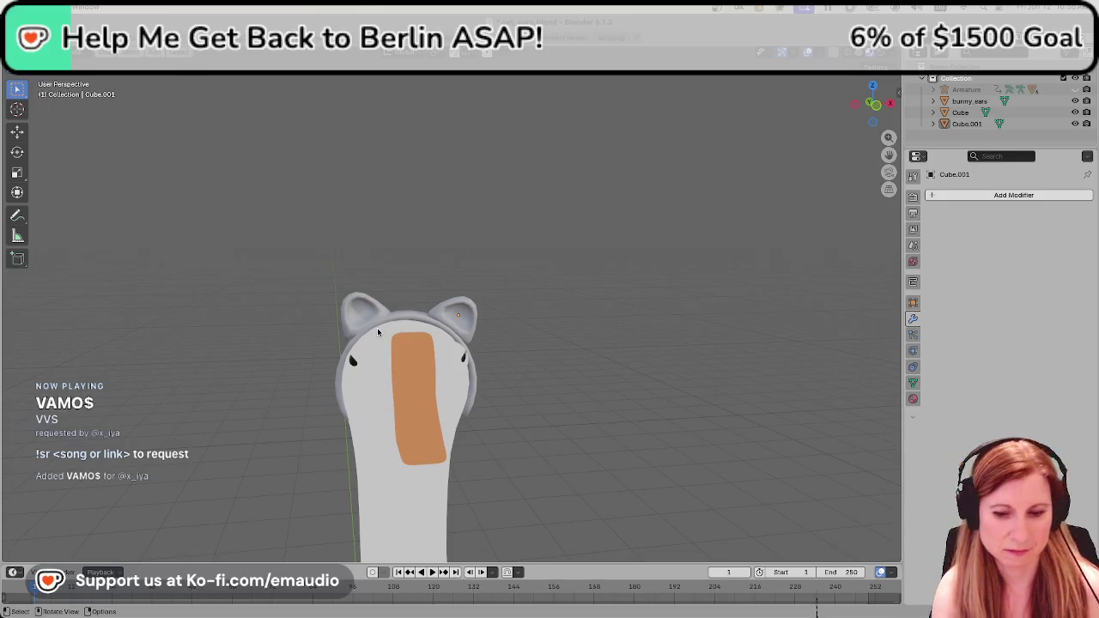
{"action": "key", "text": "KP_1"}
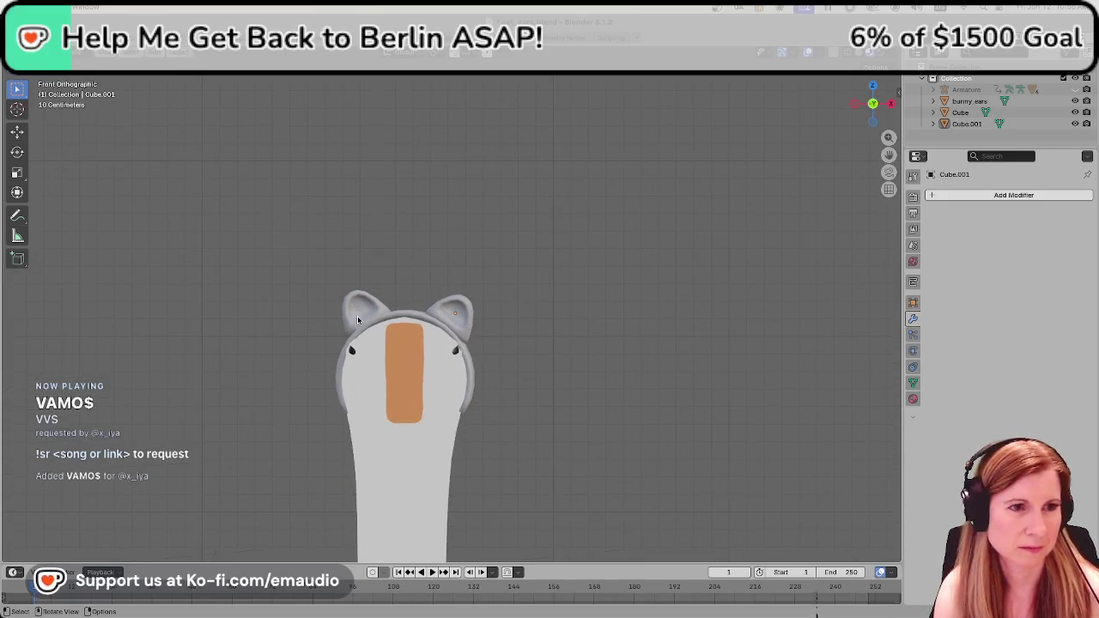
Shift the original left ear slightly left along the X axis.
{"action": "left_click", "coordinate": [358, 321]}
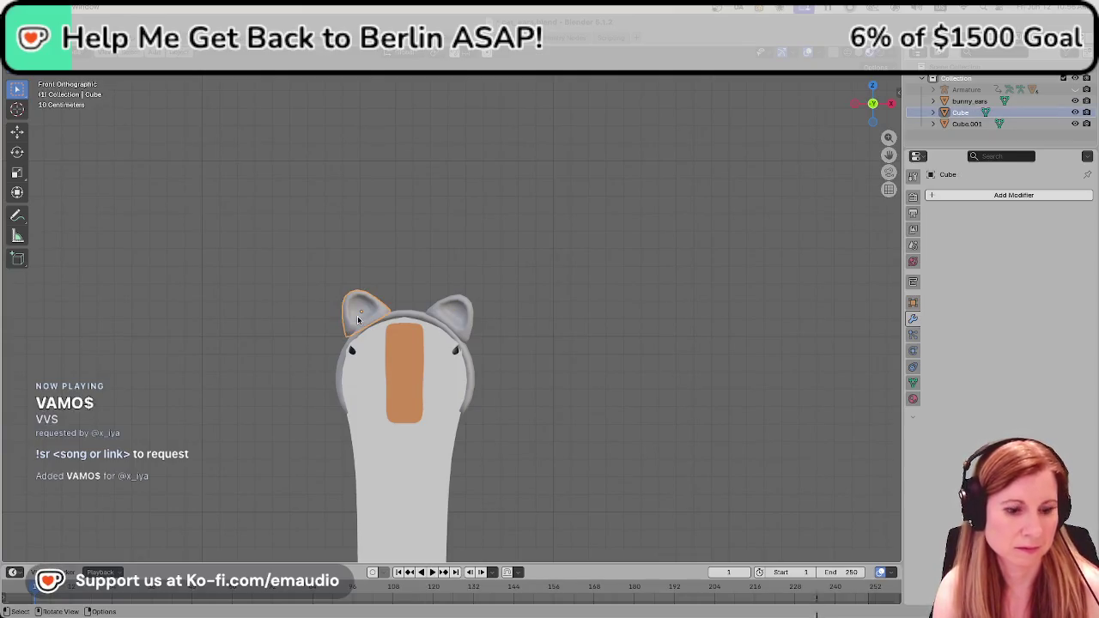
{"action": "key", "text": "g"}
{"action": "key", "text": "x"}
{"action": "left_click", "coordinate": [350, 321]}
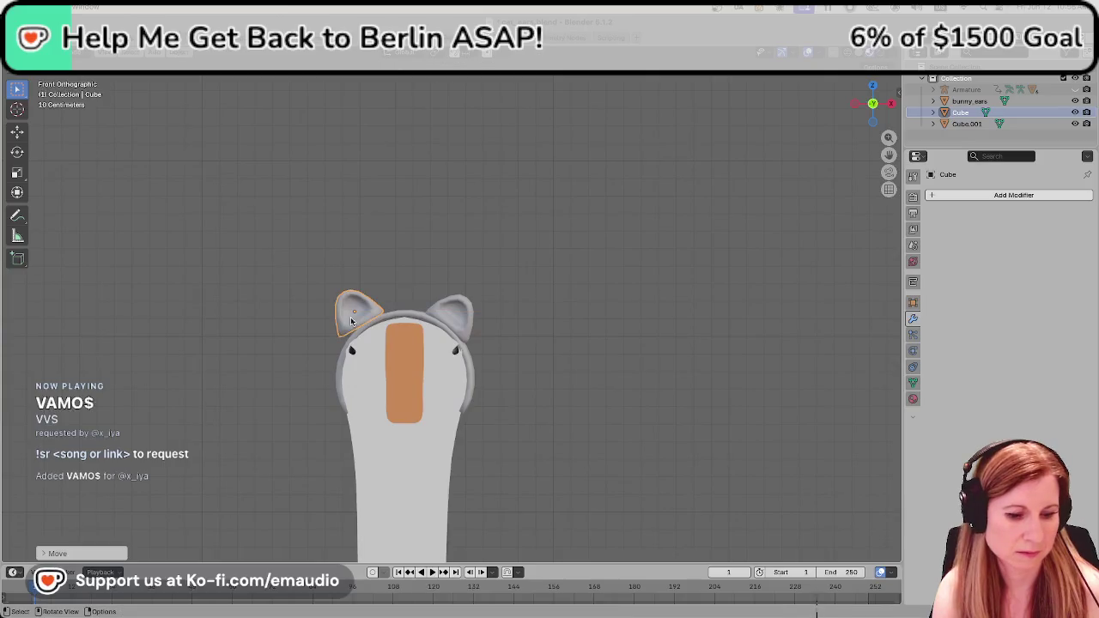
{"action": "key", "text": "g"}
{"action": "key", "text": "z"}
{"action": "key", "text": "Escape"}
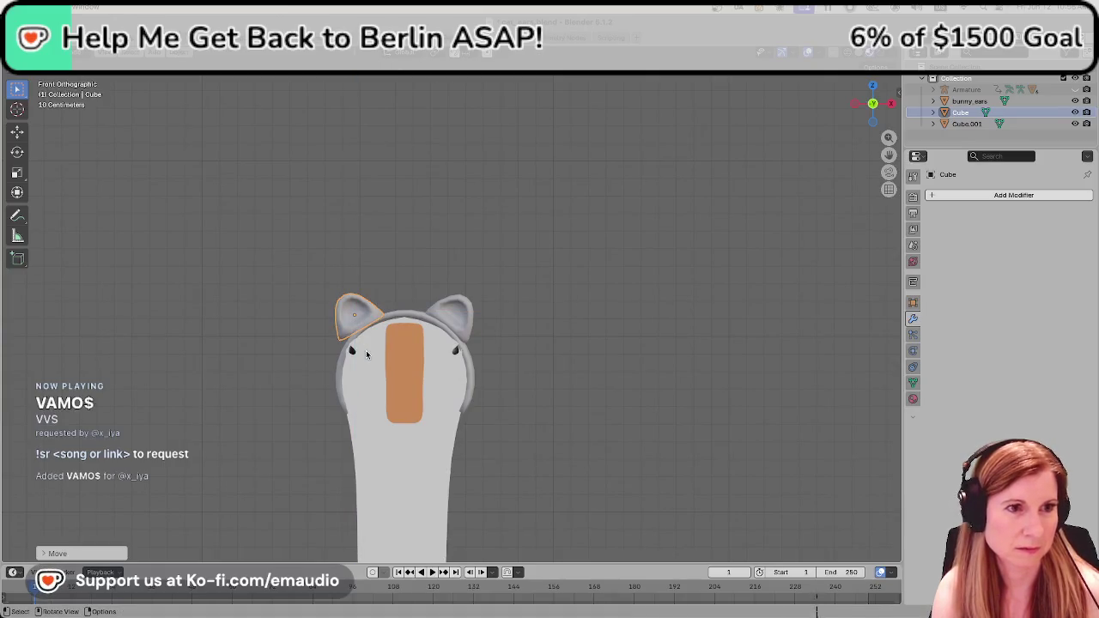
Delete the original left ear.
{"action": "scroll", "coordinate": [358, 355], "scroll_direction": "up", "scroll_amount": 2}
{"action": "left_click", "coordinate": [359, 276]}
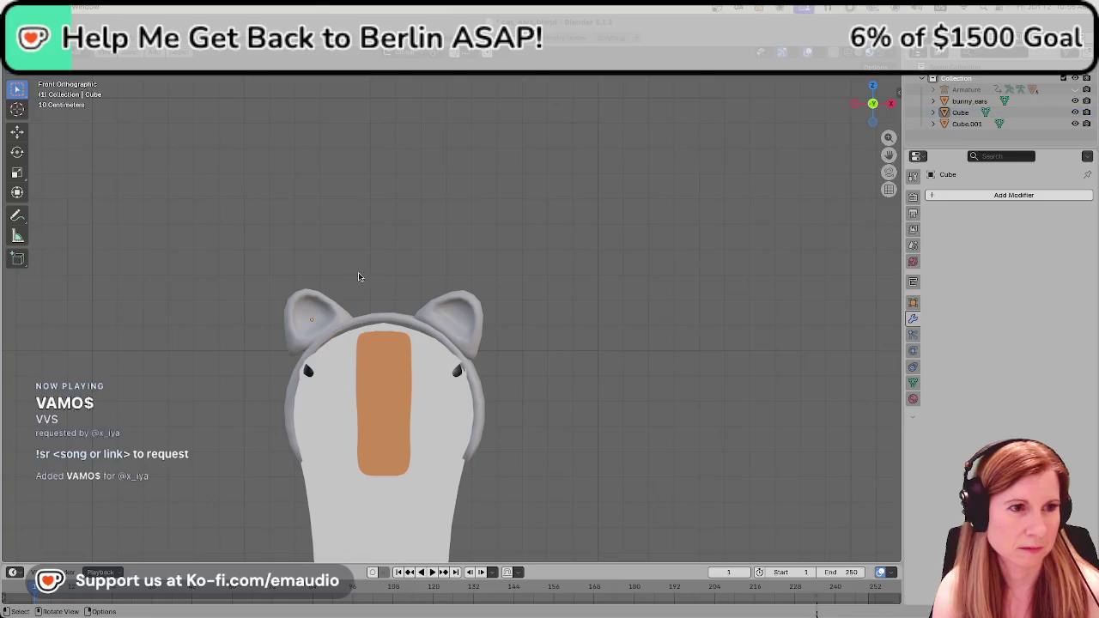
{"action": "left_click", "coordinate": [316, 317]}
{"action": "key", "text": "Delete"}
Duplicate the right ear, slide the copy to the left side and tilt it.
{"action": "left_click", "coordinate": [439, 328]}
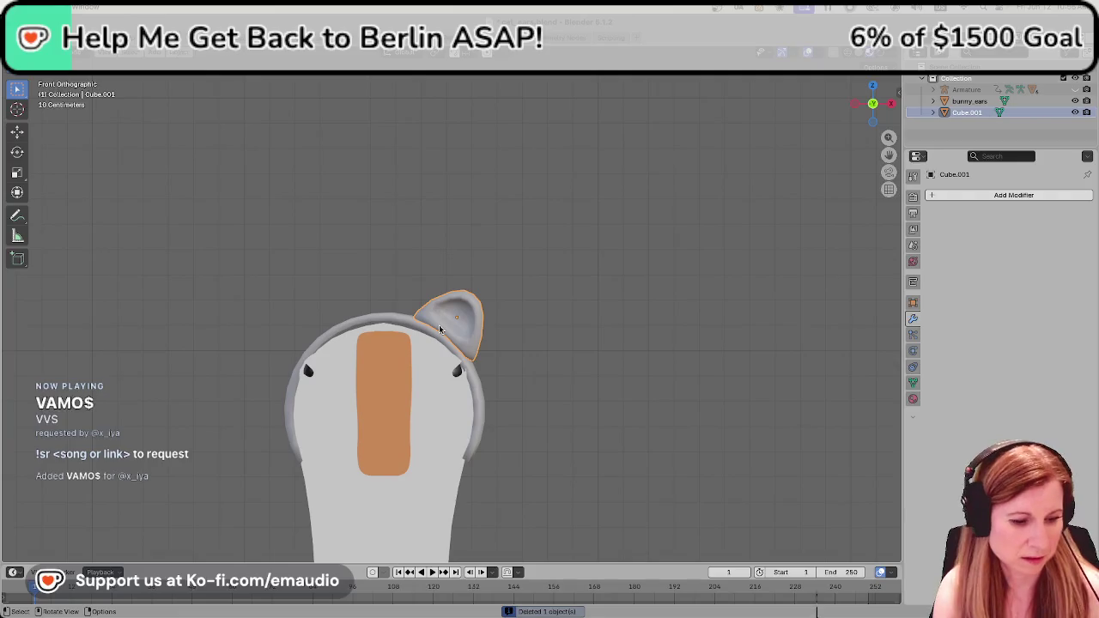
{"action": "key", "text": "shift+d"}
{"action": "key", "text": "x"}
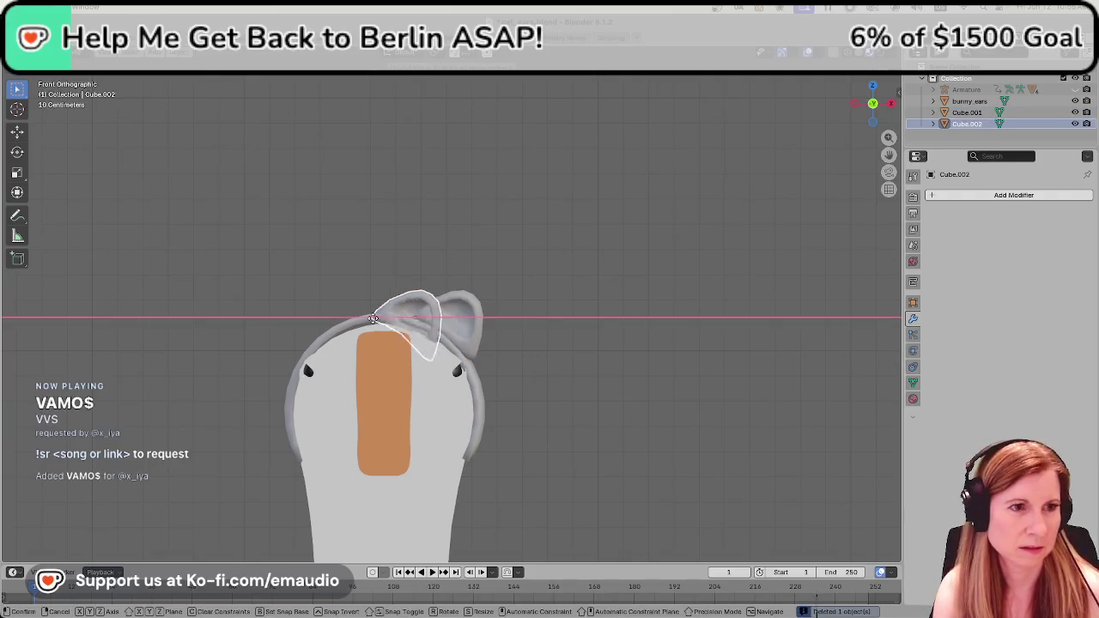
{"action": "left_click", "coordinate": [296, 314]}
{"action": "key", "text": "r"}
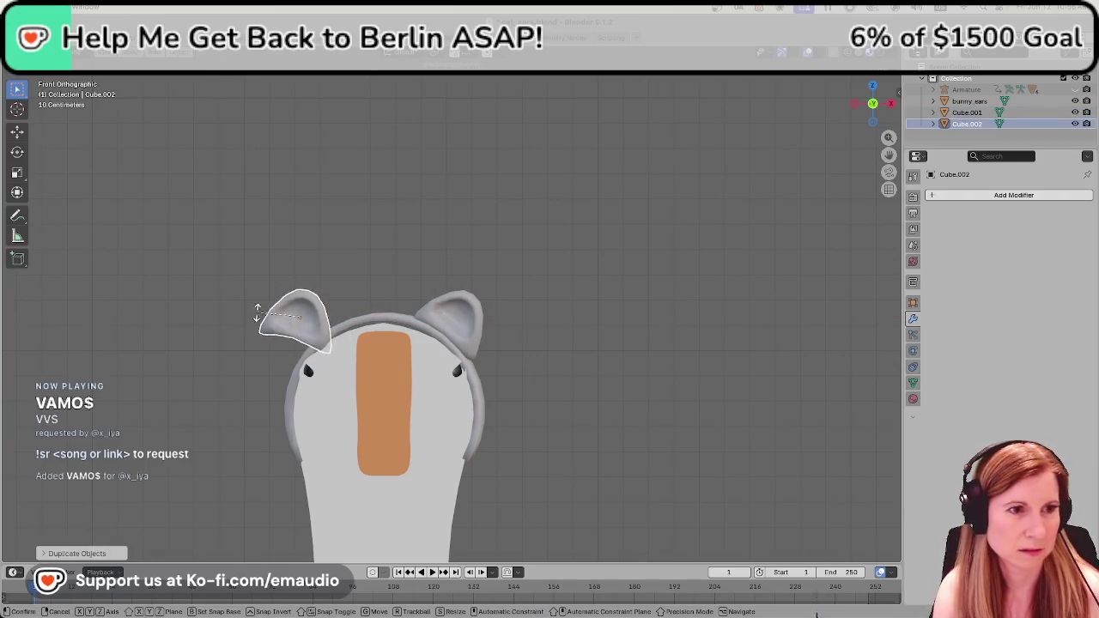
{"action": "left_click", "coordinate": [244, 386]}
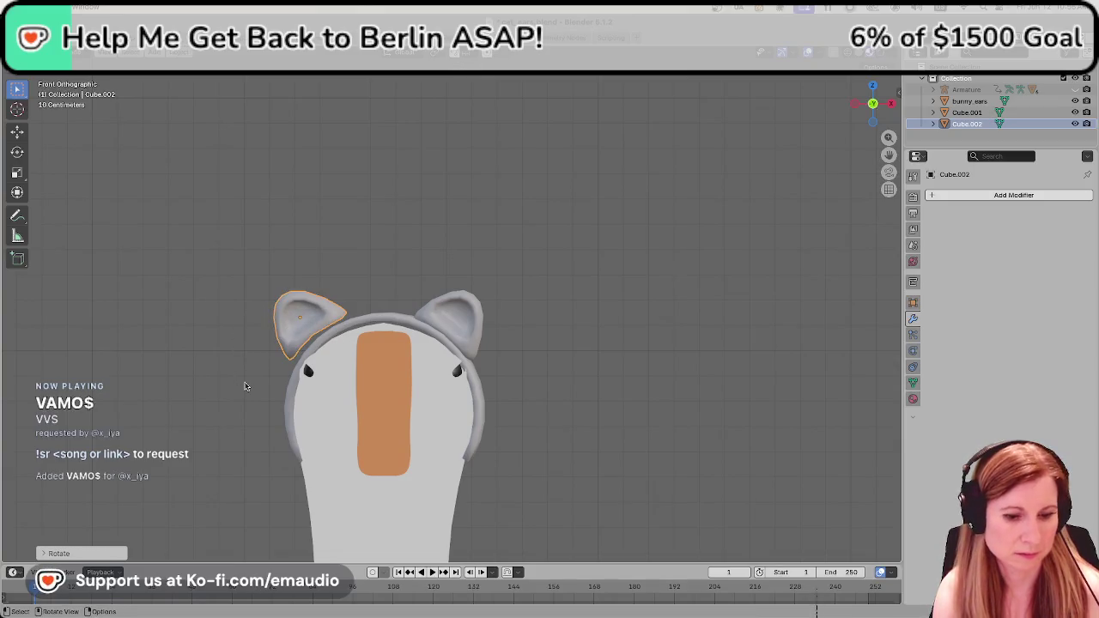
{"action": "key", "text": "g"}
{"action": "key", "text": "z"}
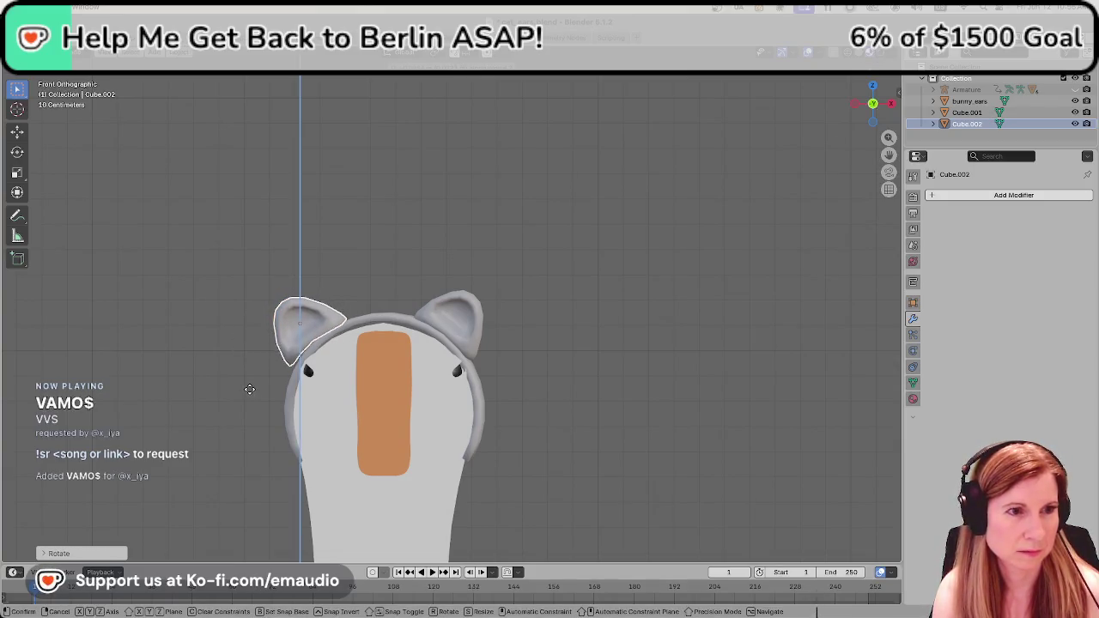
{"action": "key", "text": "Escape"}
{"action": "left_click", "coordinate": [198, 322]}
Fine-tune the new left ear's position and tilt on the headband.
{"action": "left_click", "coordinate": [303, 332]}
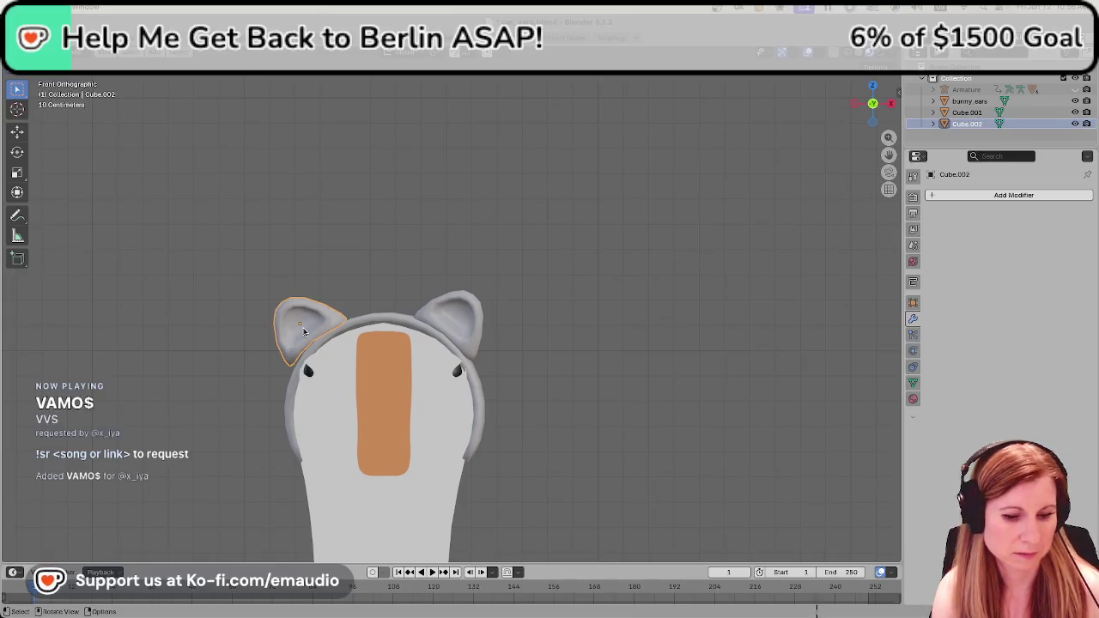
{"action": "key", "text": "g"}
{"action": "left_click", "coordinate": [307, 322]}
{"action": "key", "text": "g"}
{"action": "key", "text": "x"}
{"action": "left_click", "coordinate": [307, 323]}
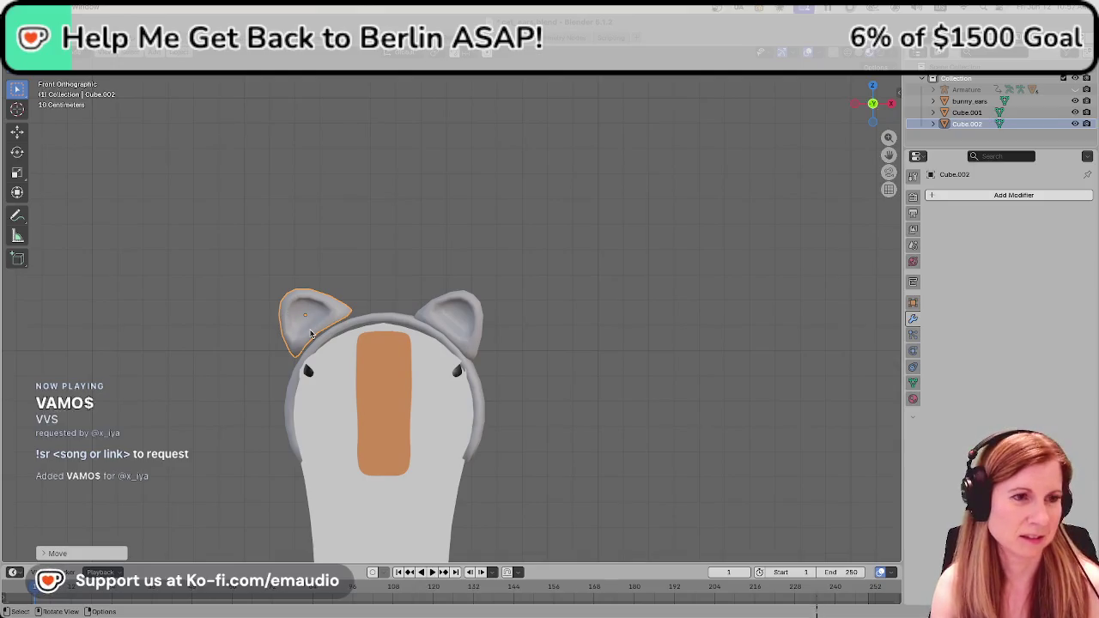
{"action": "key", "text": "g"}
{"action": "key", "text": "r"}
{"action": "left_click", "coordinate": [310, 334]}
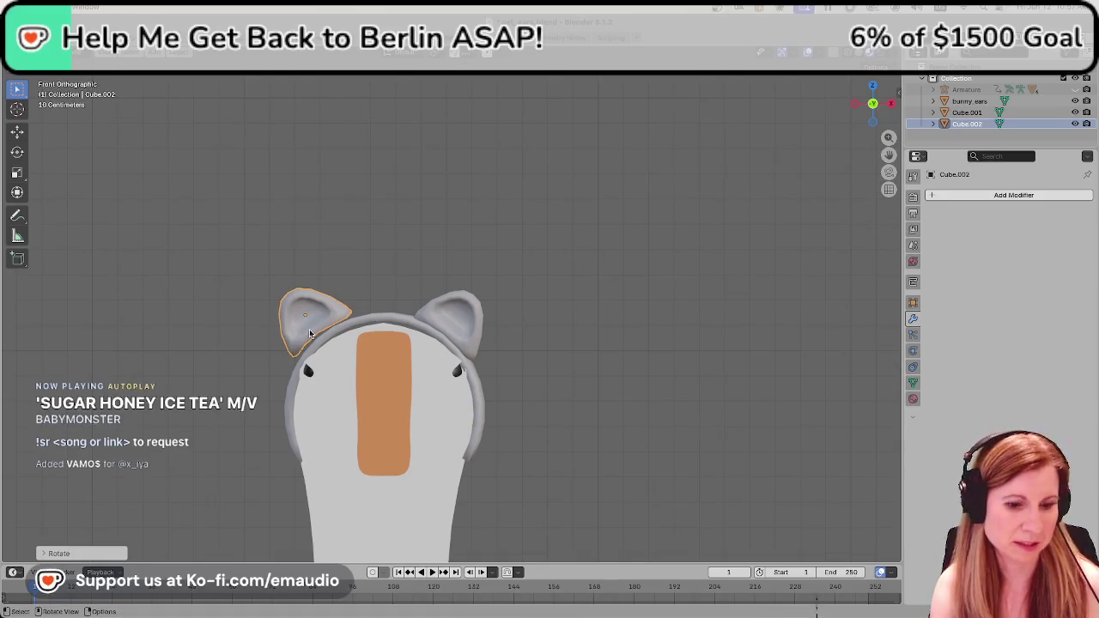
{"action": "key", "text": "g"}
{"action": "key", "text": "z"}
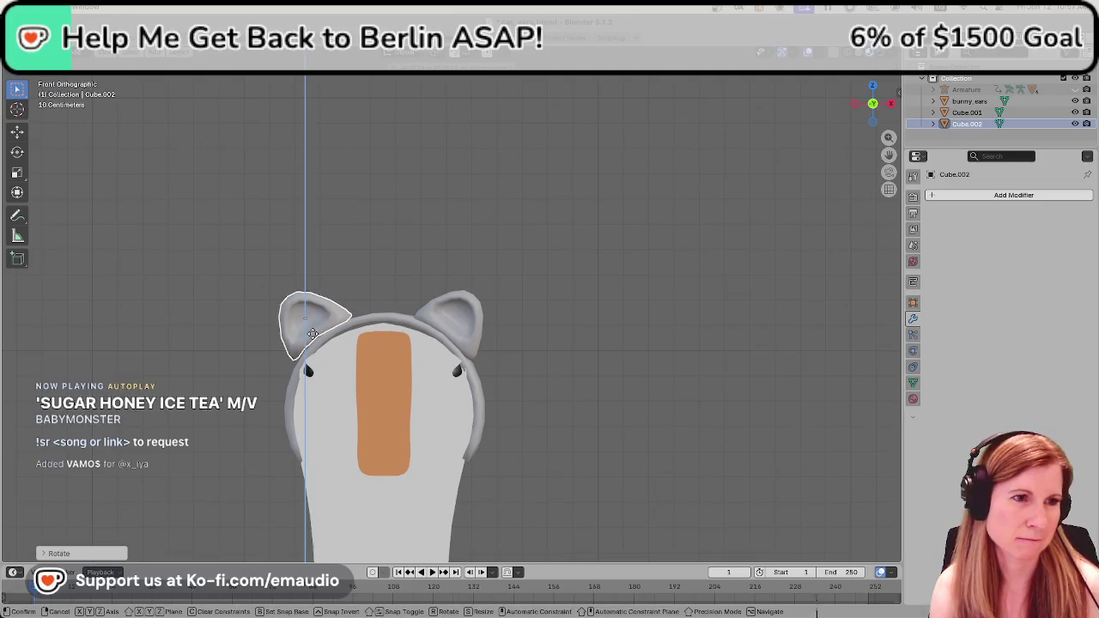
{"action": "key", "text": "Escape"}
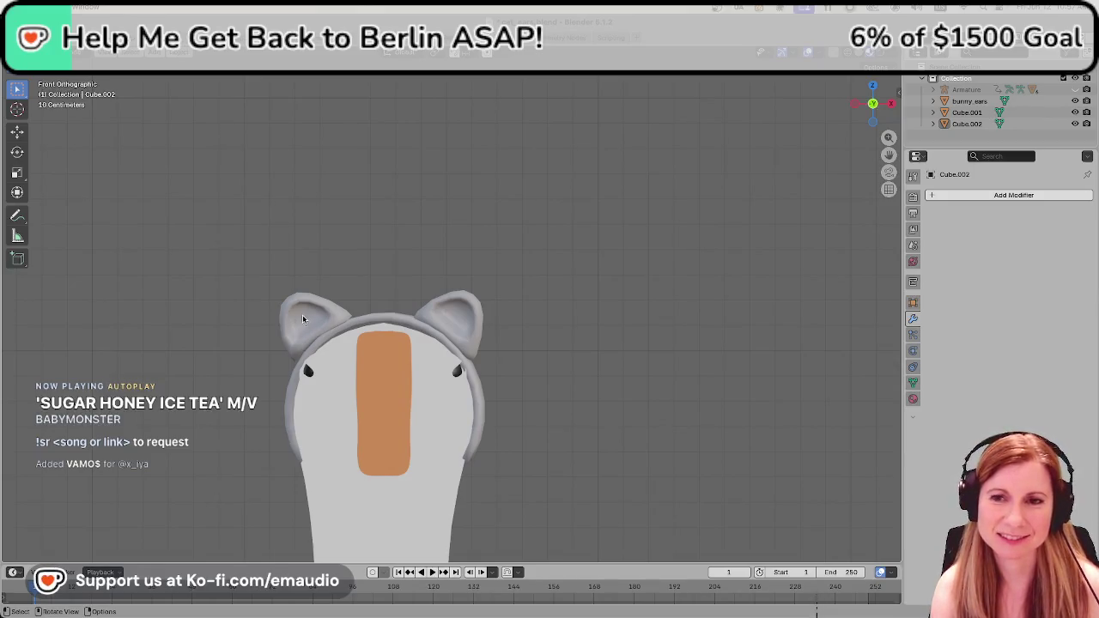
Nudge the new left ear slightly while viewing the head in perspective.
{"action": "left_click", "coordinate": [306, 333]}
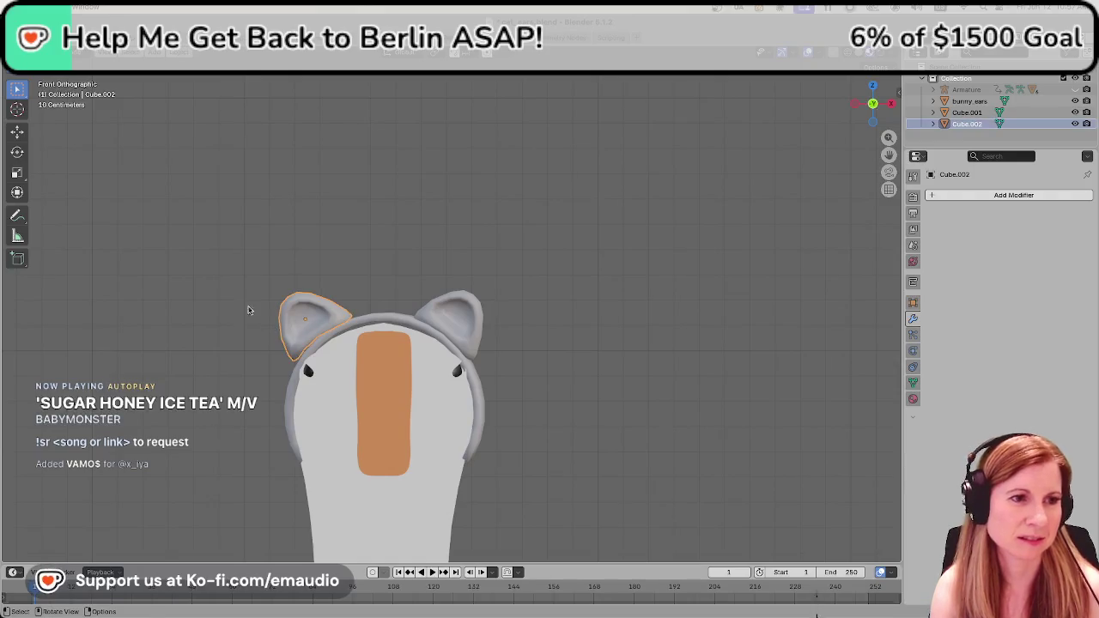
{"action": "middle_click_drag", "start_coordinate": [260, 296], "coordinate": [363, 258], "text": "shift"}
{"action": "scroll", "coordinate": [404, 257], "scroll_direction": "up", "scroll_amount": 1}
{"action": "scroll", "coordinate": [403, 258], "scroll_direction": "up", "scroll_amount": 3}
{"action": "left_click", "coordinate": [307, 338]}
{"action": "middle_click_drag", "start_coordinate": [308, 338], "coordinate": [359, 297]}
{"action": "left_click", "coordinate": [359, 297]}
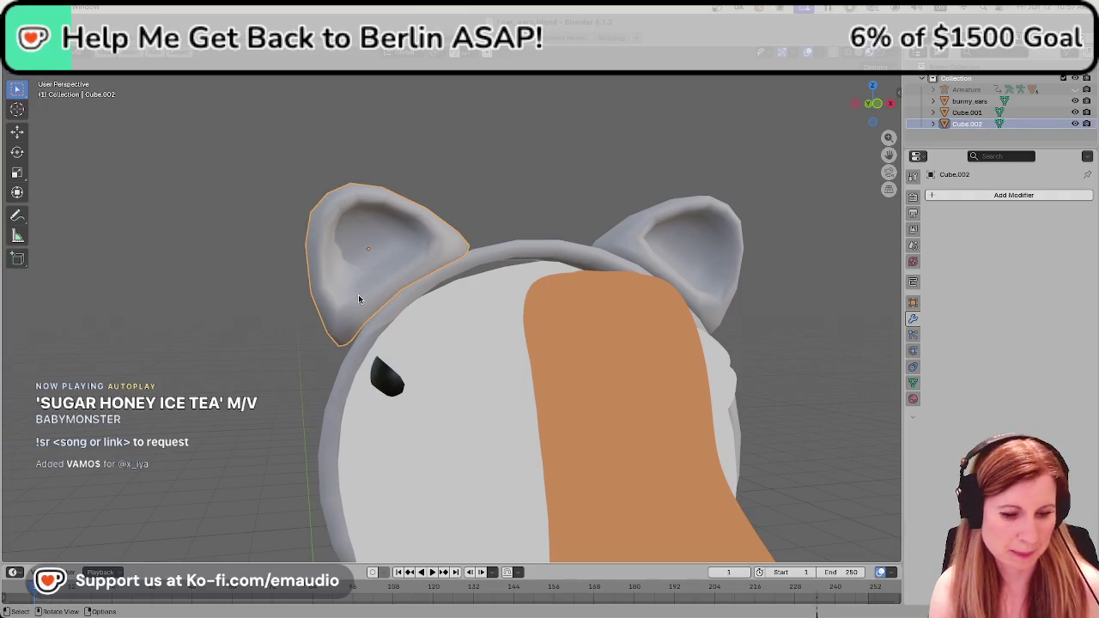
{"action": "key", "text": "g"}
{"action": "left_click", "coordinate": [360, 300]}
Adjust the left ear's rotation and return to the front view.
{"action": "middle_click_drag", "start_coordinate": [359, 300], "coordinate": [431, 357]}
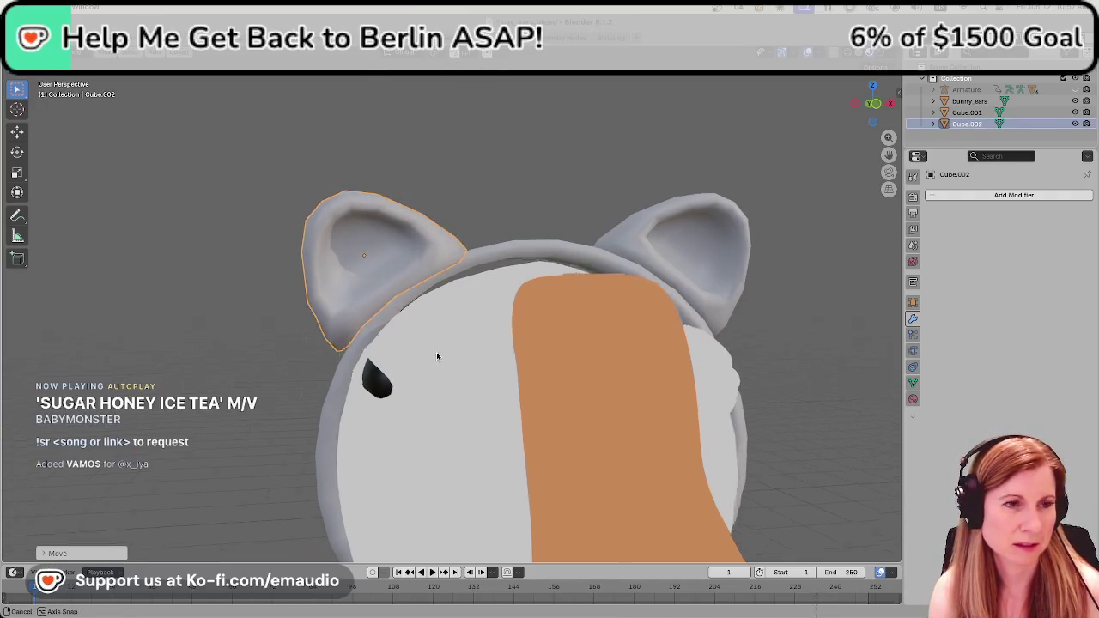
{"action": "left_click", "coordinate": [192, 312]}
{"action": "left_click", "coordinate": [344, 308]}
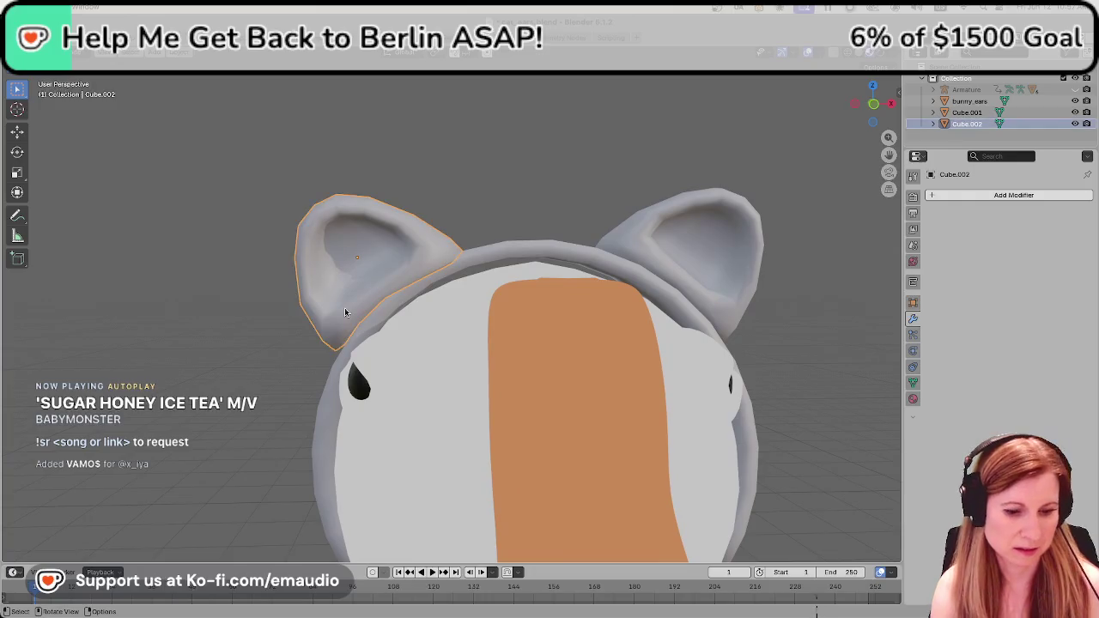
{"action": "key", "text": "r"}
{"action": "left_click", "coordinate": [344, 308]}
{"action": "left_click", "coordinate": [249, 288]}
{"action": "scroll", "coordinate": [249, 288], "scroll_direction": "down", "scroll_amount": 4}
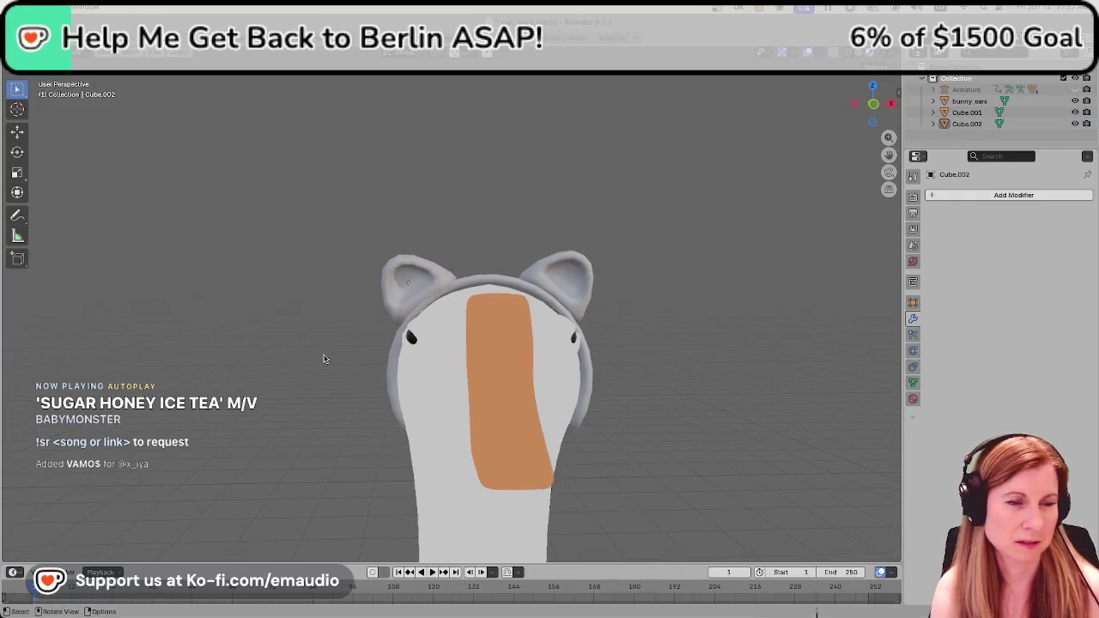
{"action": "key", "text": "KP_1"}
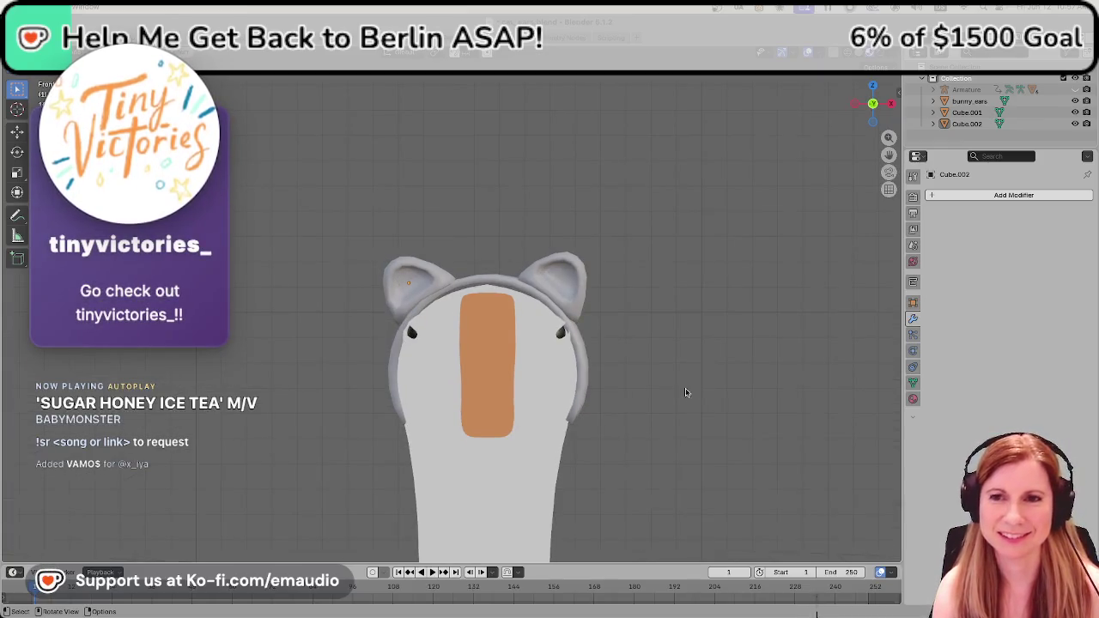
Move the right ear vertically along Z.
{"action": "left_click", "coordinate": [570, 310]}
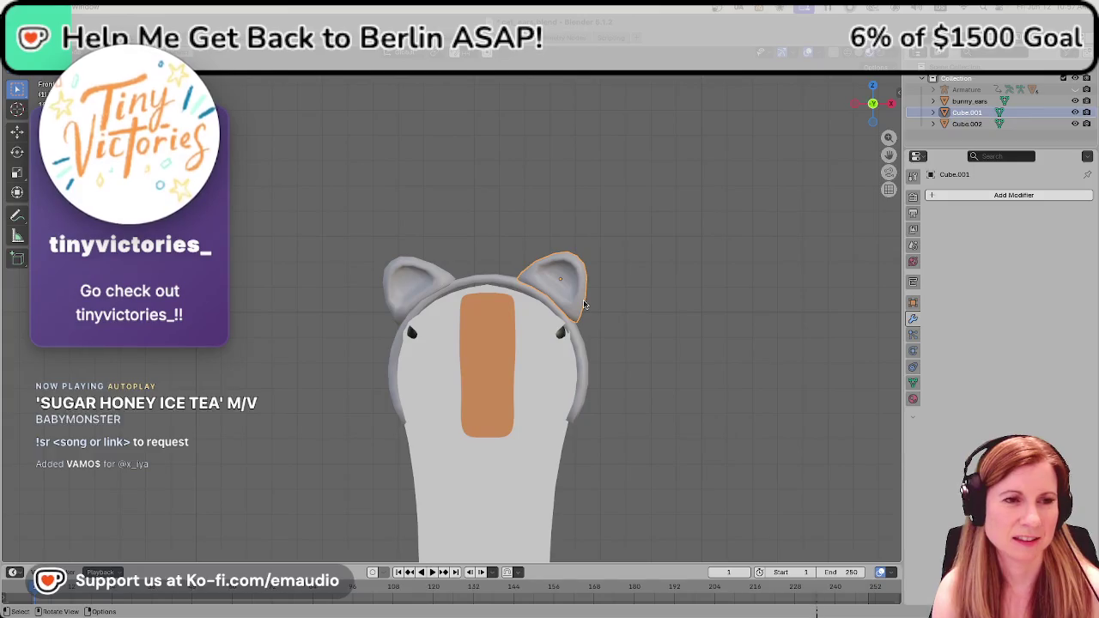
{"action": "key", "text": "g"}
{"action": "key", "text": "z"}
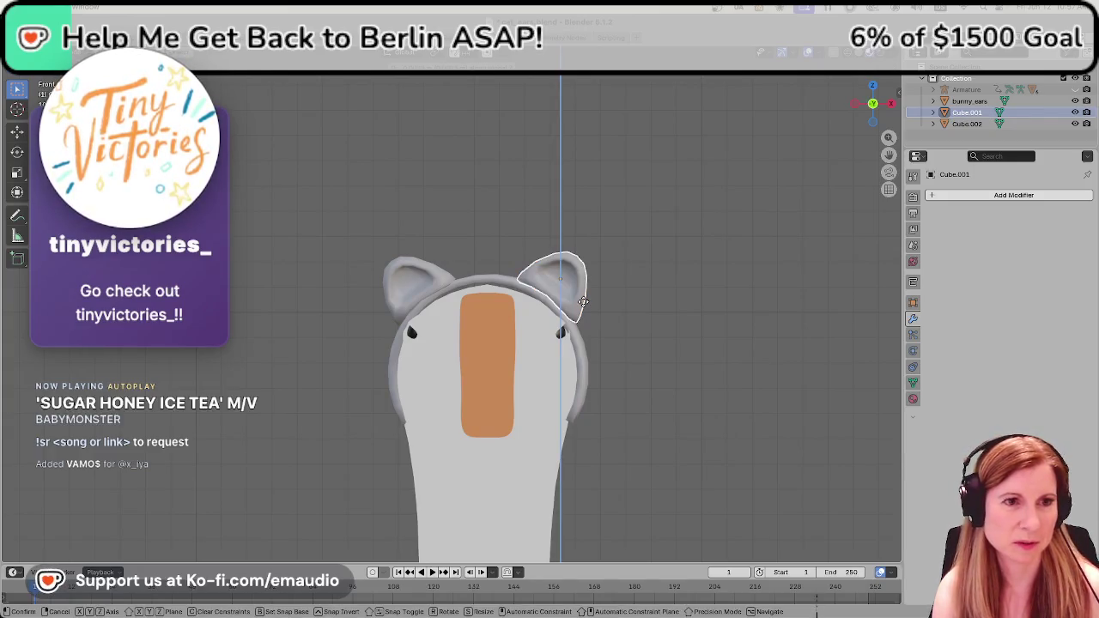
{"action": "left_click", "coordinate": [582, 307]}
{"action": "left_click", "coordinate": [644, 320]}
{"action": "left_click", "coordinate": [568, 302]}
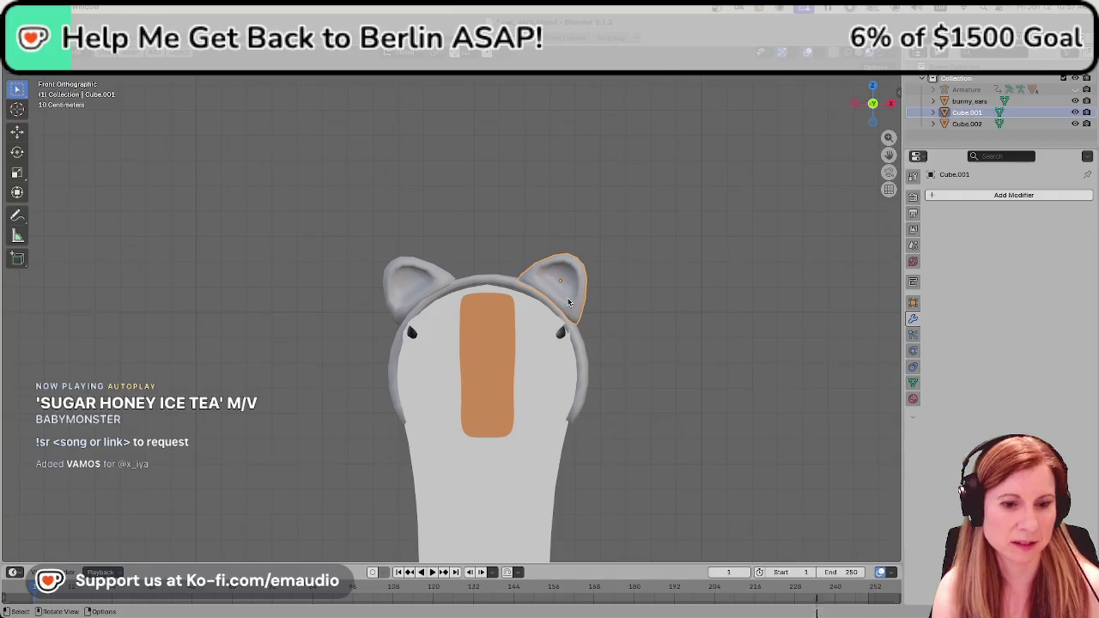
{"action": "key", "text": "g"}
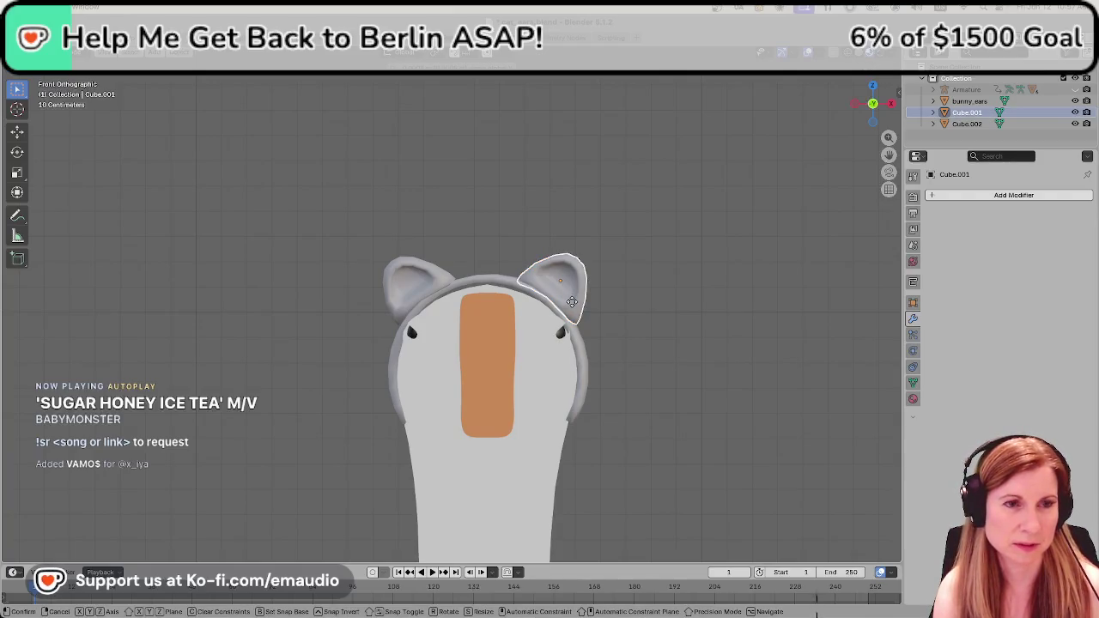
{"action": "key", "text": "x"}
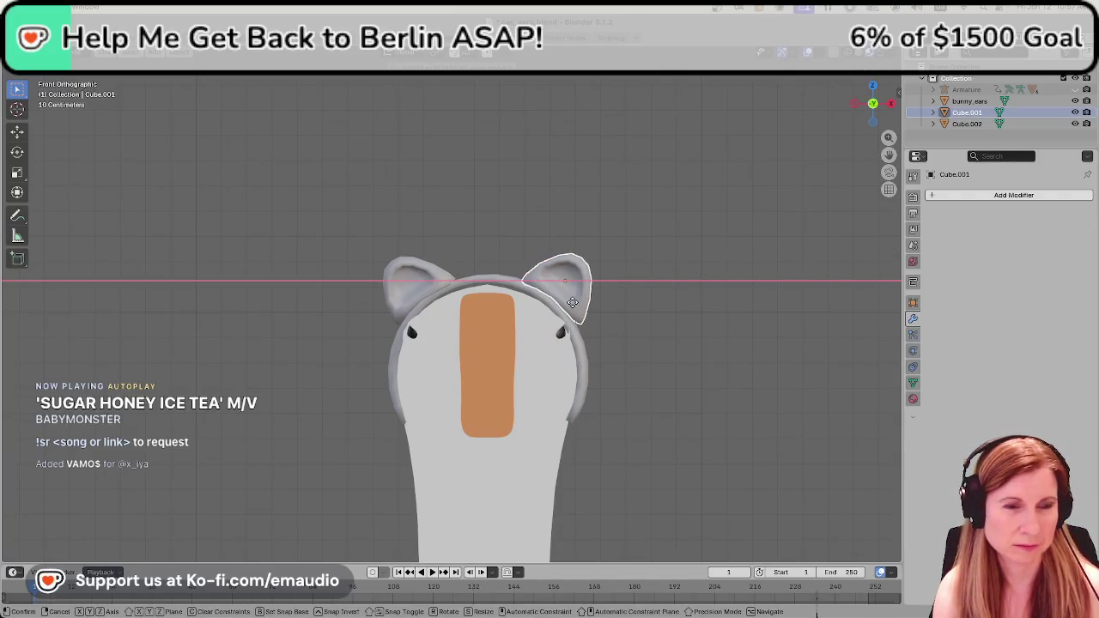
{"action": "right_click", "coordinate": [571, 302]}
Further refine the right ear's height along the Z axis.
{"action": "key", "text": "g"}
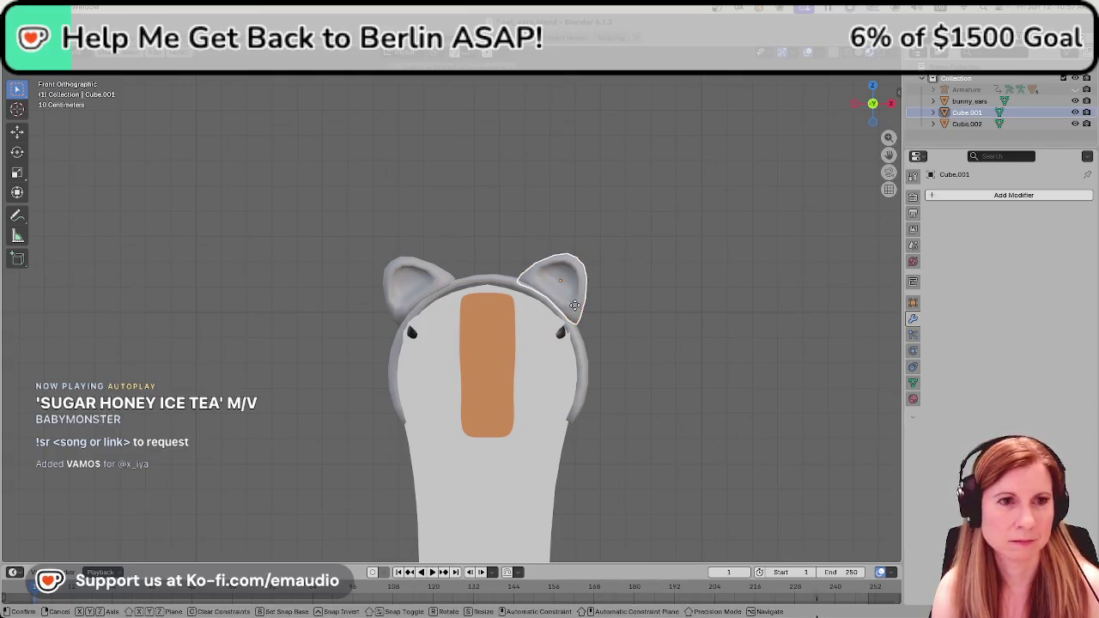
{"action": "left_click", "coordinate": [576, 309]}
{"action": "key", "text": "g"}
{"action": "key", "text": "z"}
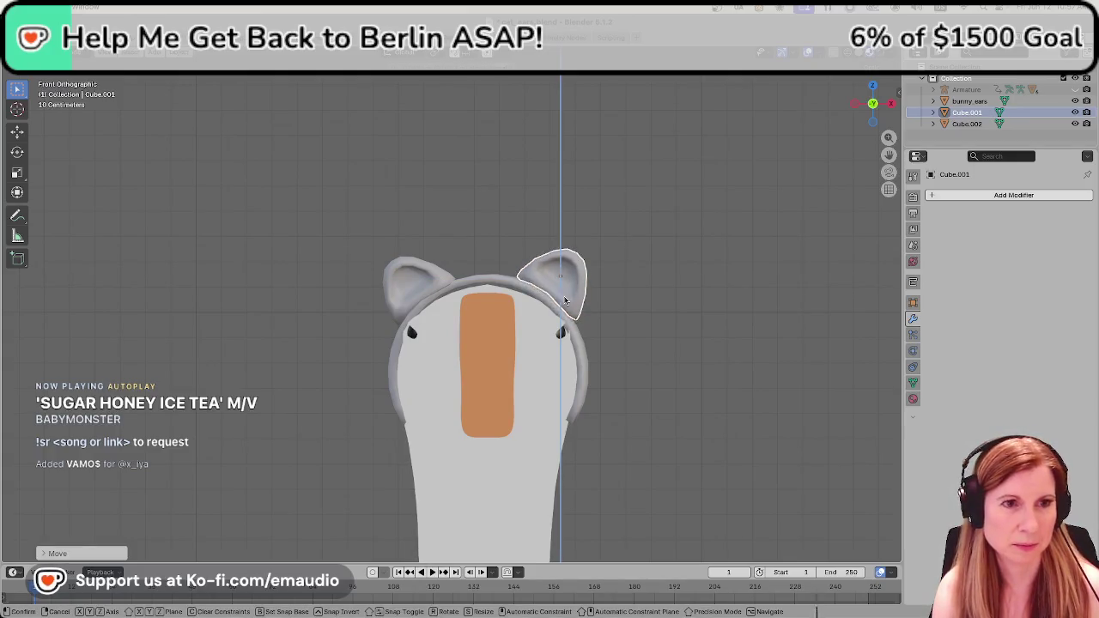
{"action": "key", "text": "z"}
{"action": "key", "text": "x"}
{"action": "key", "text": "x"}
{"action": "key", "text": "z"}
{"action": "left_click", "coordinate": [567, 304]}
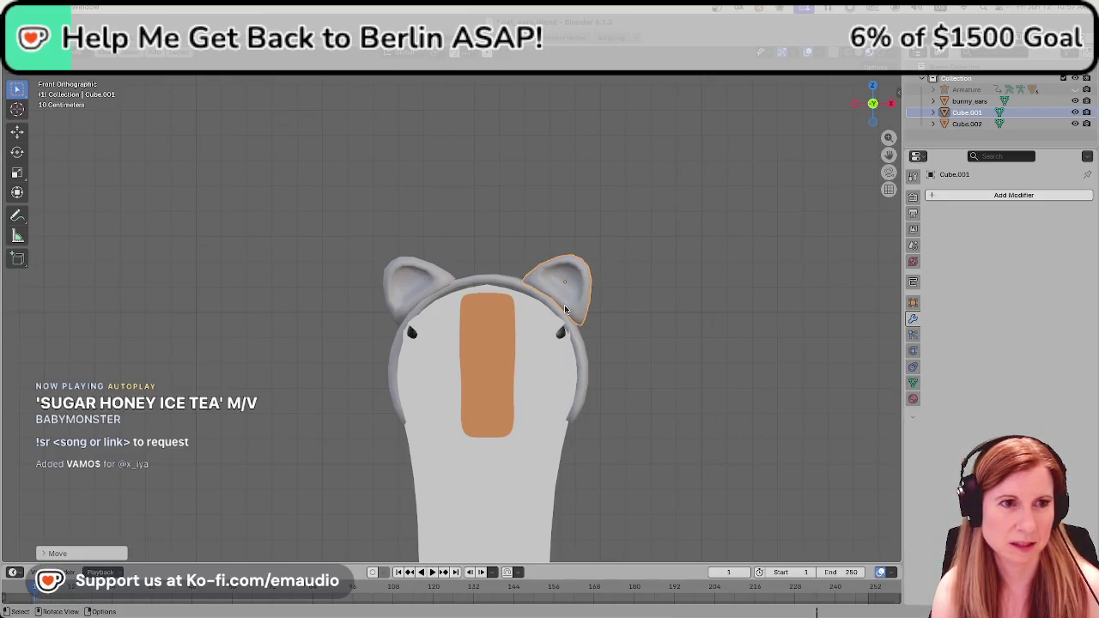
{"action": "left_click", "coordinate": [602, 418]}
Make a final vertical adjustment to the right ear and orbit to check it.
{"action": "left_click", "coordinate": [583, 305]}
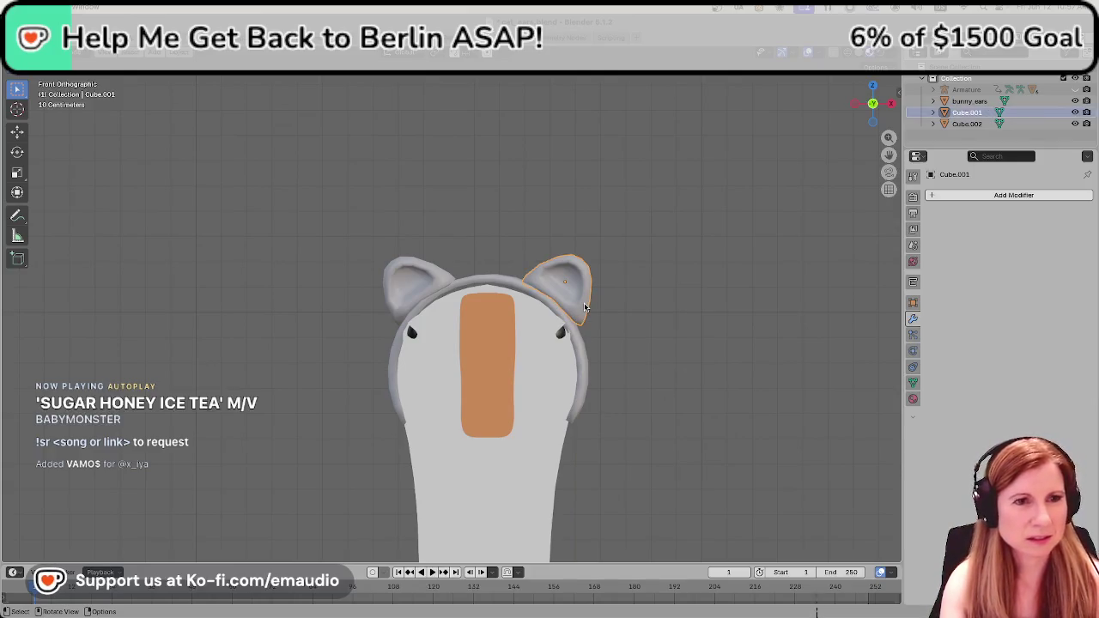
{"action": "key", "text": "g"}
{"action": "key", "text": "z"}
{"action": "left_click", "coordinate": [583, 305]}
{"action": "left_click", "coordinate": [687, 297]}
{"action": "mouse_move", "coordinate": [687, 297]}
{"action": "middle_mouse_down"}
{"action": "mouse_move", "coordinate": [637, 417]}
{"action": "mouse_move", "coordinate": [708, 390]}
{"action": "mouse_move", "coordinate": [675, 387]}
{"action": "mouse_move", "coordinate": [712, 387]}
{"action": "middle_mouse_up"}
Save cat_ears.blend and enter Edit Mode on the right ear.
{"action": "key", "text": "ctrl+s"}
{"action": "scroll", "coordinate": [349, 319], "scroll_direction": "up", "scroll_amount": 2}
{"action": "scroll", "coordinate": [349, 319], "scroll_direction": "up", "scroll_amount": 3}
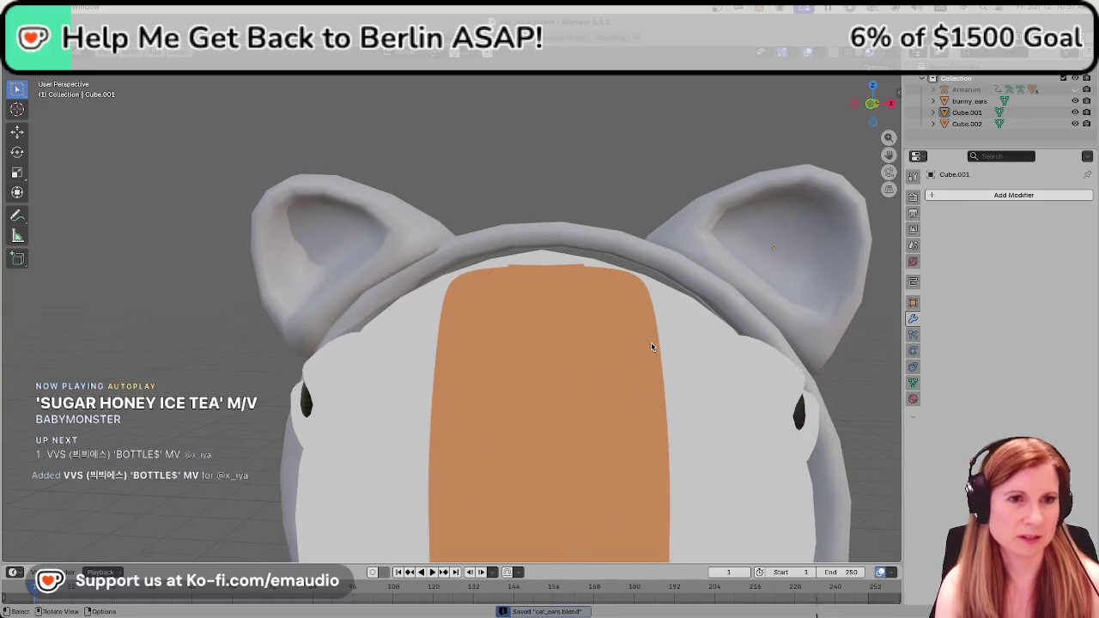
{"action": "key", "text": "Tab"}
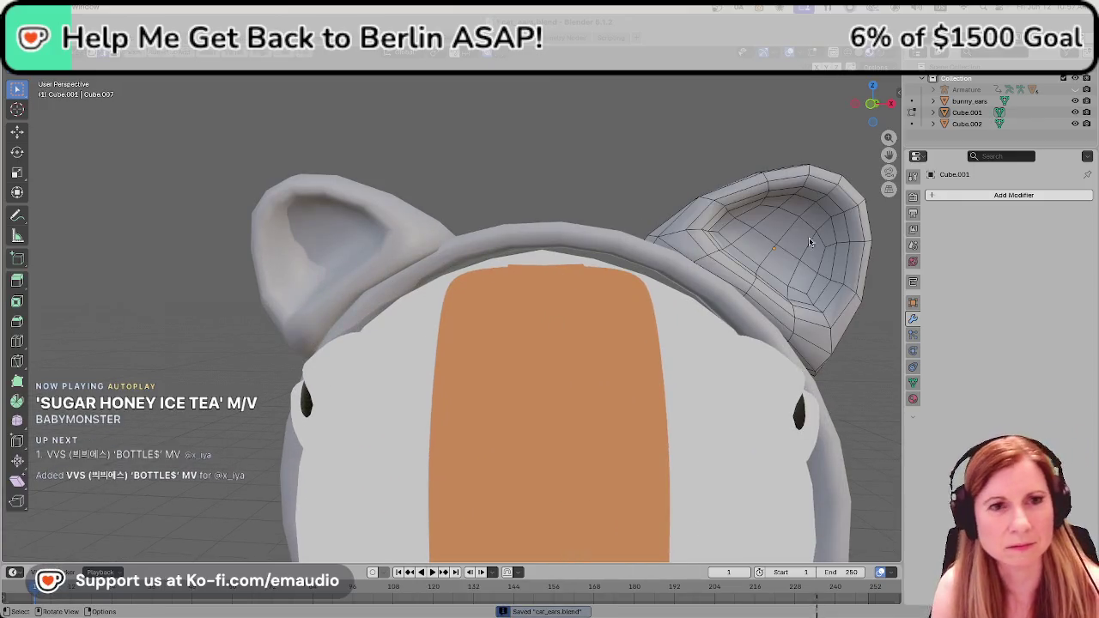
{"action": "scroll", "coordinate": [564, 277], "scroll_direction": "up", "scroll_amount": 3}
{"action": "mouse_move", "coordinate": [564, 278]}
{"action": "middle_mouse_down"}
{"action": "mouse_move", "coordinate": [559, 362]}
{"action": "mouse_move", "coordinate": [761, 287]}
{"action": "middle_mouse_up"}
{"action": "scroll", "coordinate": [535, 287], "scroll_direction": "up", "scroll_amount": 3}
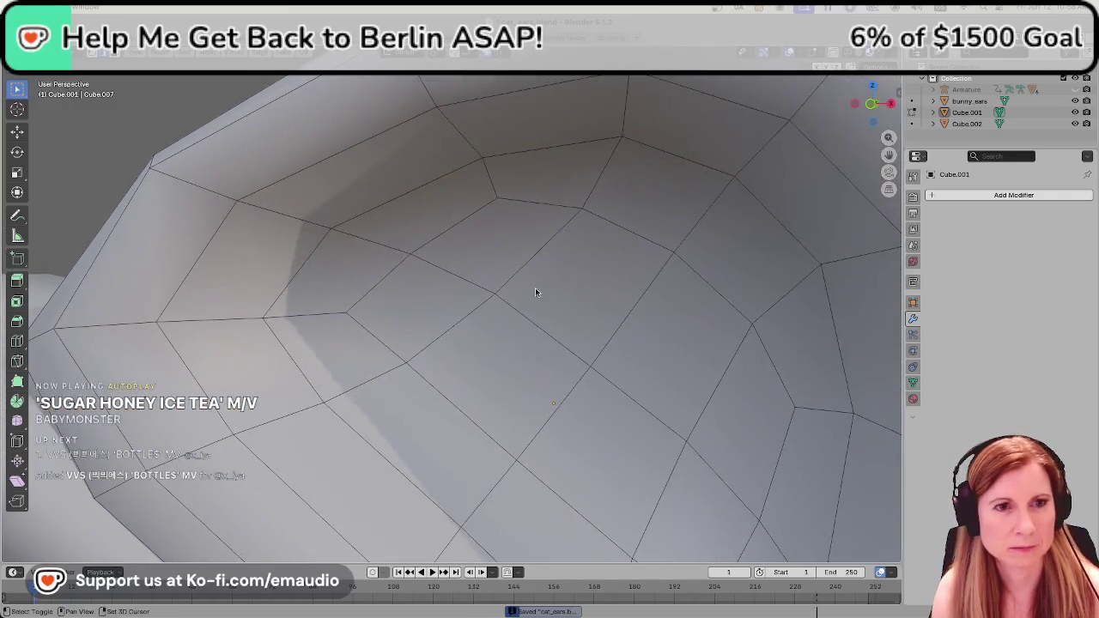
{"action": "scroll", "coordinate": [535, 288], "scroll_direction": "down", "scroll_amount": 5}
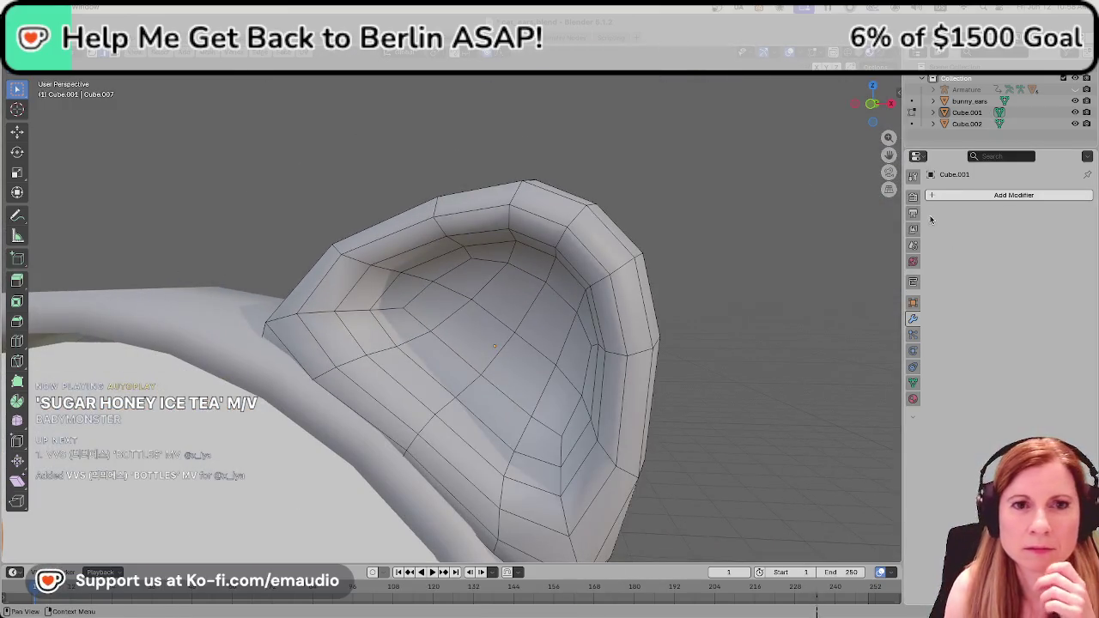
Add a material slot with a new material, then undo the addition.
{"action": "left_click", "coordinate": [914, 399]}
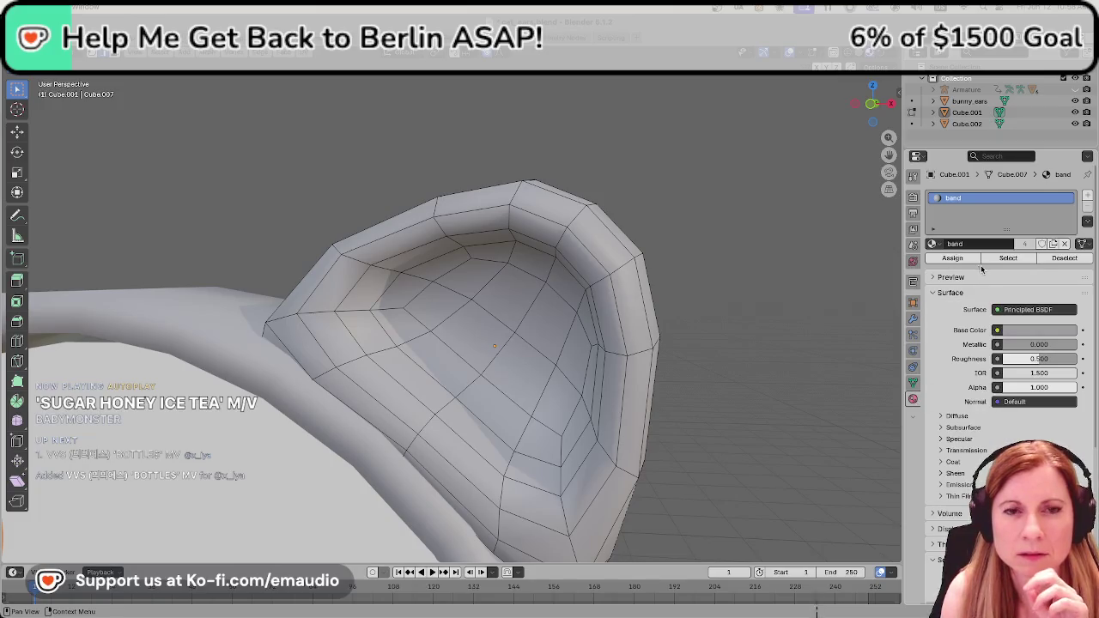
{"action": "left_click", "coordinate": [1088, 196]}
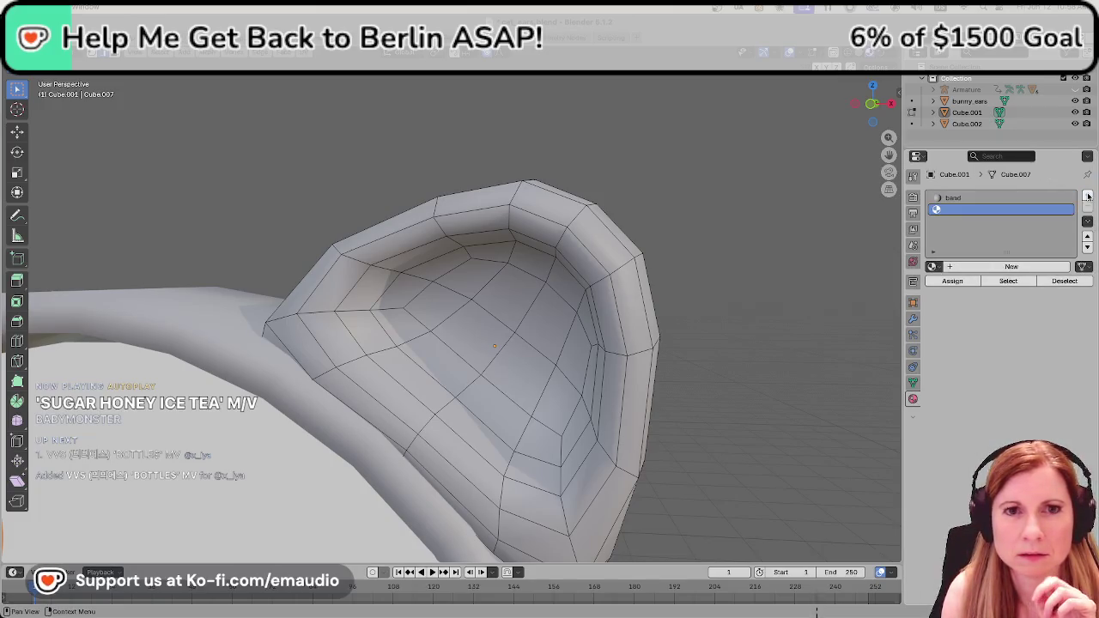
{"action": "left_click", "coordinate": [949, 268]}
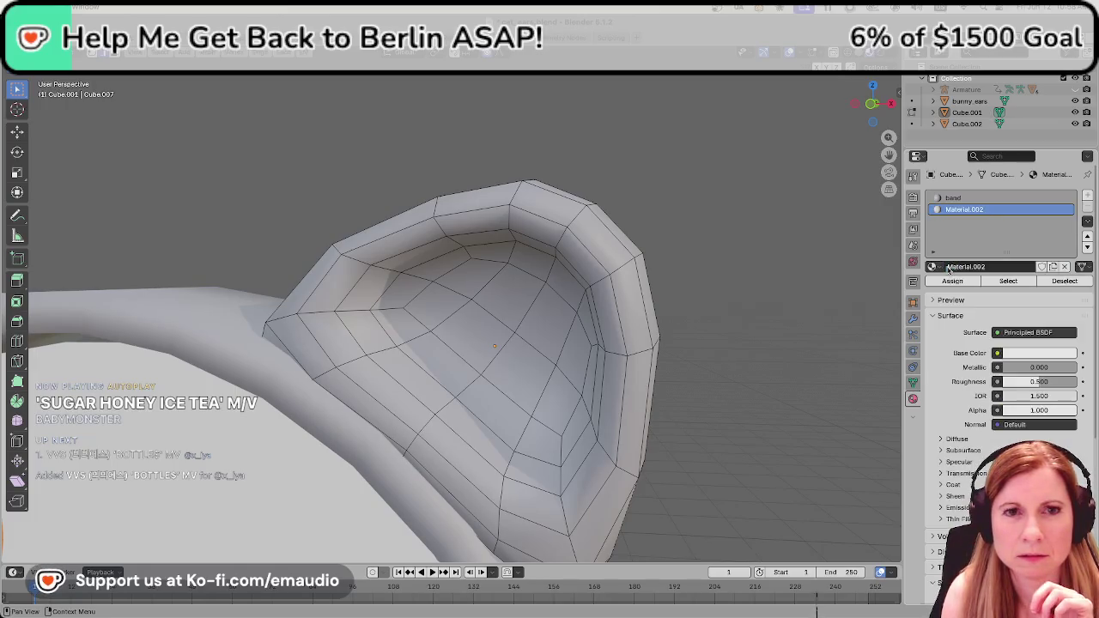
{"action": "double_click", "coordinate": [963, 211]}
{"action": "type", "text": "insi"}
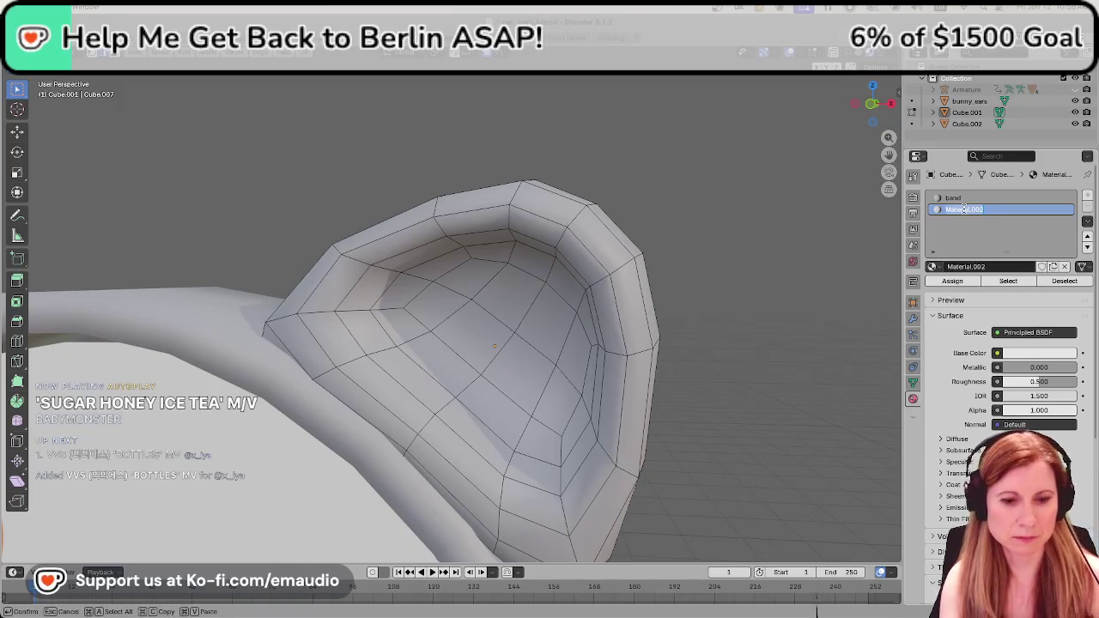
{"action": "key", "text": "BackSpace"}
{"action": "key", "text": "BackSpace"}
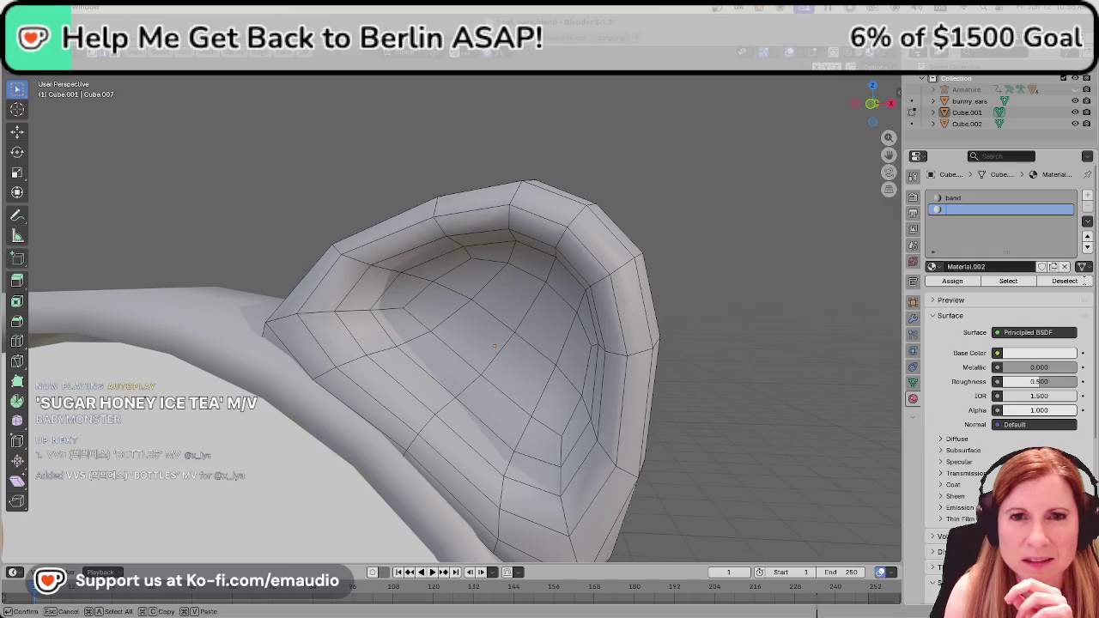
{"action": "right_click", "coordinate": [997, 207]}
{"action": "right_click", "coordinate": [997, 208]}
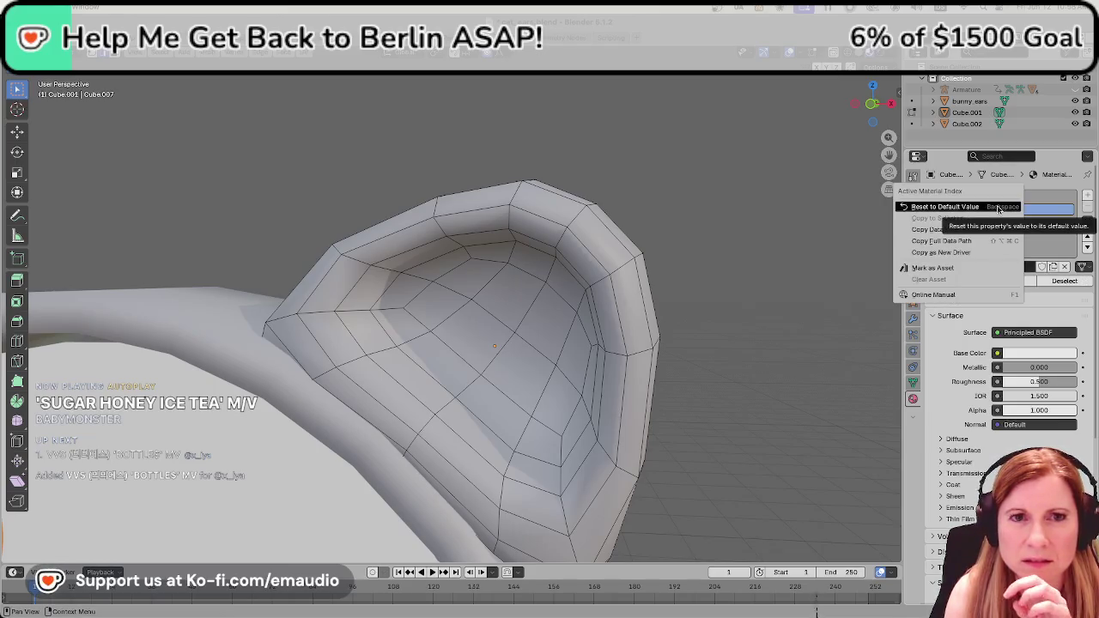
{"action": "left_click", "coordinate": [821, 271]}
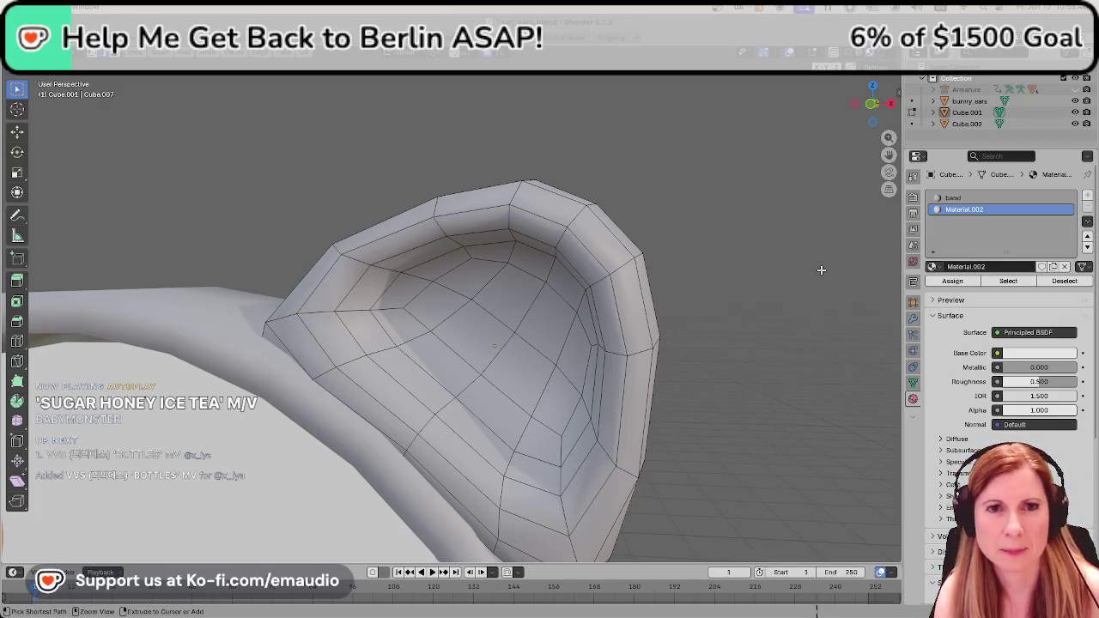
{"action": "key", "text": "ctrl+z"}
{"action": "key", "text": "ctrl+z"}
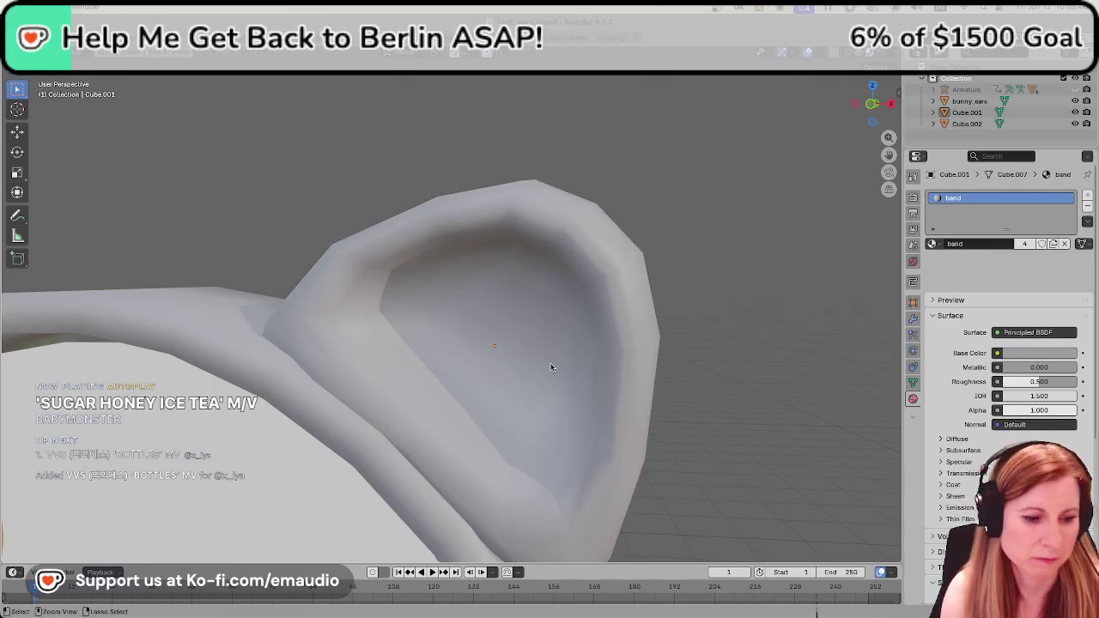
{"action": "key", "text": "ctrl+shift+z"}
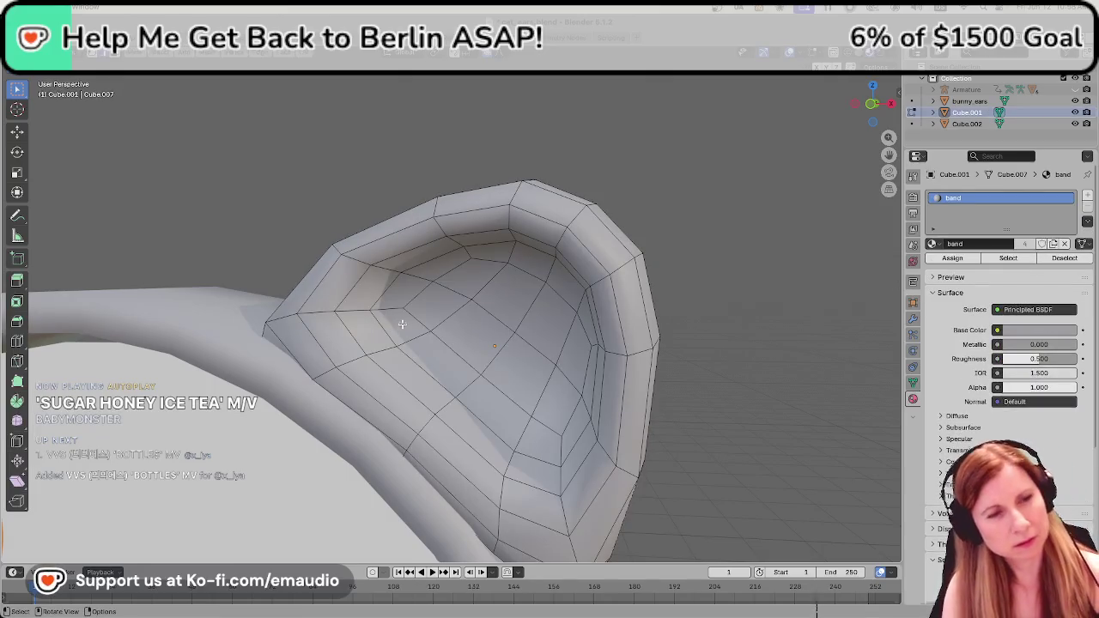
Select the edge loop running around the inner ear.
{"action": "scroll", "coordinate": [391, 331], "scroll_direction": "down", "scroll_amount": 5}
{"action": "mouse_move", "coordinate": [416, 323]}
{"action": "middle_mouse_down"}
{"action": "mouse_move", "coordinate": [541, 321]}
{"action": "mouse_move", "coordinate": [432, 335]}
{"action": "middle_mouse_up"}
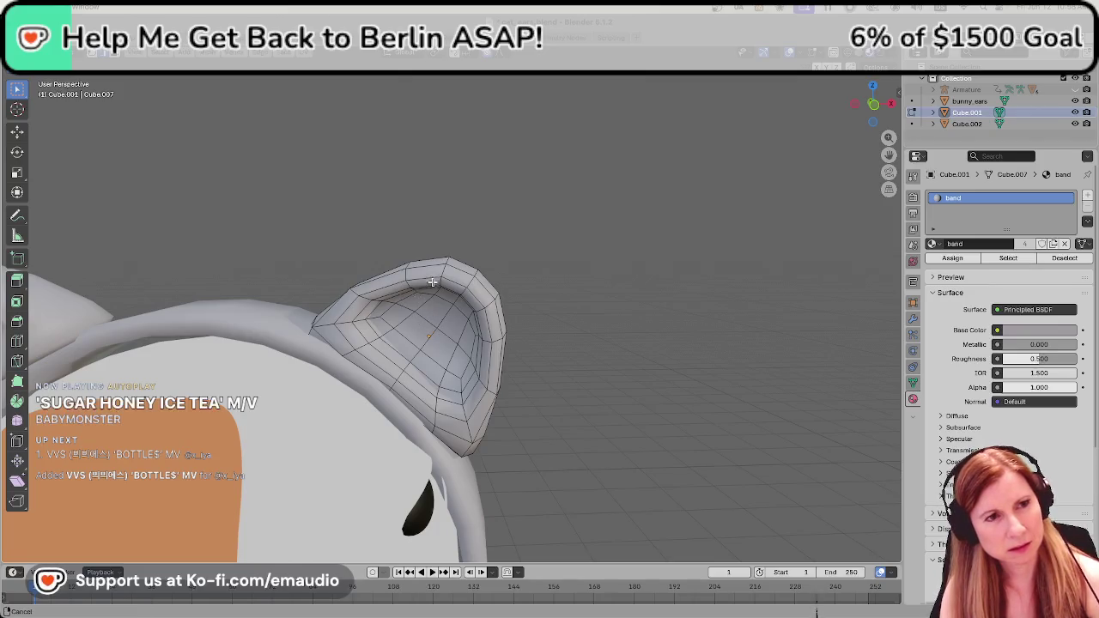
{"action": "middle_click_drag", "start_coordinate": [418, 298], "coordinate": [368, 337]}
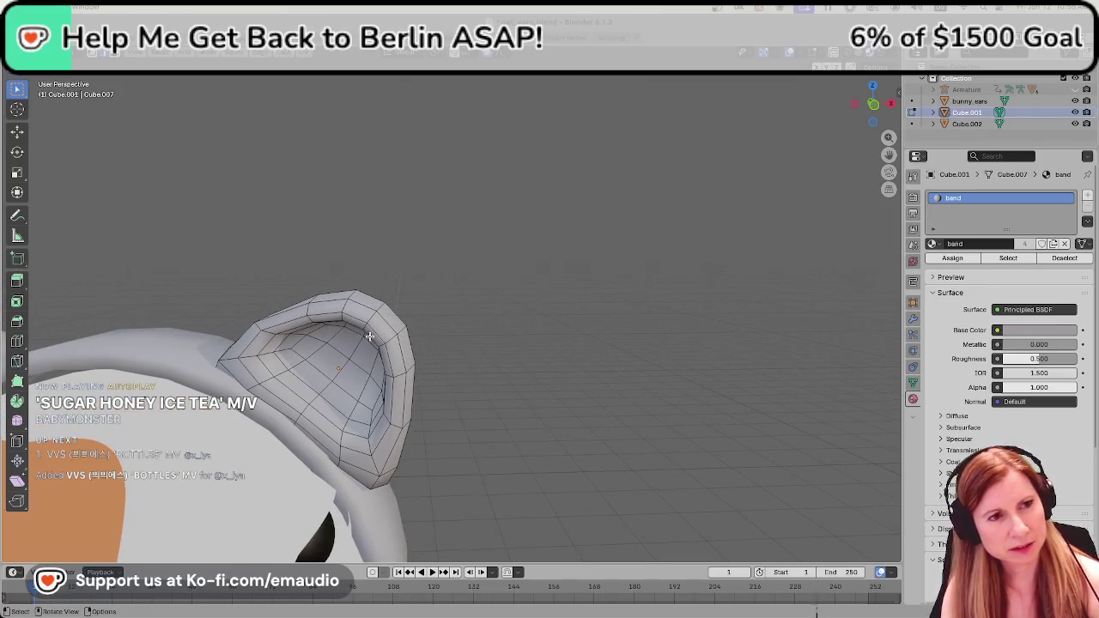
{"action": "left_click", "coordinate": [296, 373], "text": "alt"}
{"action": "middle_click_drag", "start_coordinate": [326, 371], "coordinate": [357, 364]}
{"action": "key", "text": "ctrl+e"}
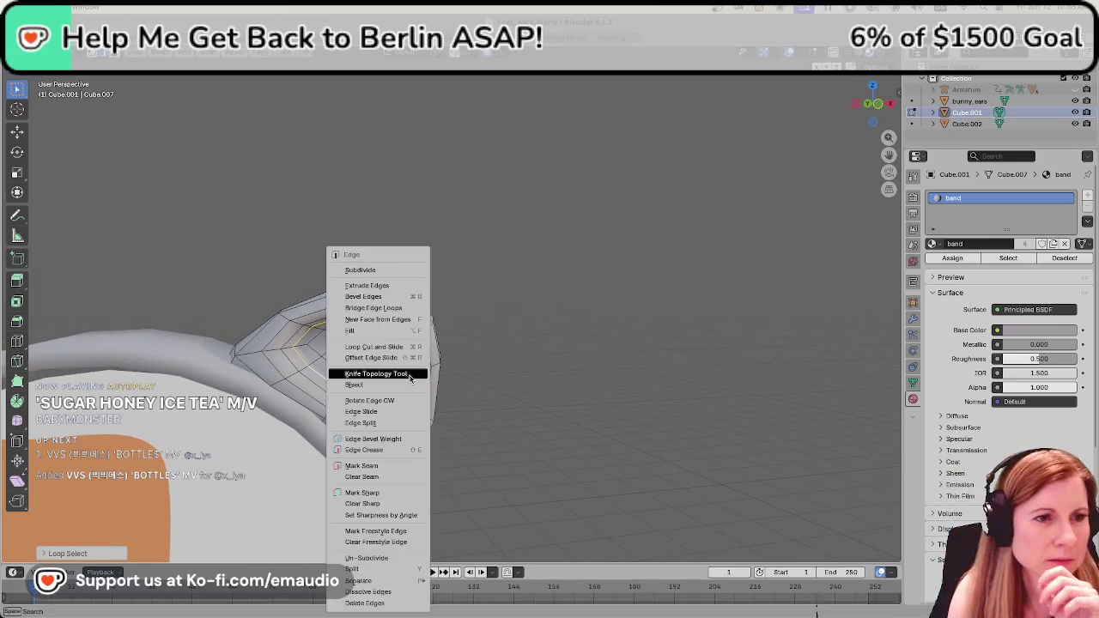
Mark the inner-ear edge loop sharp and add an empty second material slot.
{"action": "left_click", "coordinate": [401, 496]}
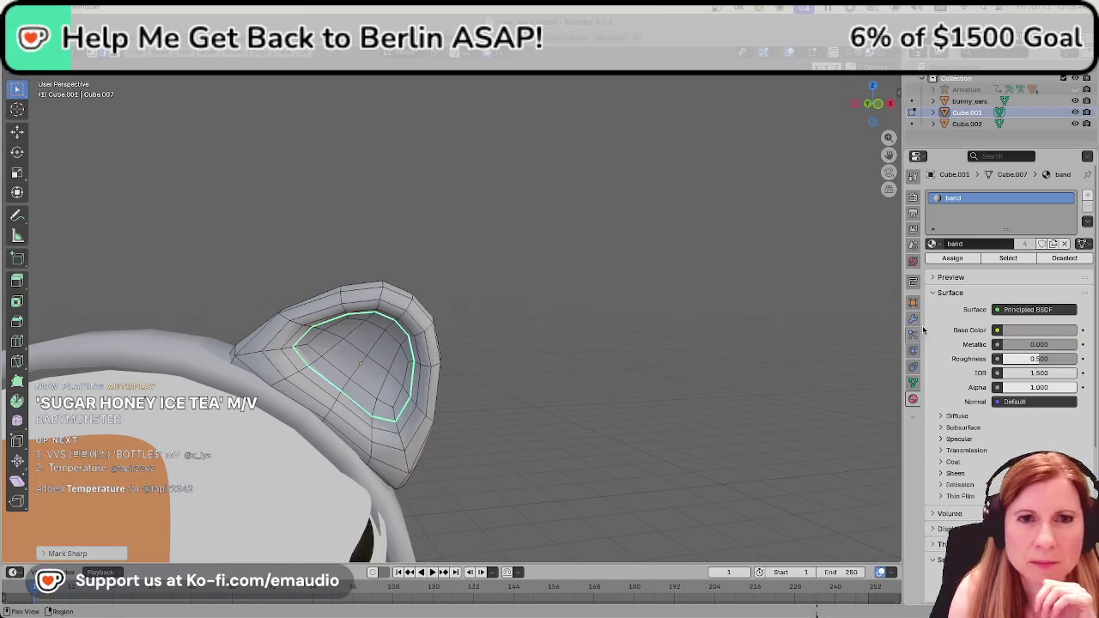
{"action": "left_click", "coordinate": [941, 244]}
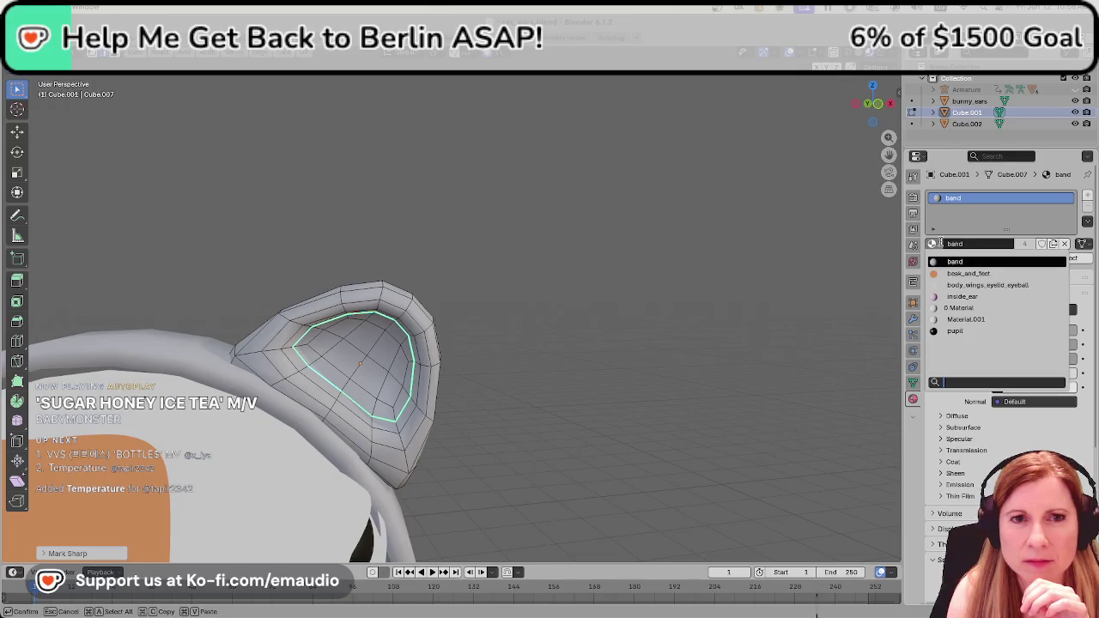
{"action": "left_click", "coordinate": [830, 258]}
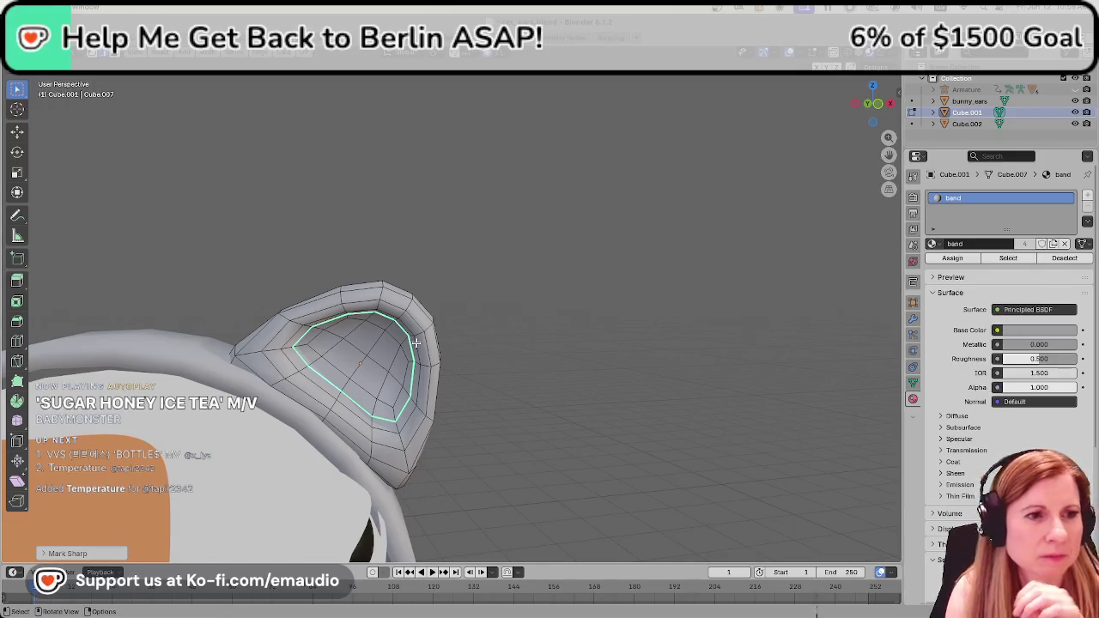
{"action": "left_click", "coordinate": [1087, 197]}
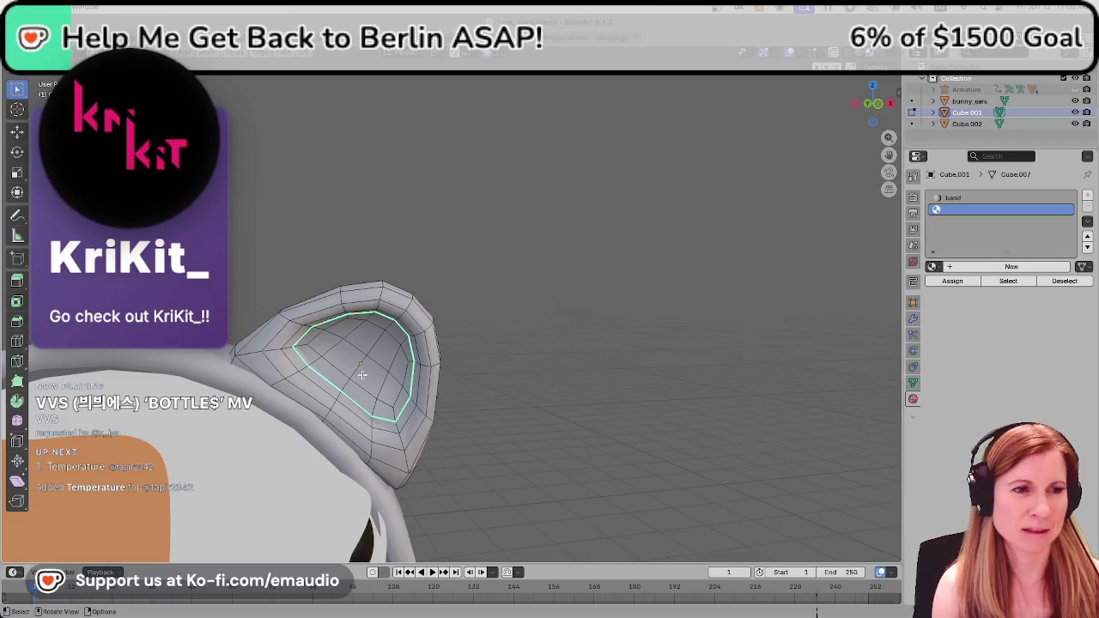
Zoom and orbit until the inside of the right ear faces the view.
{"action": "scroll", "coordinate": [362, 373], "scroll_direction": "up", "scroll_amount": 2}
{"action": "mouse_move", "coordinate": [363, 370]}
{"action": "middle_mouse_down"}
{"action": "mouse_move", "coordinate": [422, 331]}
{"action": "mouse_move", "coordinate": [469, 321]}
{"action": "mouse_move", "coordinate": [520, 338]}
{"action": "mouse_move", "coordinate": [508, 319]}
{"action": "mouse_move", "coordinate": [552, 334]}
{"action": "mouse_move", "coordinate": [529, 337]}
{"action": "middle_mouse_up"}
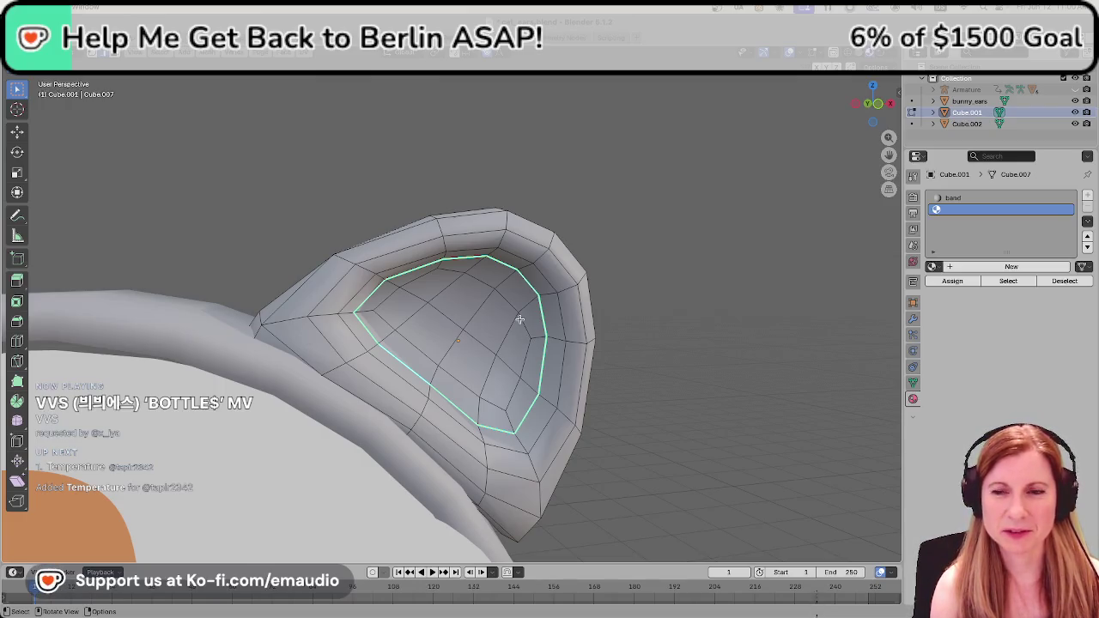
{"action": "middle_click_drag", "start_coordinate": [511, 340], "coordinate": [513, 326]}
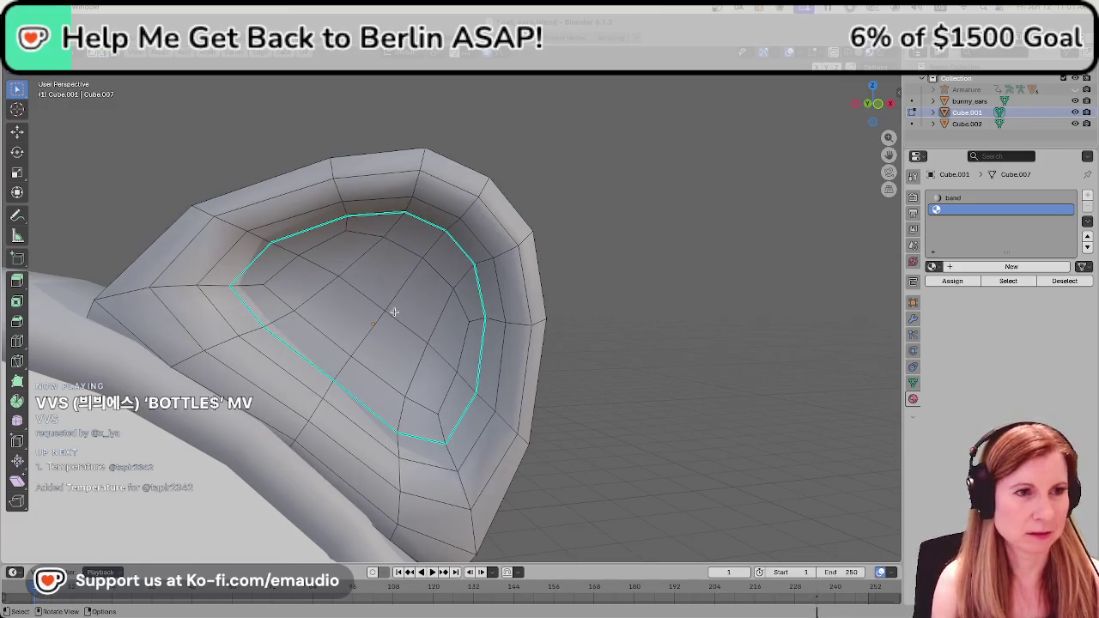
Select all the faces inside the ear's sharp inner loop.
{"action": "left_click", "coordinate": [386, 267]}
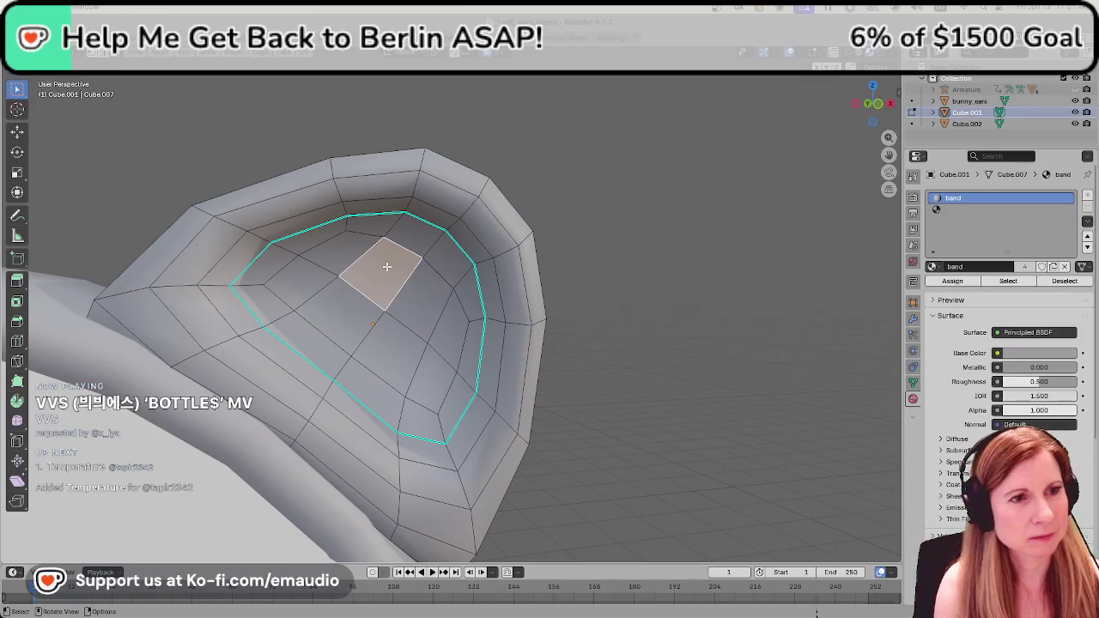
{"action": "left_click", "coordinate": [340, 254], "text": "shift"}
{"action": "left_click", "coordinate": [314, 280], "text": "shift"}
{"action": "left_click", "coordinate": [352, 316], "text": "shift"}
{"action": "left_click", "coordinate": [400, 346], "text": "shift"}
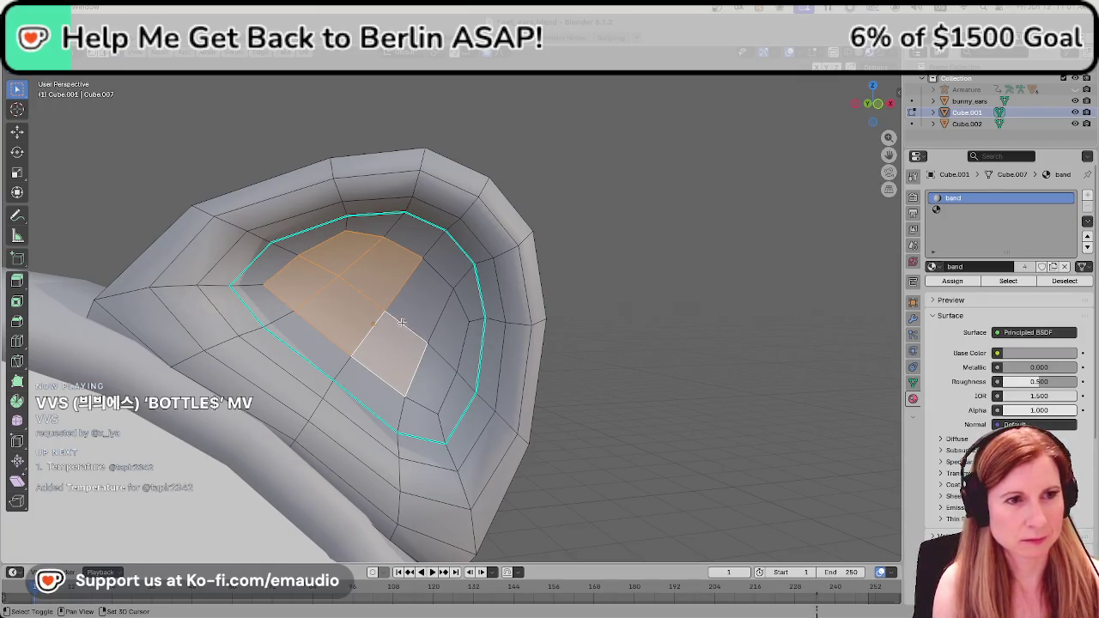
{"action": "left_click", "coordinate": [433, 303], "text": "shift"}
{"action": "left_click", "coordinate": [457, 328], "text": "shift"}
{"action": "left_click", "coordinate": [428, 397], "text": "shift"}
{"action": "left_click", "coordinate": [370, 387], "text": "shift"}
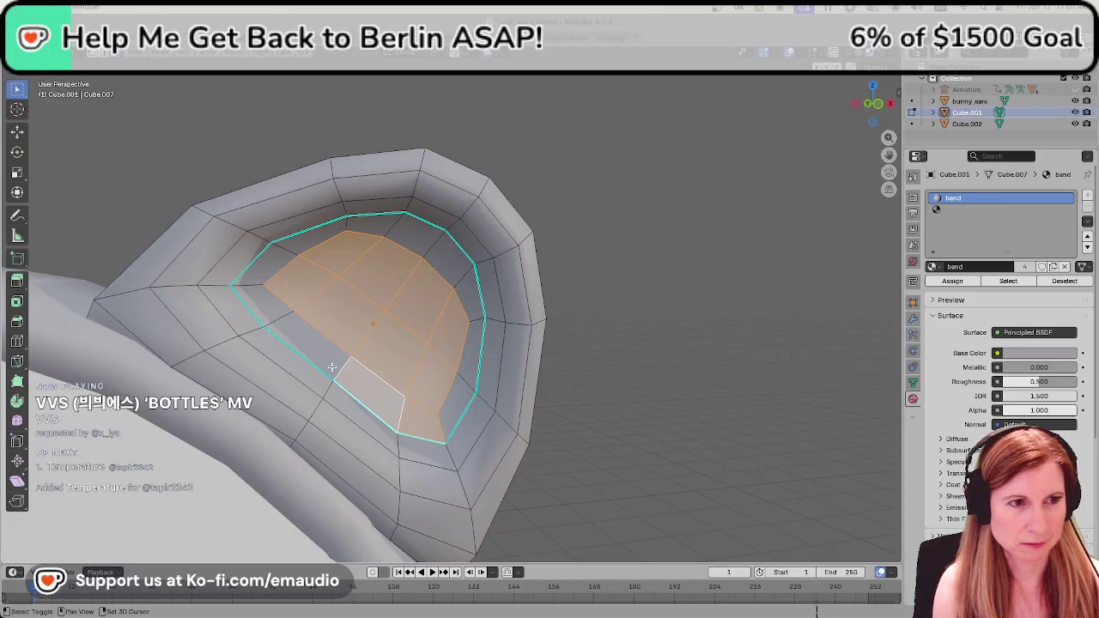
{"action": "left_click", "coordinate": [296, 344], "text": "shift"}
{"action": "left_click", "coordinate": [259, 298], "text": "shift"}
{"action": "left_click", "coordinate": [305, 238], "text": "shift"}
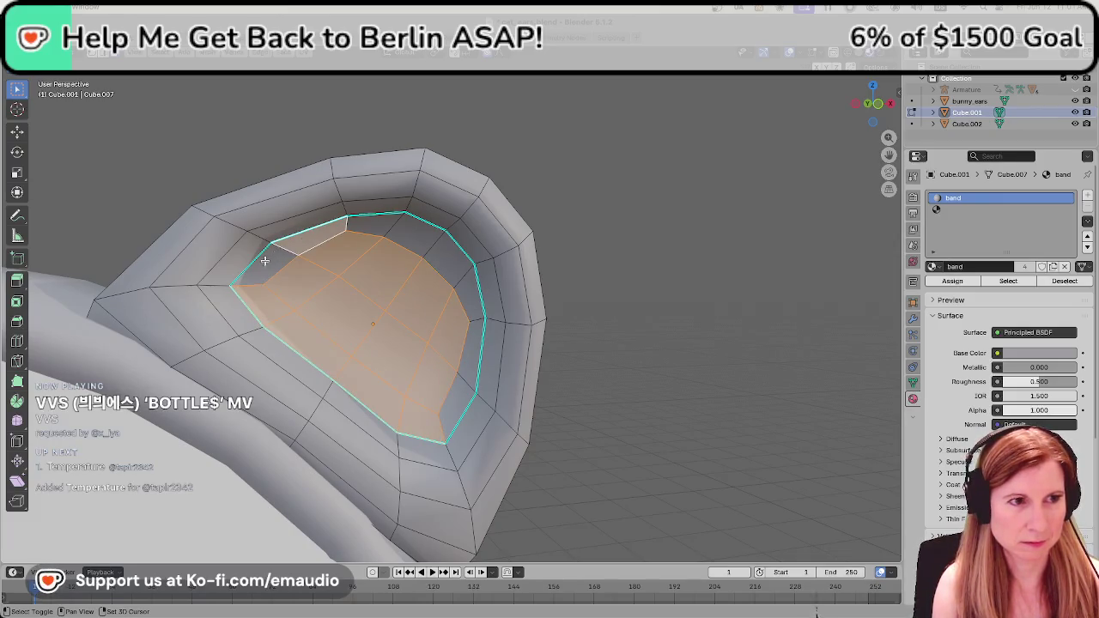
{"action": "left_click", "coordinate": [265, 261], "text": "shift"}
{"action": "left_click", "coordinate": [374, 228], "text": "shift"}
{"action": "left_click", "coordinate": [425, 236], "text": "shift"}
{"action": "left_click", "coordinate": [455, 271], "text": "shift"}
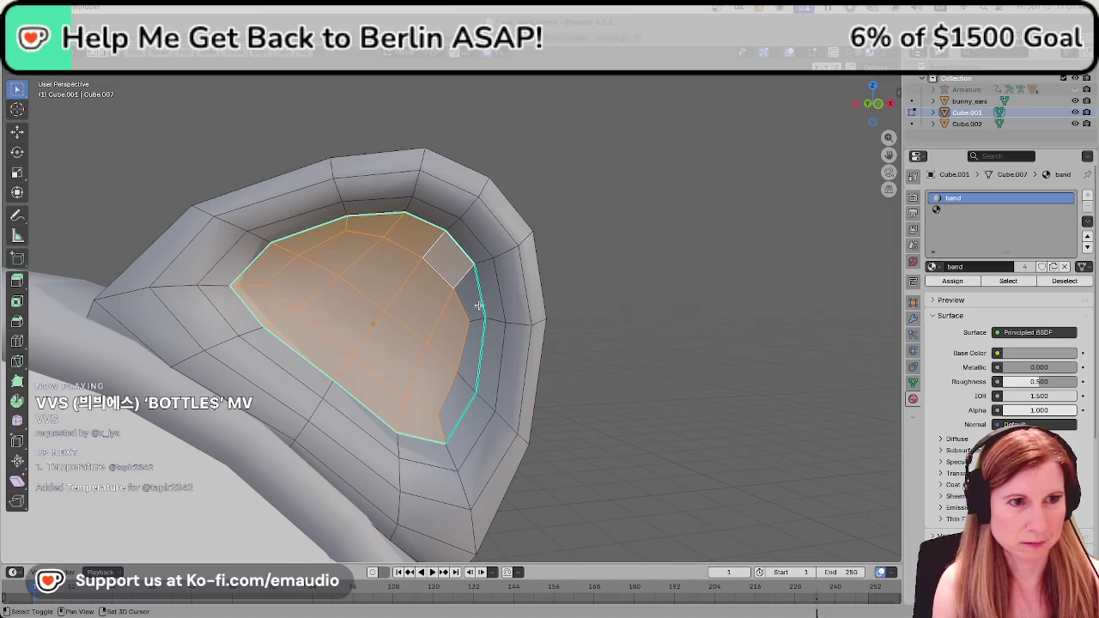
{"action": "left_click", "coordinate": [479, 306], "text": "shift"}
{"action": "left_click", "coordinate": [472, 368], "text": "shift"}
{"action": "left_click", "coordinate": [459, 409], "text": "shift"}
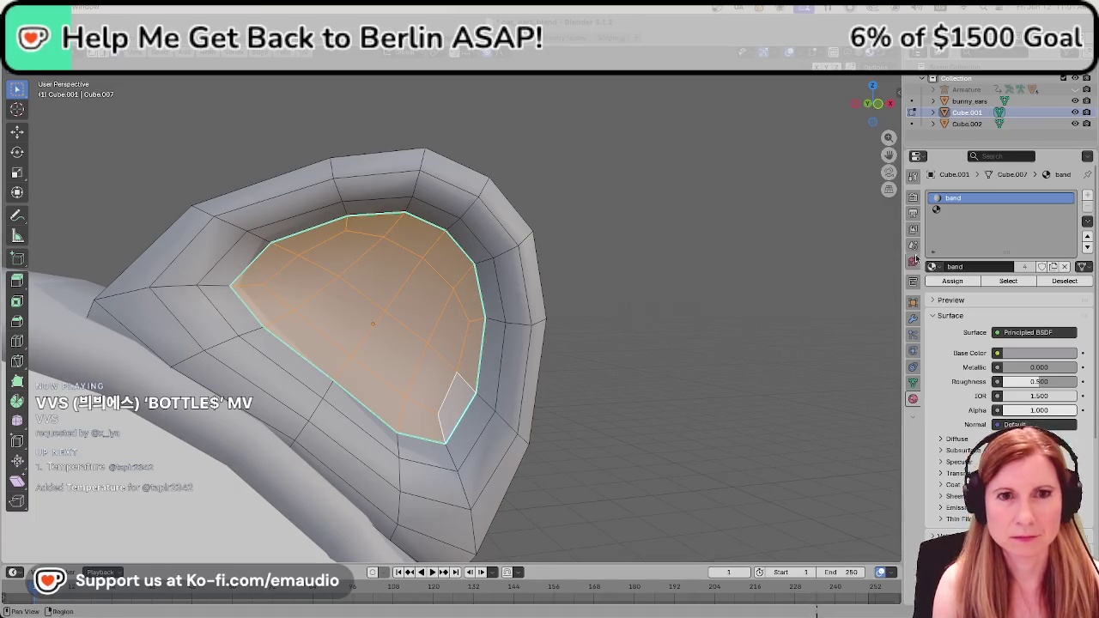
Assign the inside_ear material via the second slot, then return to Object Mode.
{"action": "left_click", "coordinate": [969, 210]}
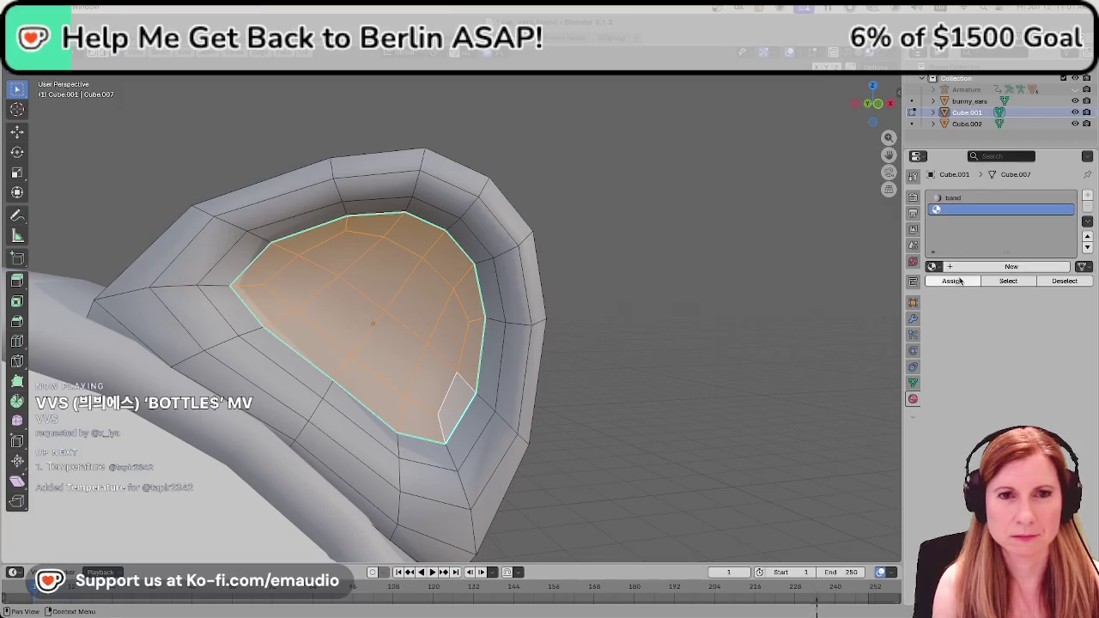
{"action": "left_click", "coordinate": [934, 267]}
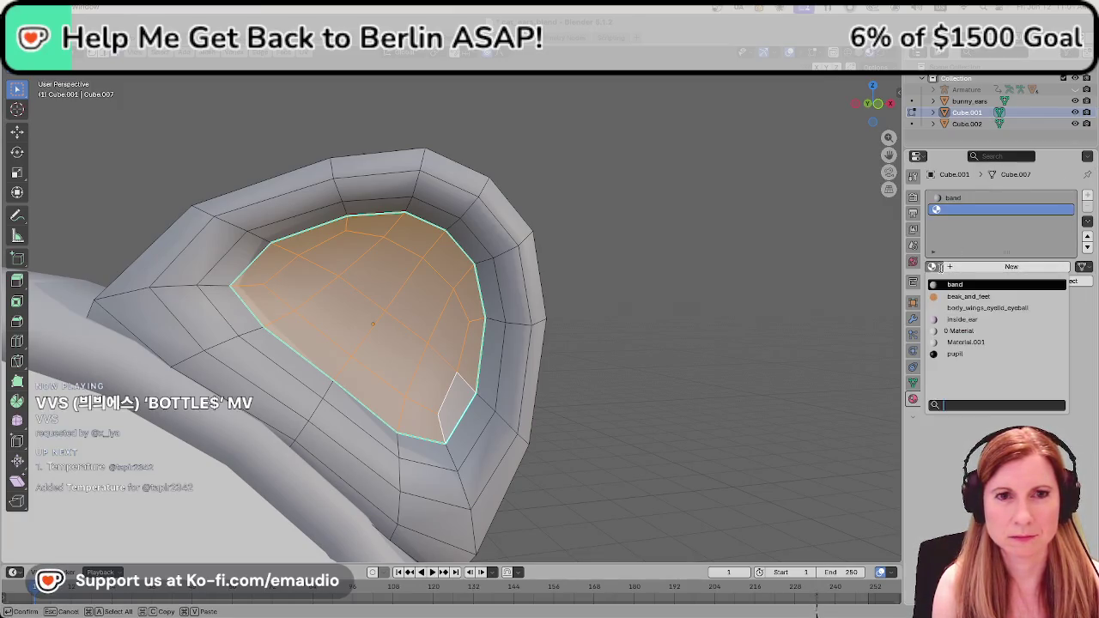
{"action": "left_click", "coordinate": [956, 320]}
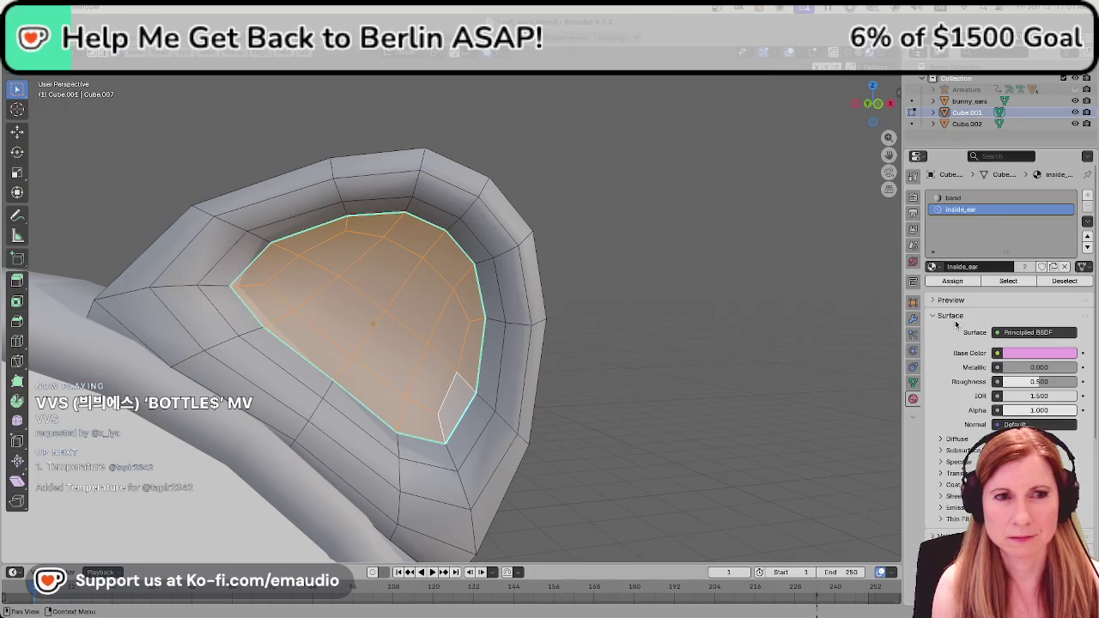
{"action": "left_click", "coordinate": [952, 281]}
{"action": "mouse_move", "coordinate": [717, 365]}
{"action": "middle_mouse_down"}
{"action": "mouse_move", "coordinate": [648, 378]}
{"action": "mouse_move", "coordinate": [627, 368]}
{"action": "middle_mouse_up"}
{"action": "key", "text": "Tab"}
{"action": "mouse_move", "coordinate": [596, 333]}
{"action": "middle_mouse_down"}
{"action": "mouse_move", "coordinate": [724, 289]}
{"action": "mouse_move", "coordinate": [397, 338]}
{"action": "mouse_move", "coordinate": [585, 367]}
{"action": "mouse_move", "coordinate": [456, 329]}
{"action": "middle_mouse_up"}
{"action": "scroll", "coordinate": [398, 338], "scroll_direction": "up", "scroll_amount": 5}
{"action": "scroll", "coordinate": [375, 344], "scroll_direction": "up", "scroll_amount": 3}
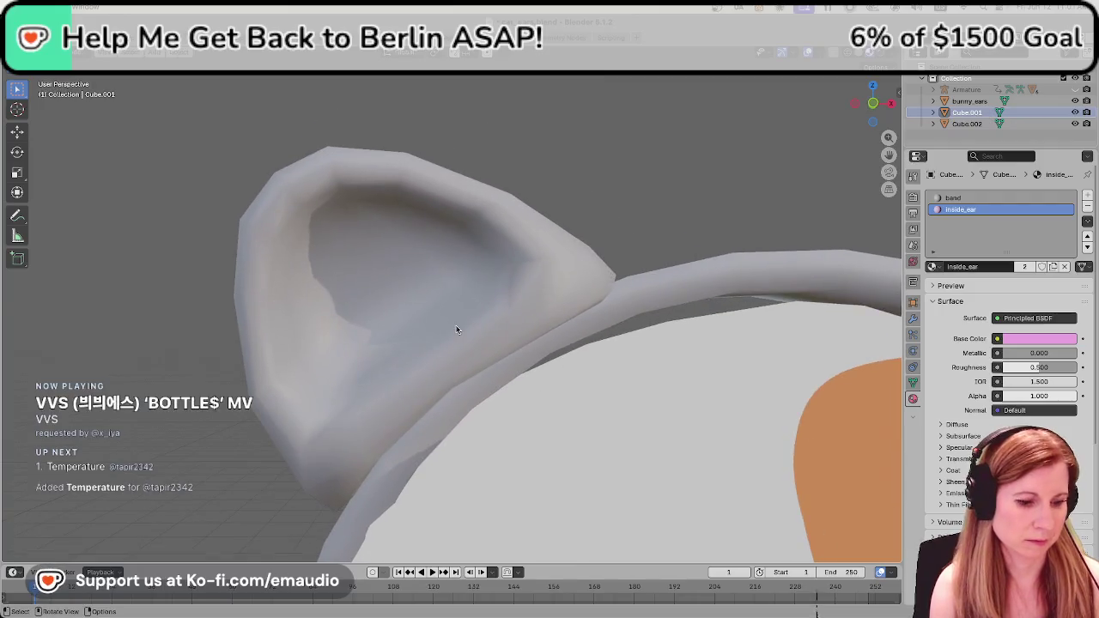
Leave mesh editing and delete the plain left ear.
{"action": "key", "text": "Tab"}
{"action": "scroll", "coordinate": [480, 259], "scroll_direction": "down", "scroll_amount": 5}
{"action": "middle_click_drag", "start_coordinate": [480, 259], "coordinate": [720, 286]}
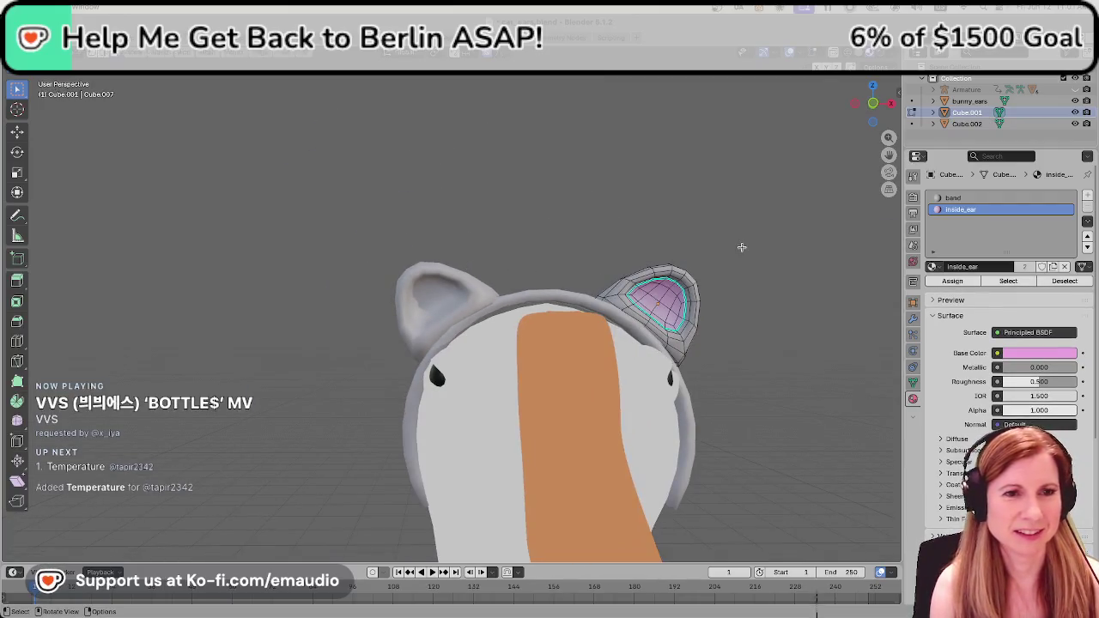
{"action": "key", "text": "Tab"}
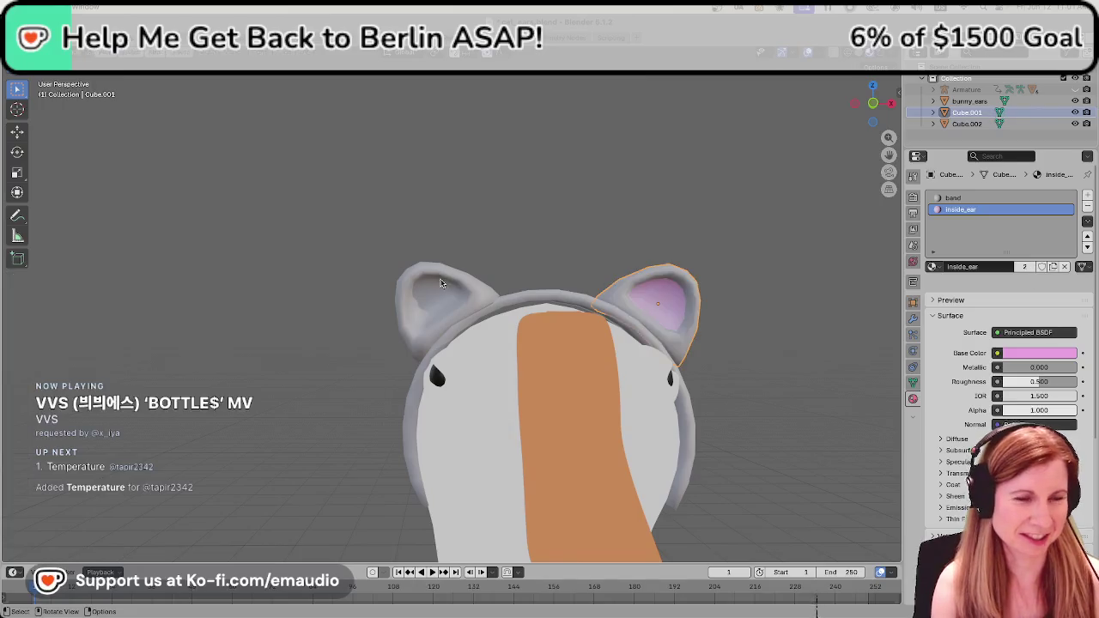
{"action": "left_click", "coordinate": [436, 297]}
{"action": "key", "text": "Delete"}
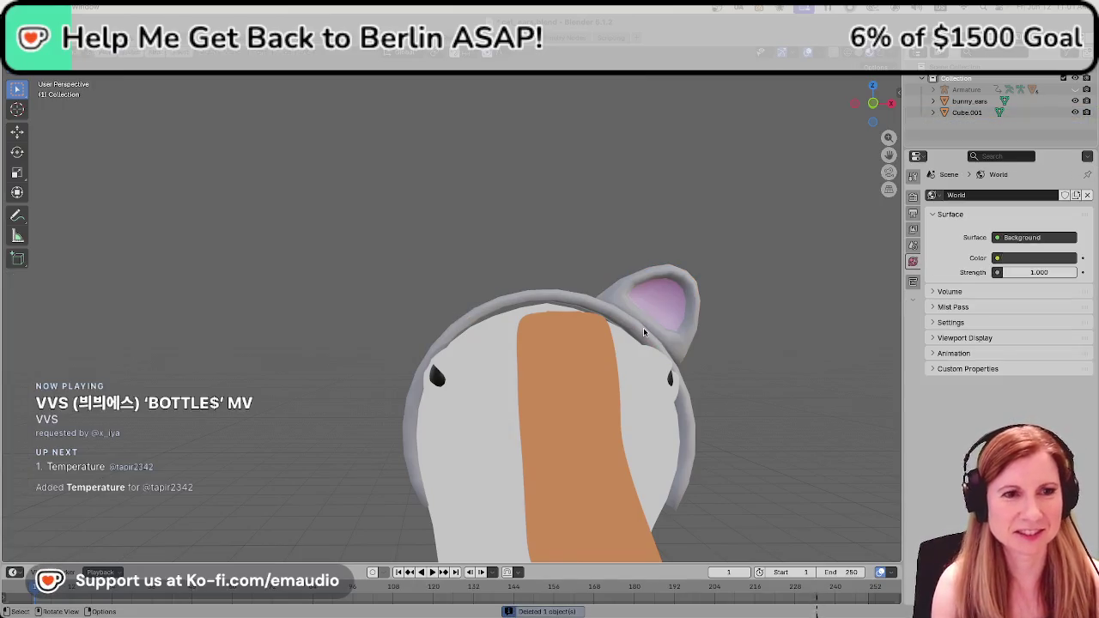
Duplicate the pink-lined right ear and move the copy across to the head's left side.
{"action": "left_click", "coordinate": [664, 304]}
{"action": "key", "text": "shift+d"}
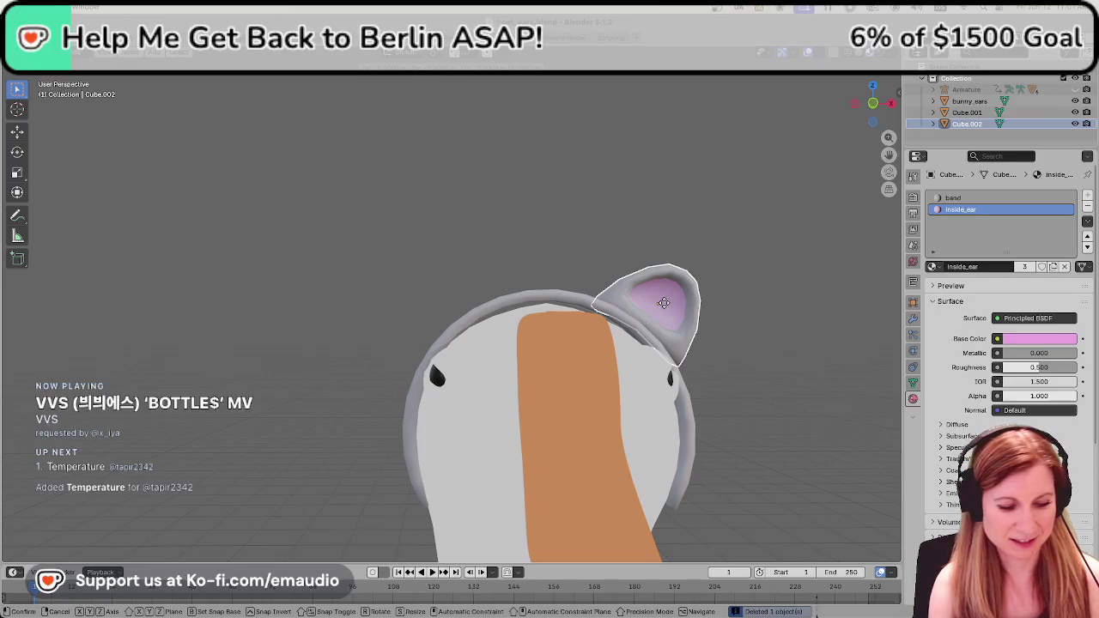
{"action": "key", "text": "z"}
{"action": "left_click", "coordinate": [669, 221]}
{"action": "key", "text": "g"}
{"action": "key", "text": "y"}
{"action": "key", "text": "x"}
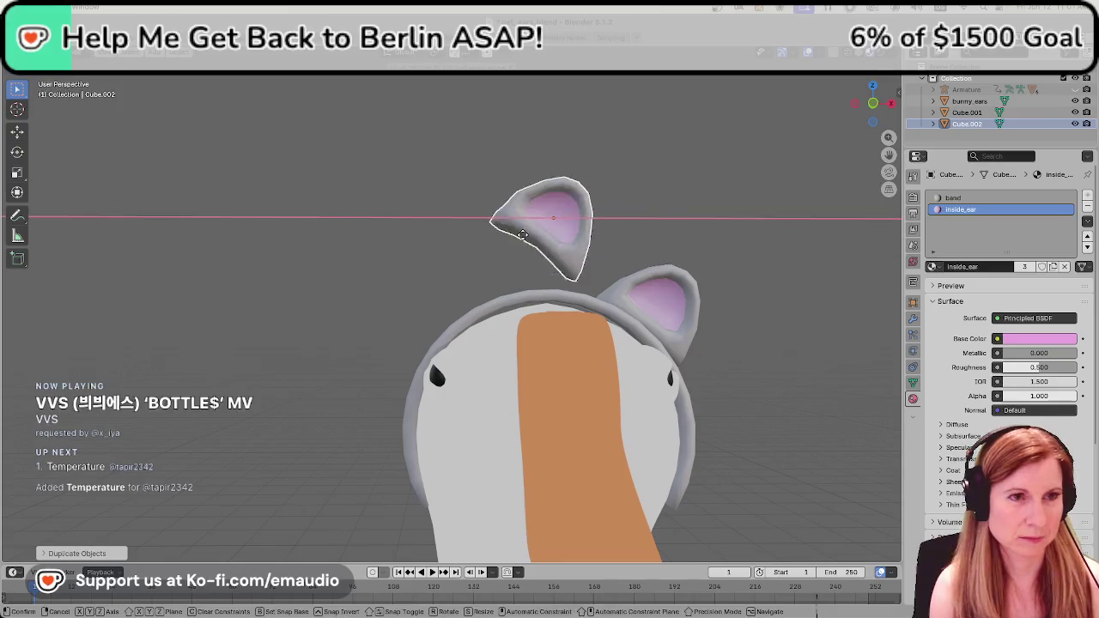
{"action": "left_click", "coordinate": [414, 261]}
Tilt the copied ear and lower it onto the headband.
{"action": "key", "text": "r"}
{"action": "left_click", "coordinate": [462, 256]}
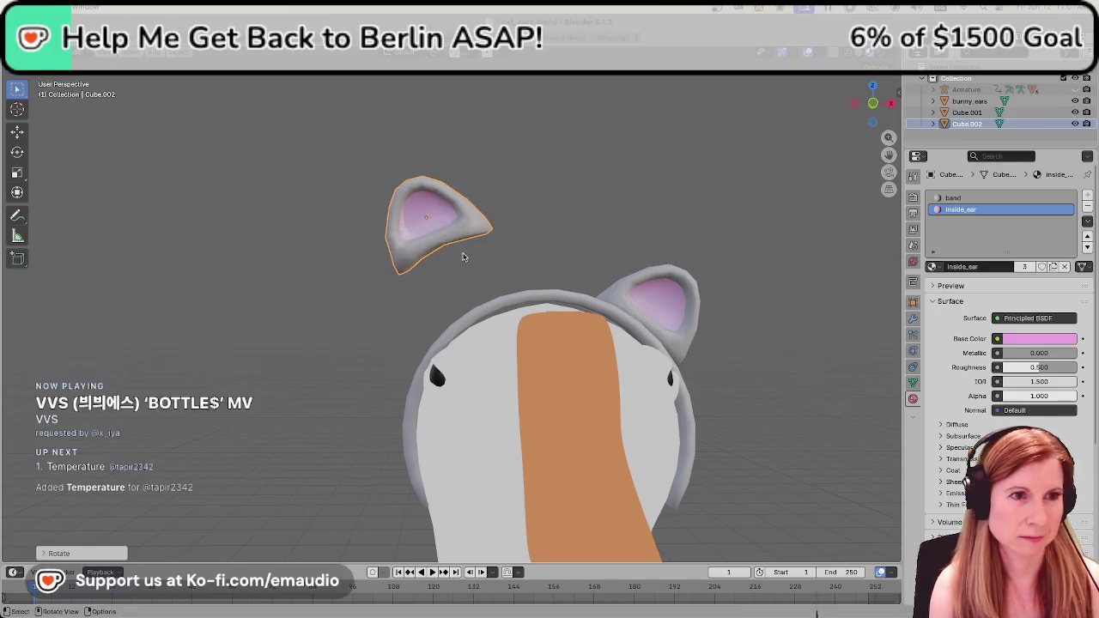
{"action": "key", "text": "g"}
{"action": "key", "text": "z"}
{"action": "left_click", "coordinate": [470, 341]}
{"action": "key", "text": "g"}
{"action": "key", "text": "r"}
{"action": "left_click", "coordinate": [483, 330]}
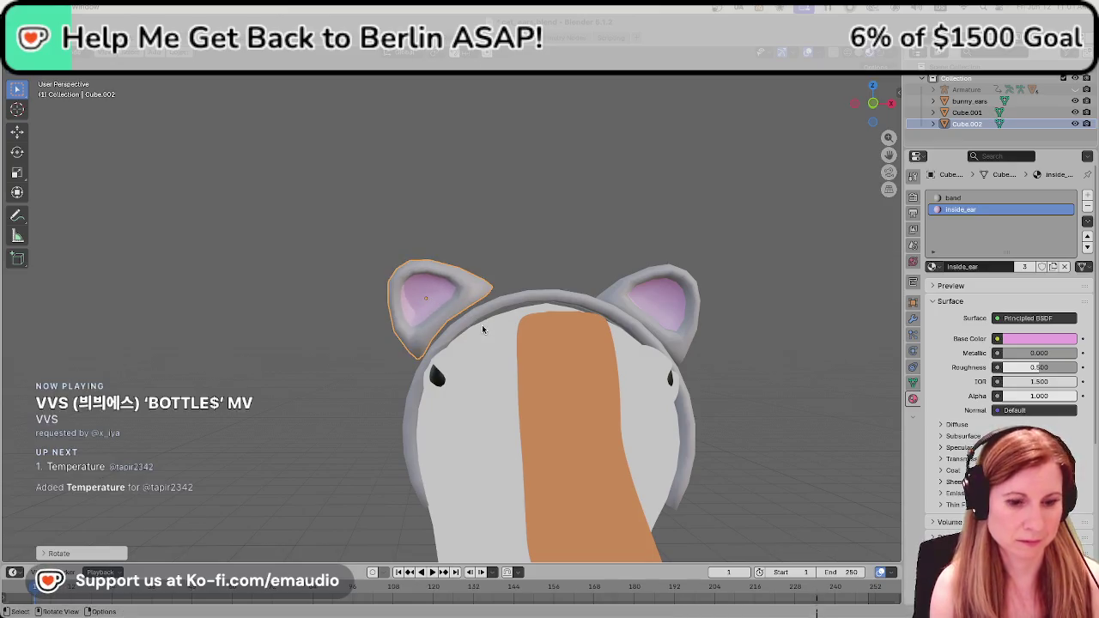
{"action": "scroll", "coordinate": [483, 327], "scroll_direction": "down", "scroll_amount": 1}
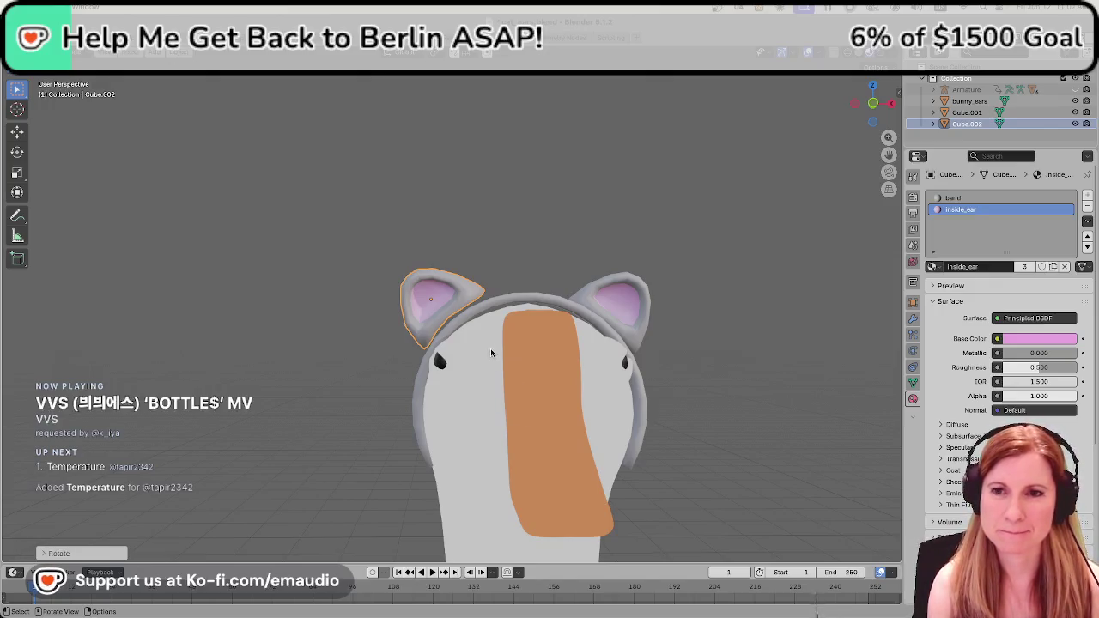
Tilt the left ear and raise it slightly along Z.
{"action": "left_click", "coordinate": [451, 314]}
{"action": "middle_click_drag", "start_coordinate": [451, 316], "coordinate": [442, 325]}
{"action": "key", "text": "r"}
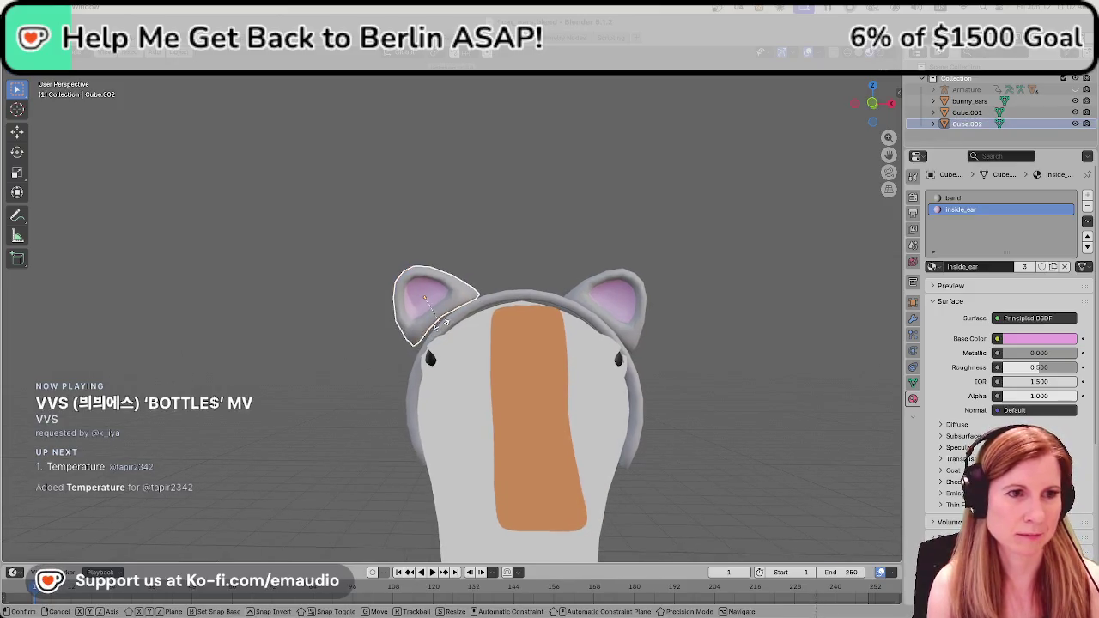
{"action": "left_click", "coordinate": [442, 329]}
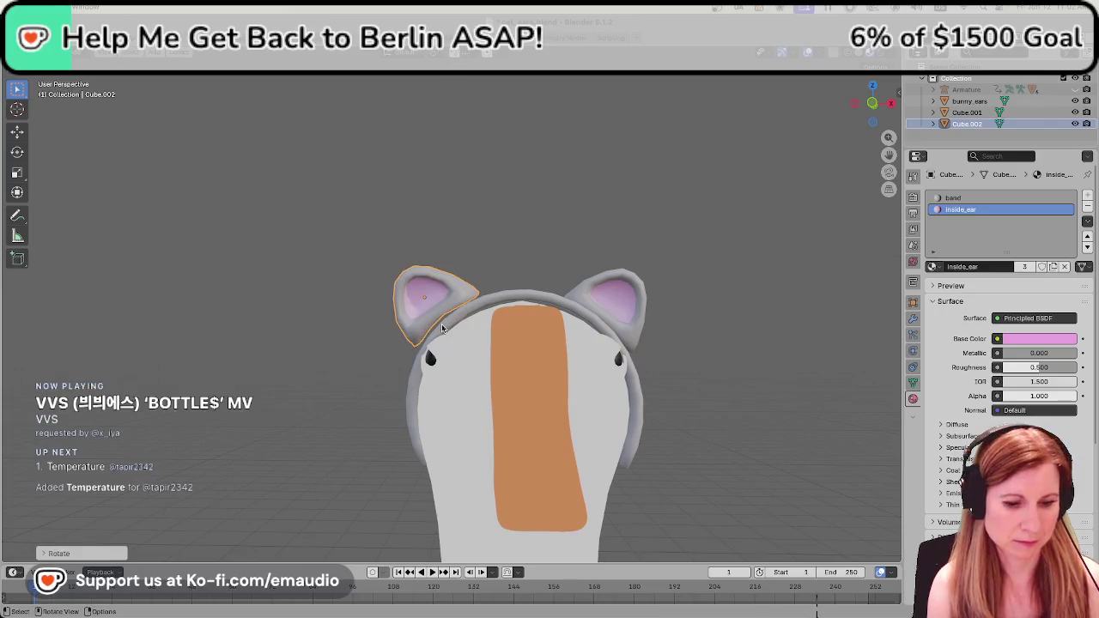
{"action": "key", "text": "g"}
{"action": "key", "text": "z"}
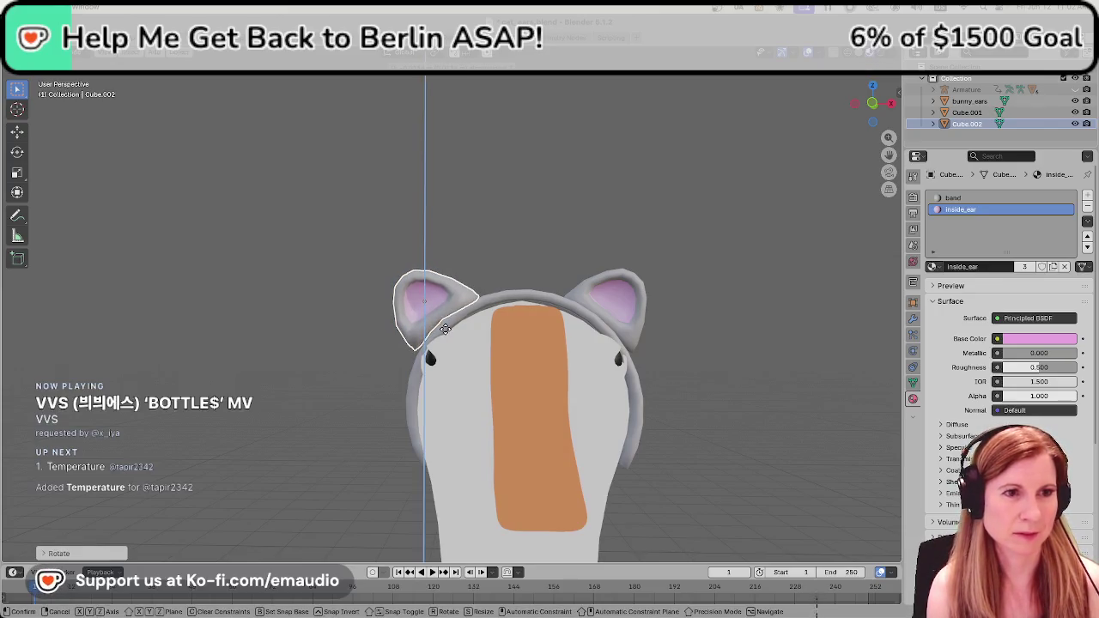
{"action": "left_click", "coordinate": [443, 325]}
{"action": "left_click", "coordinate": [539, 188]}
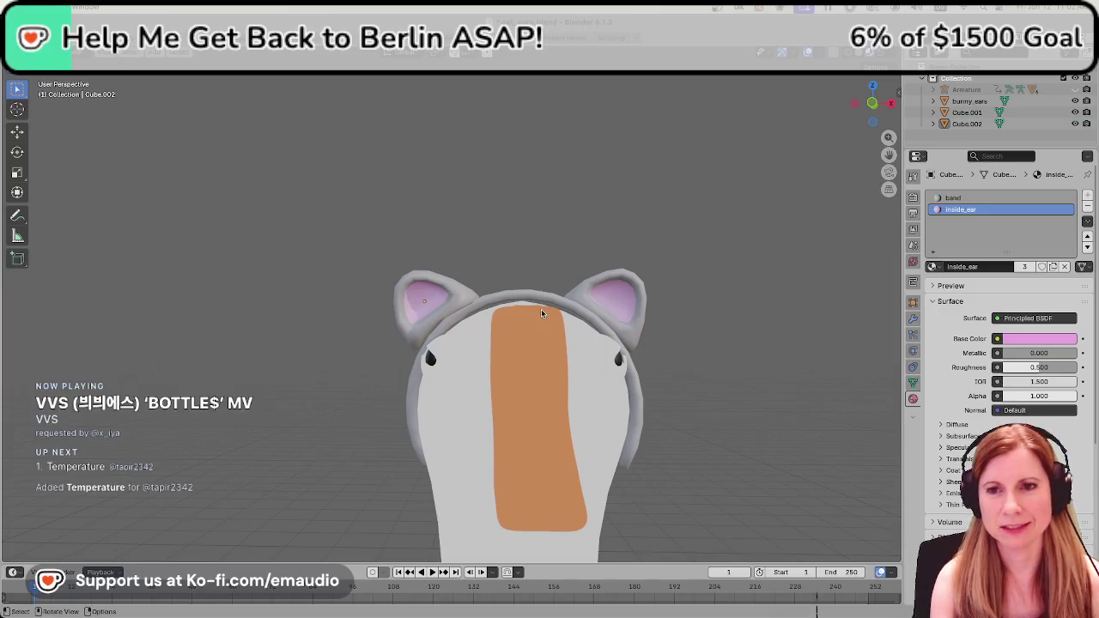
Nudge the left ear up and down along Z, comparing it with the other ear.
{"action": "left_click", "coordinate": [417, 313]}
{"action": "key", "text": "g"}
{"action": "key", "text": "z"}
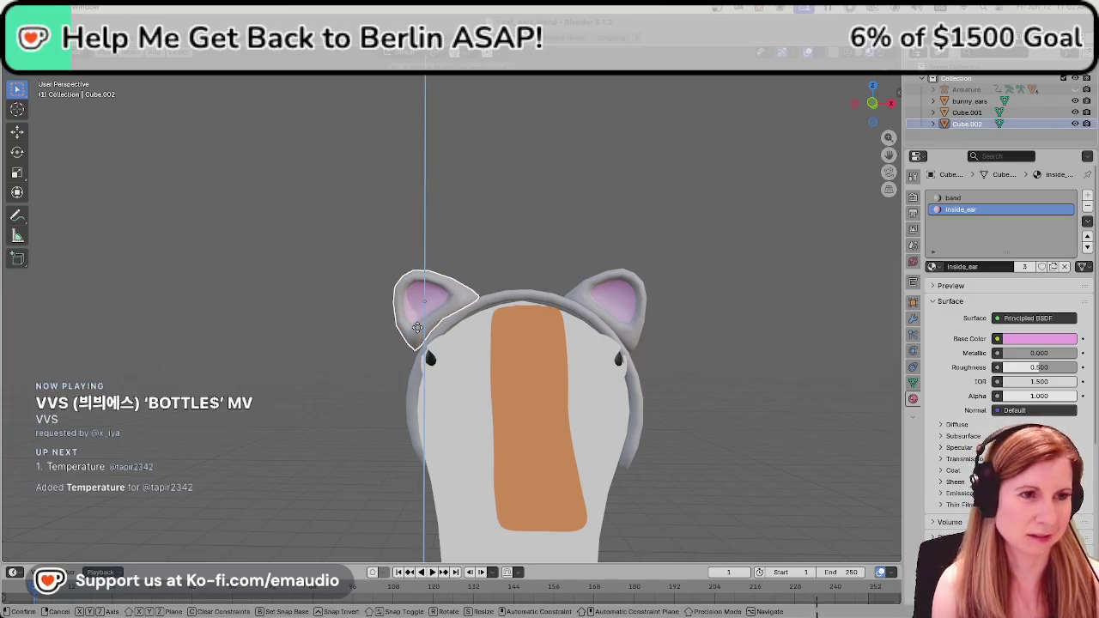
{"action": "left_click", "coordinate": [478, 243]}
{"action": "key", "text": "alt+a"}
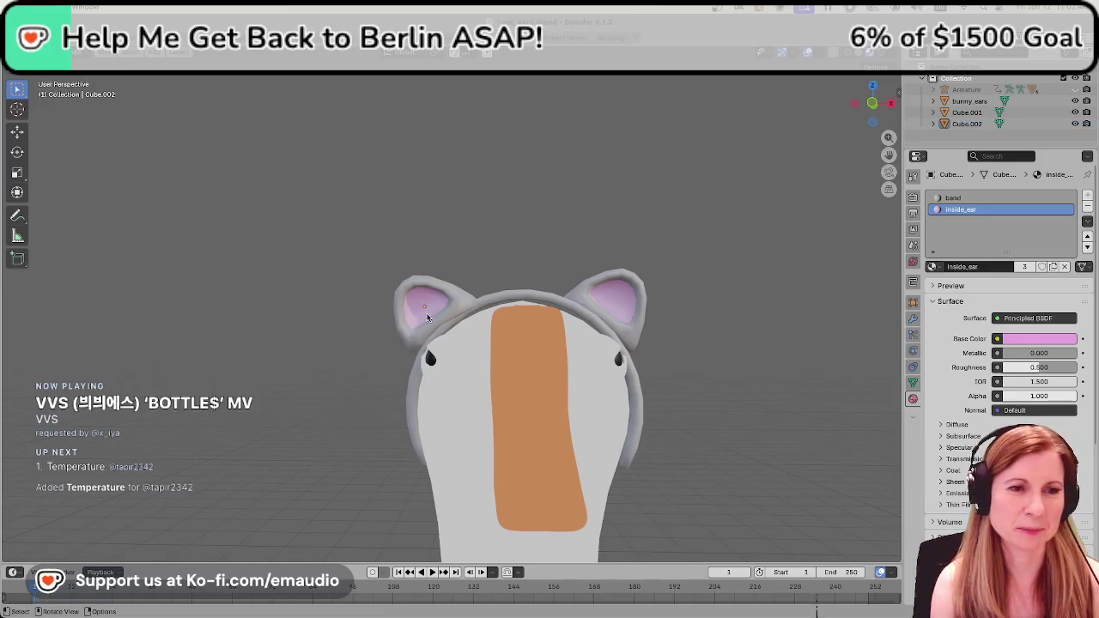
{"action": "left_click", "coordinate": [443, 317]}
{"action": "key", "text": "g"}
{"action": "key", "text": "z"}
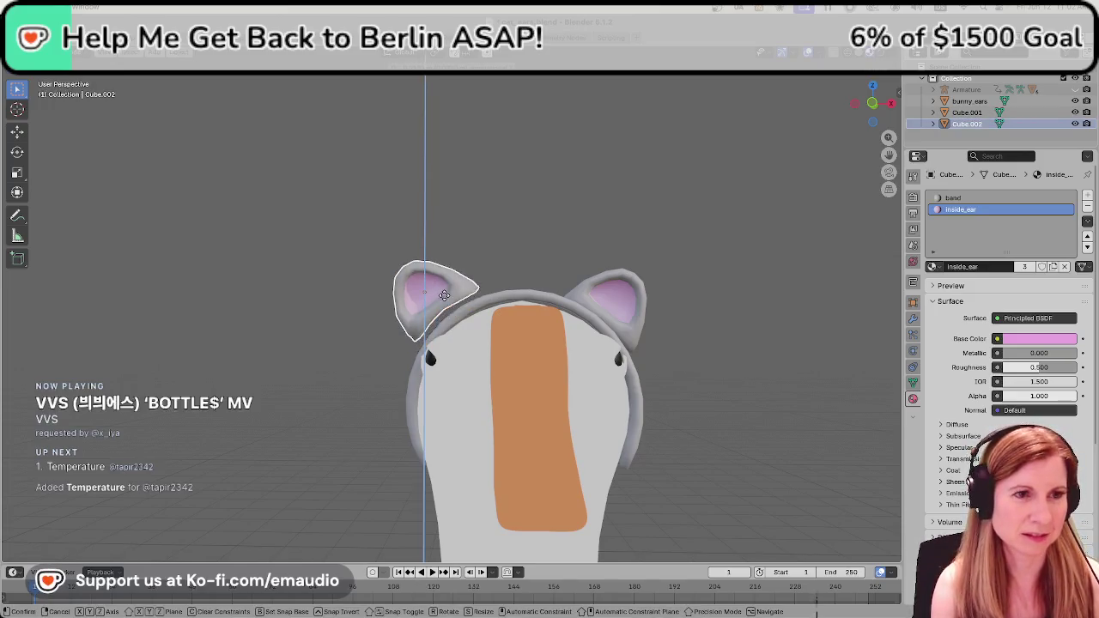
{"action": "left_click", "coordinate": [445, 298]}
Make a final small position adjustment to the left ear.
{"action": "key", "text": "g"}
{"action": "key", "text": "z"}
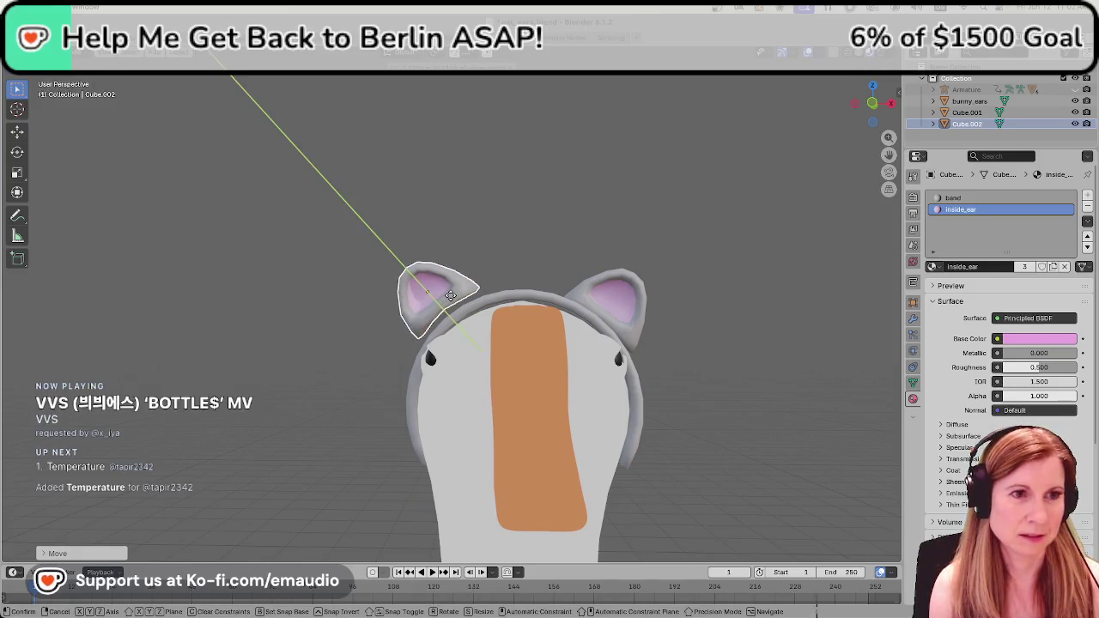
{"action": "key", "text": "Escape"}
{"action": "key", "text": "g"}
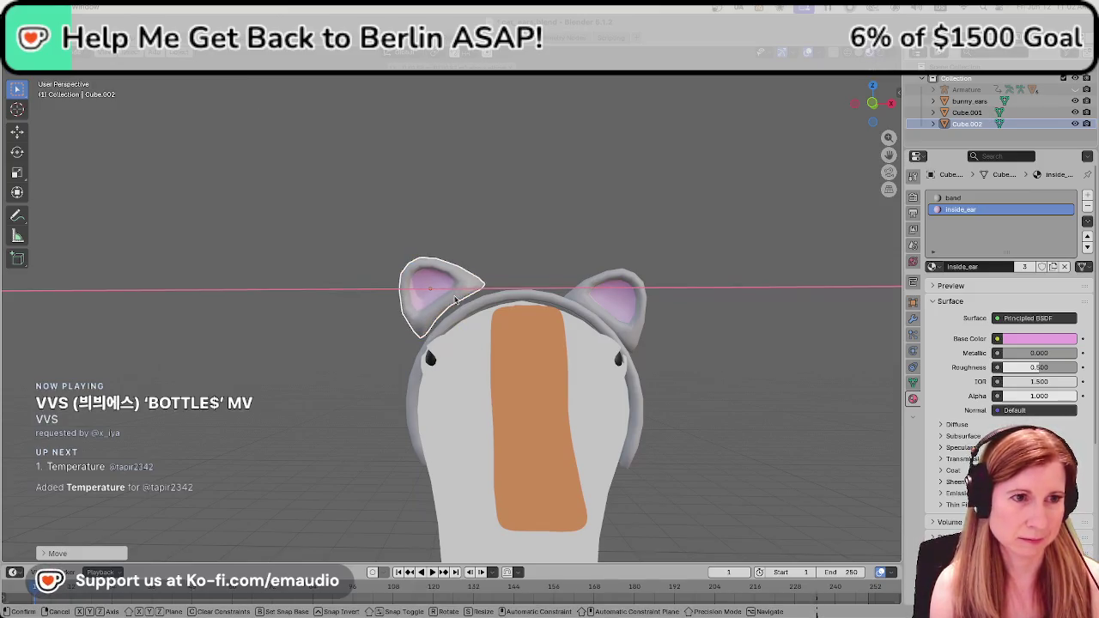
{"action": "left_click", "coordinate": [454, 300]}
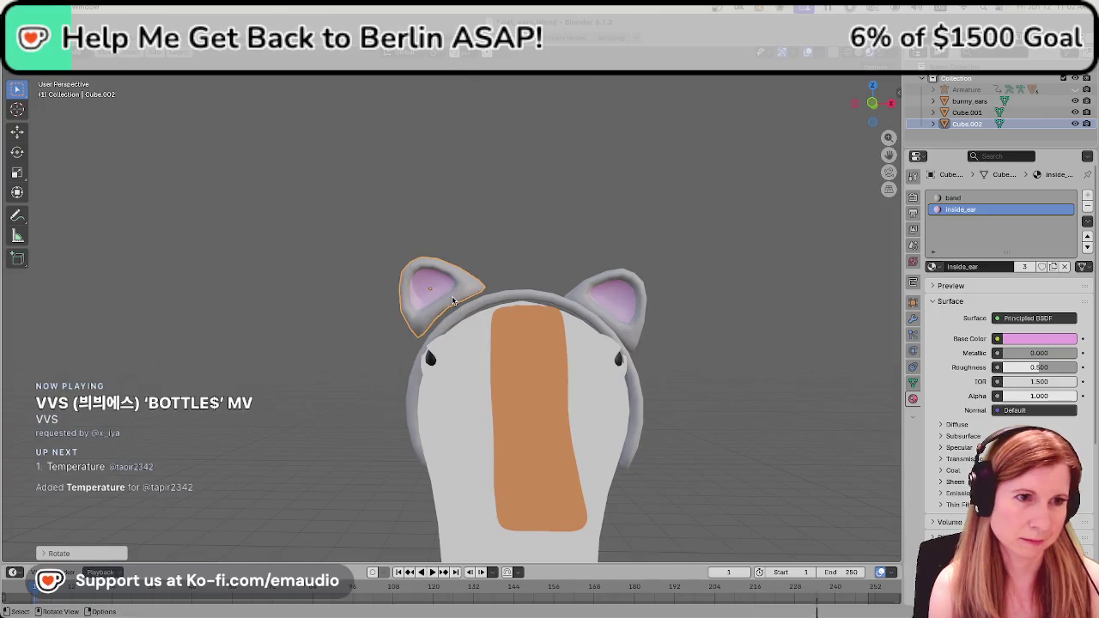
{"action": "key", "text": "g"}
{"action": "key", "text": "z"}
{"action": "key", "text": "Escape"}
{"action": "left_click", "coordinate": [506, 217]}
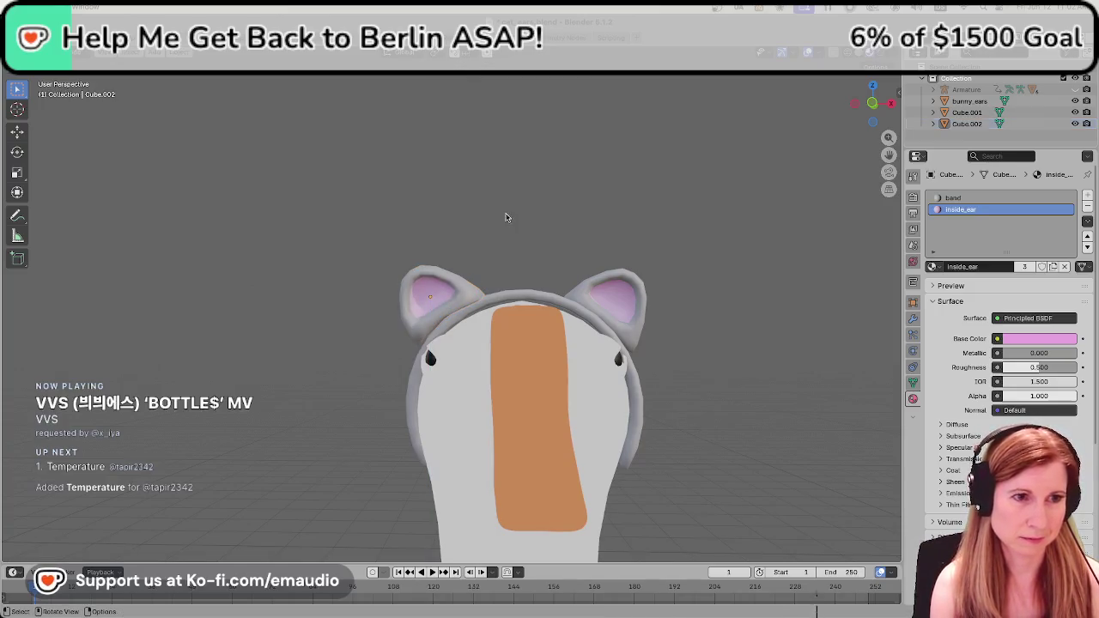
In side ortho view, slide the left ear along Y onto the headband.
{"action": "mouse_move", "coordinate": [502, 353]}
{"action": "middle_mouse_down"}
{"action": "mouse_move", "coordinate": [495, 391]}
{"action": "mouse_move", "coordinate": [601, 395]}
{"action": "middle_mouse_up"}
{"action": "left_click", "coordinate": [662, 384]}
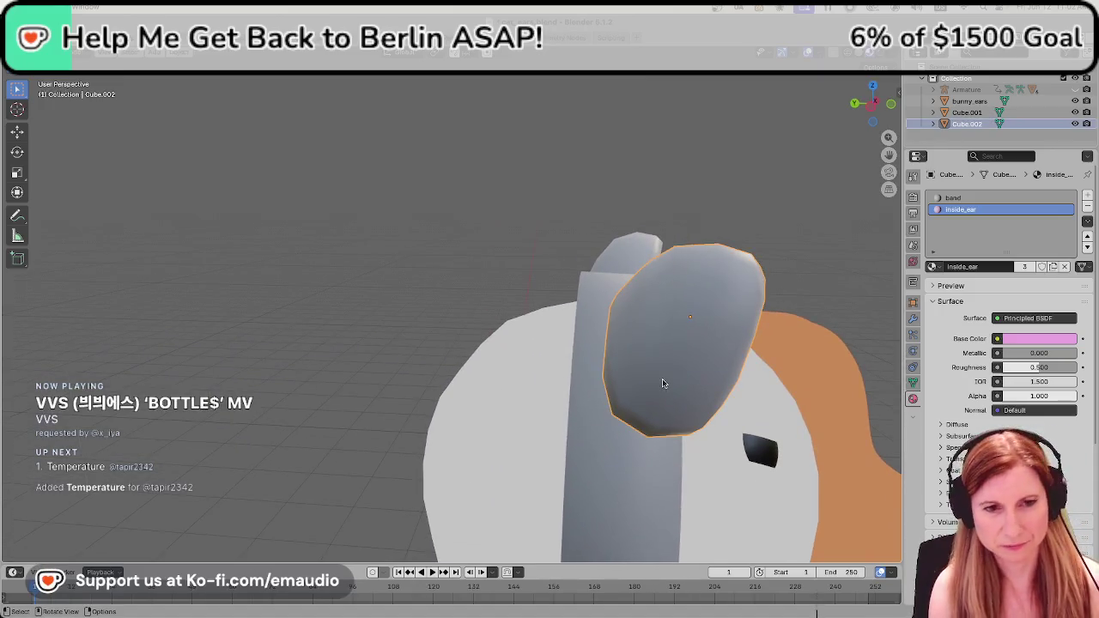
{"action": "key", "text": "KP_1"}
{"action": "key", "text": "ctrl+KP_3"}
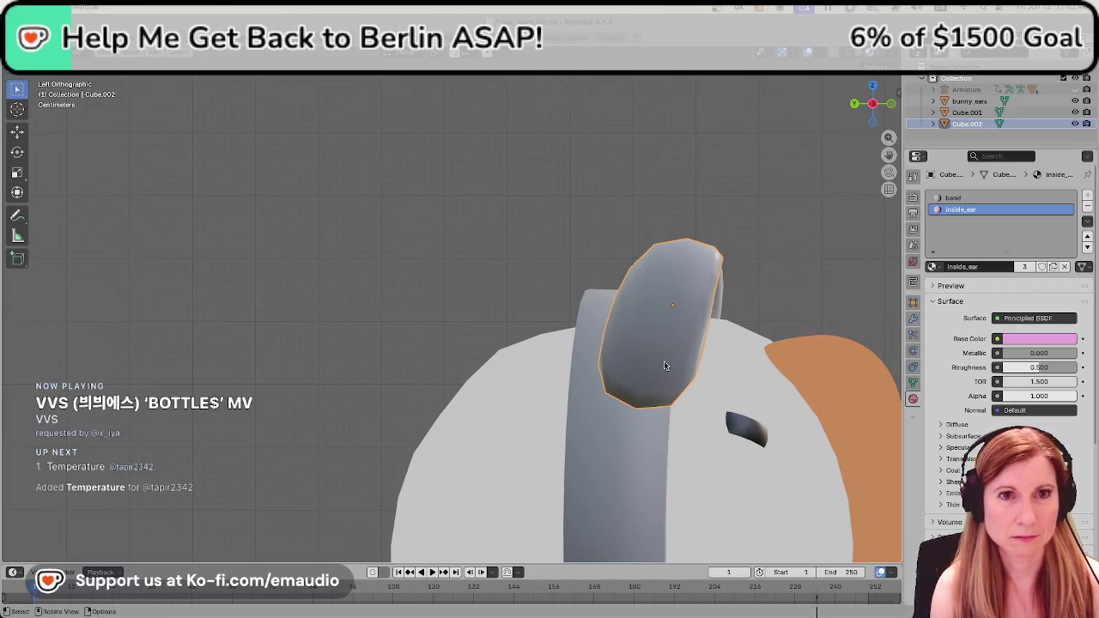
{"action": "key", "text": "g"}
{"action": "key", "text": "y"}
{"action": "left_click", "coordinate": [629, 372]}
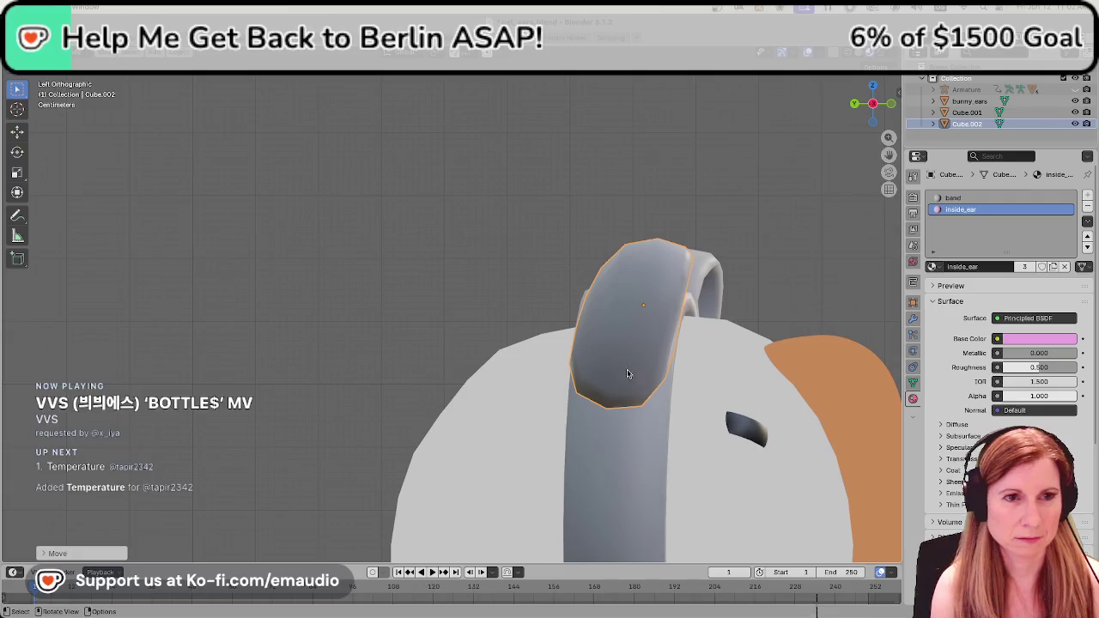
Tilt the left ear in side view and align it front-to-back with the headband.
{"action": "key", "text": "r"}
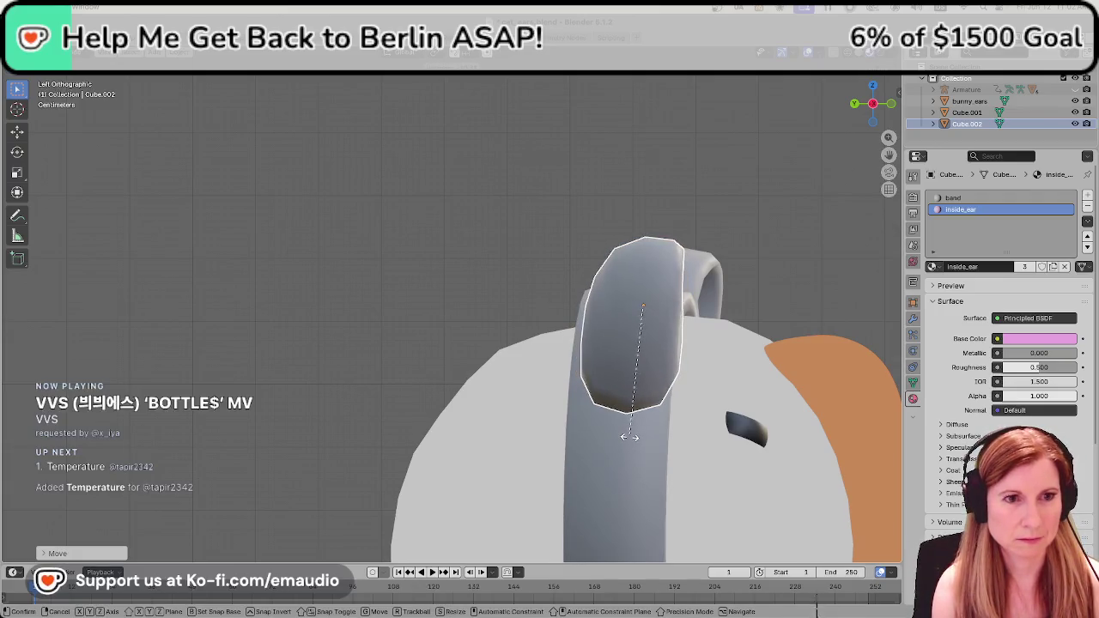
{"action": "left_click", "coordinate": [629, 440]}
{"action": "key", "text": "g"}
{"action": "key", "text": "y"}
{"action": "left_click", "coordinate": [634, 419]}
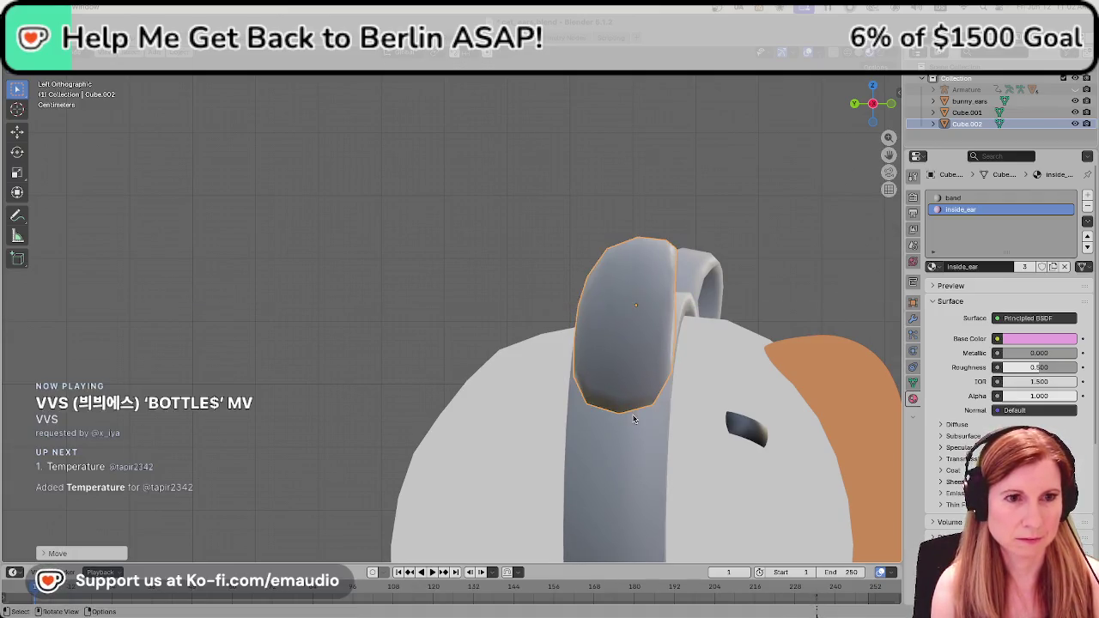
{"action": "key", "text": "KP_1"}
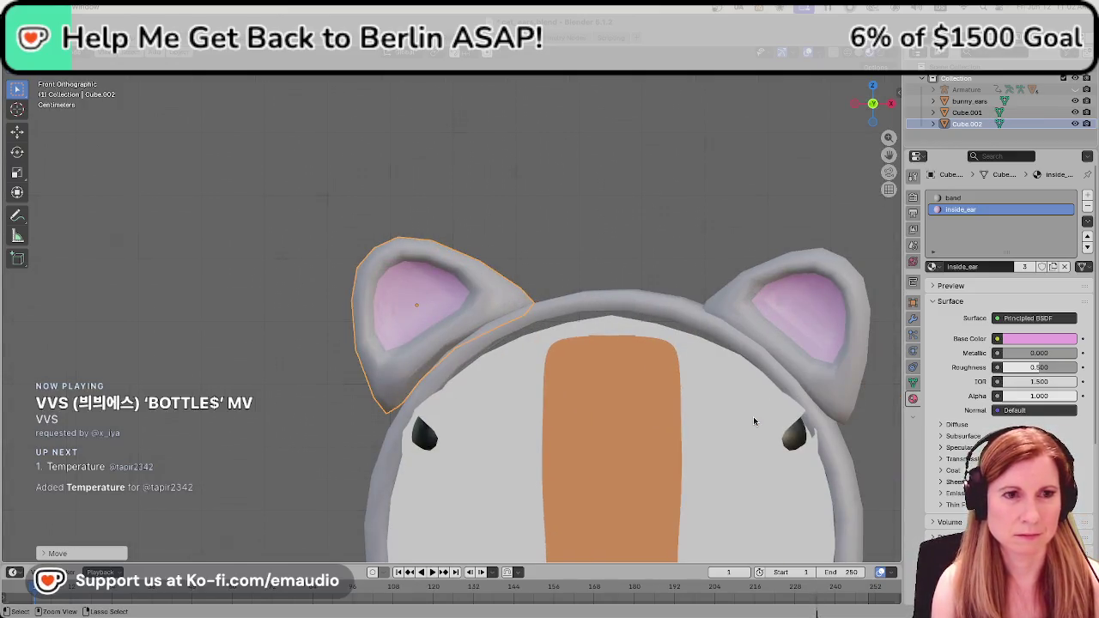
{"action": "key", "text": "KP_3"}
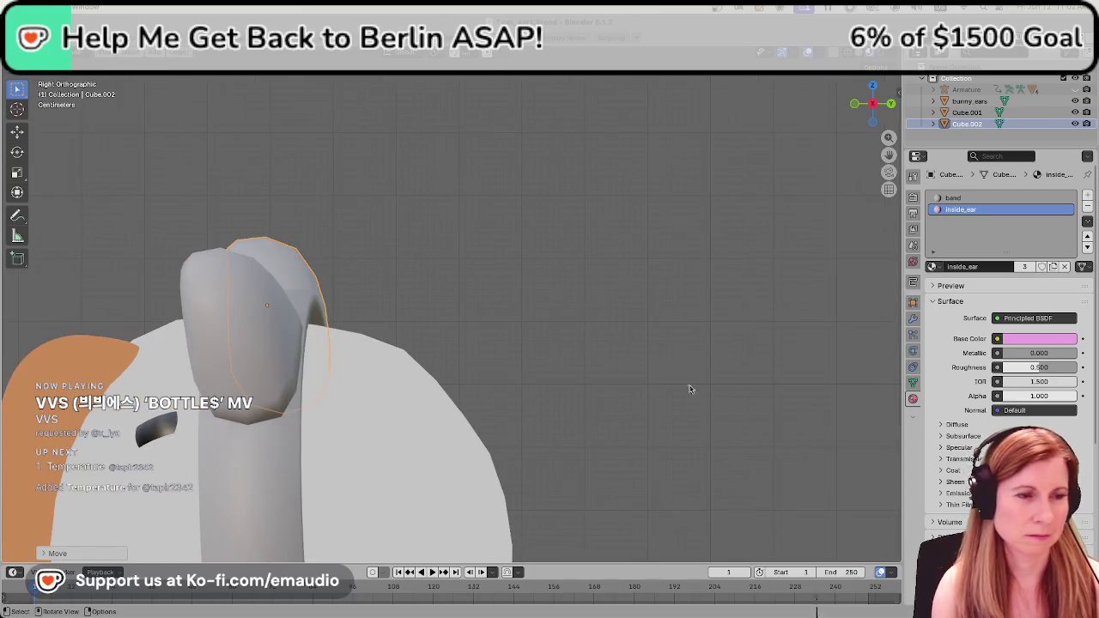
Tilt the right ear and shift it along Y into place on the headband.
{"action": "mouse_move", "coordinate": [478, 309]}
{"action": "middle_mouse_down", "text": "shift"}
{"action": "mouse_move", "coordinate": [675, 270]}
{"action": "mouse_move", "coordinate": [743, 335]}
{"action": "middle_mouse_up", "text": "shift"}
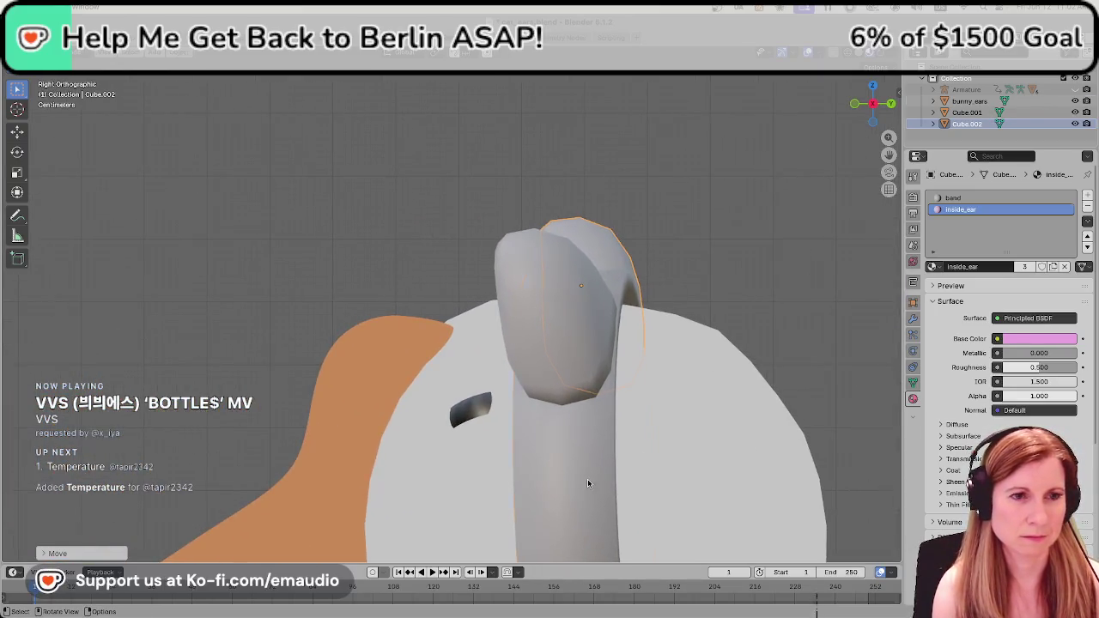
{"action": "left_click", "coordinate": [586, 358]}
{"action": "key", "text": "r"}
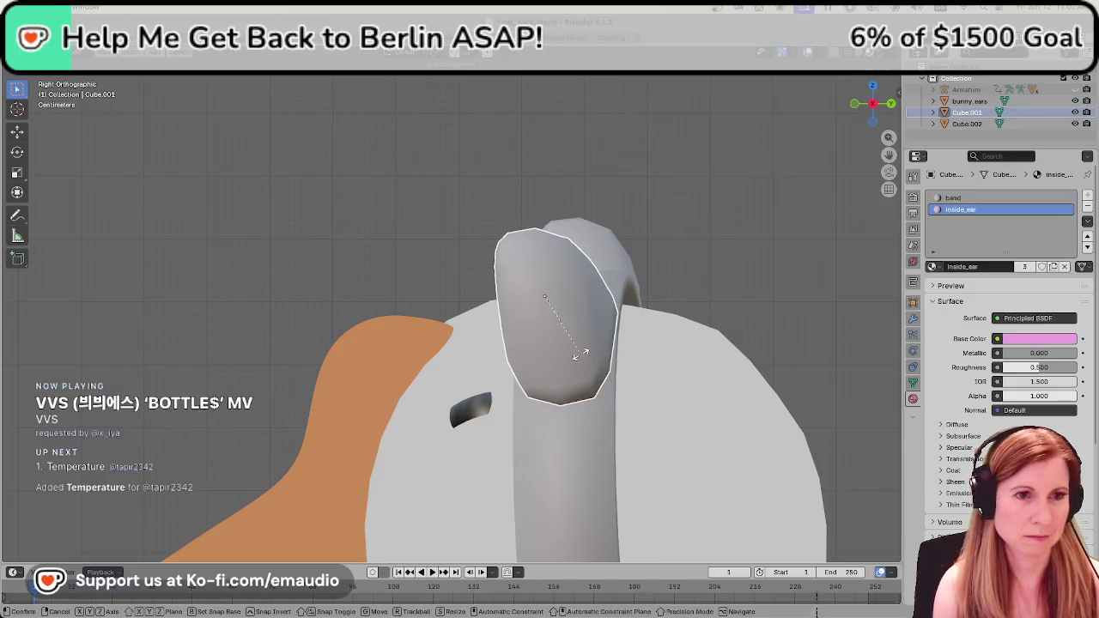
{"action": "left_click", "coordinate": [580, 363]}
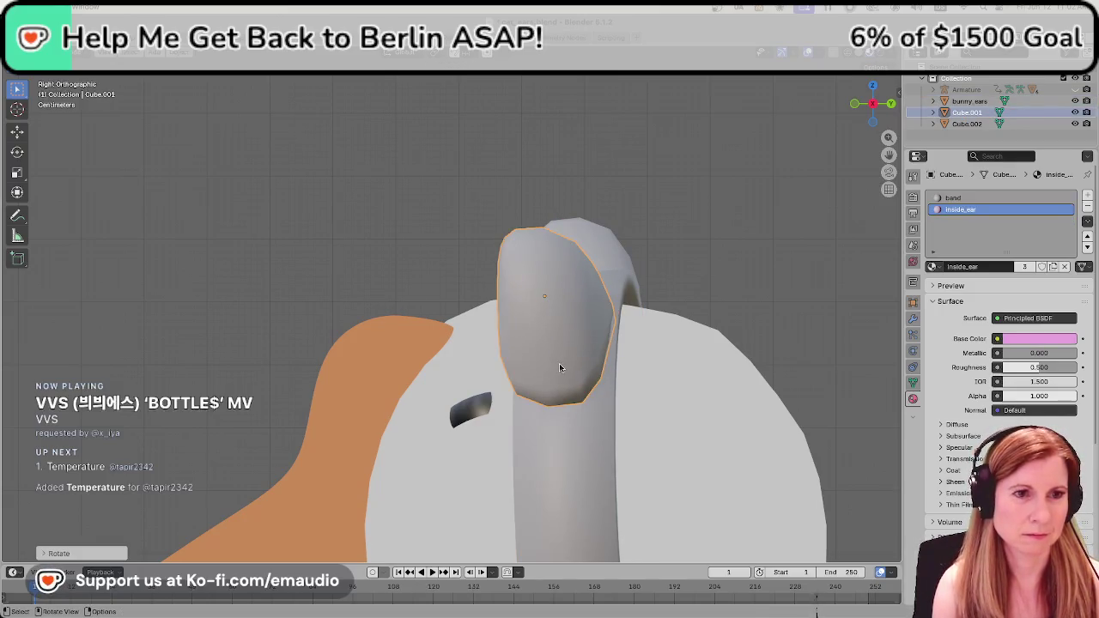
{"action": "key", "text": "g"}
{"action": "key", "text": "y"}
{"action": "left_click", "coordinate": [571, 368]}
Return to a front perspective view and save cat_ears.blend.
{"action": "mouse_move", "coordinate": [571, 369]}
{"action": "middle_mouse_down"}
{"action": "mouse_move", "coordinate": [729, 437]}
{"action": "mouse_move", "coordinate": [386, 353]}
{"action": "mouse_move", "coordinate": [431, 378]}
{"action": "middle_mouse_up"}
{"action": "key", "text": "ctrl+s"}
{"action": "scroll", "coordinate": [386, 352], "scroll_direction": "up", "scroll_amount": 3}
Resize and tilt the left ear slightly, then lower it along Z.
{"action": "scroll", "coordinate": [378, 353], "scroll_direction": "up", "scroll_amount": 2}
{"action": "left_click", "coordinate": [373, 356]}
{"action": "scroll", "coordinate": [383, 366], "scroll_direction": "up", "scroll_amount": 2}
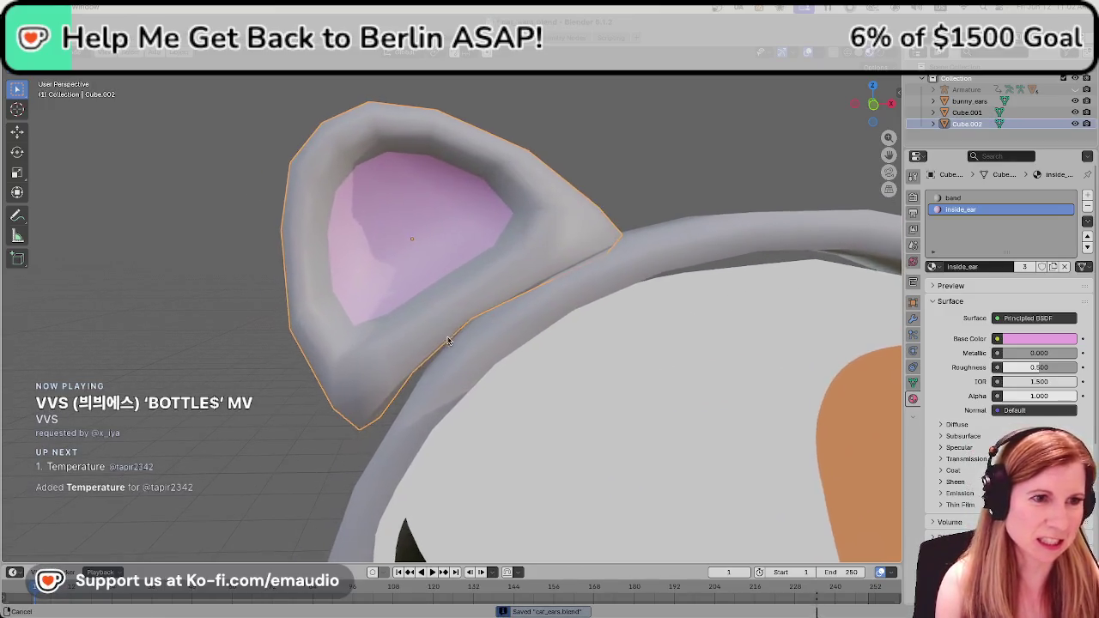
{"action": "key", "text": "s"}
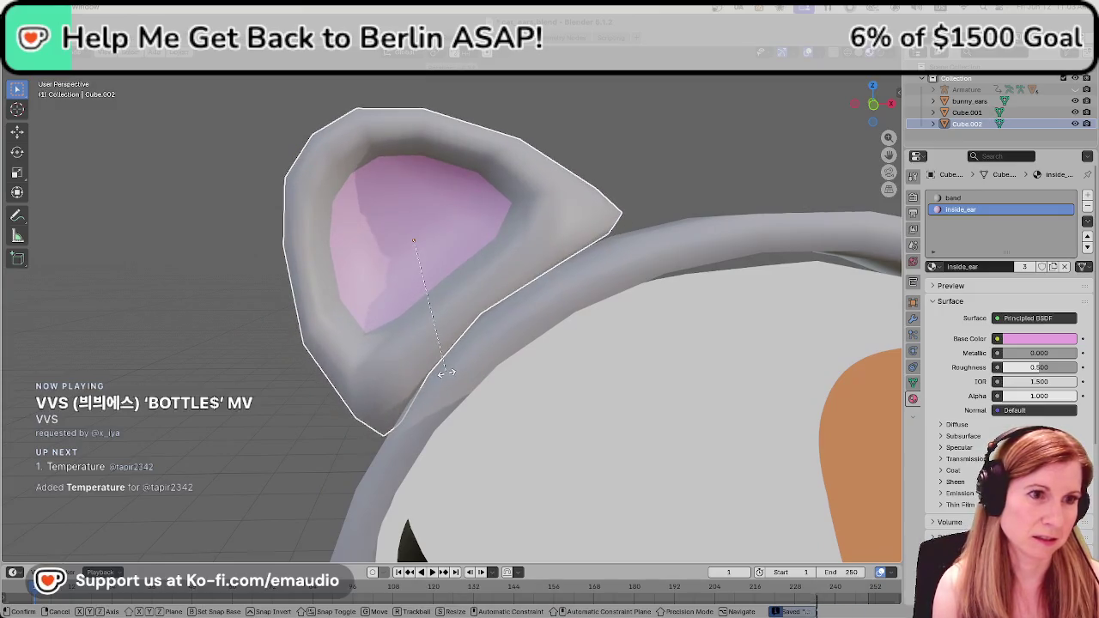
{"action": "left_click", "coordinate": [445, 371]}
{"action": "key", "text": "r"}
{"action": "left_click", "coordinate": [444, 377]}
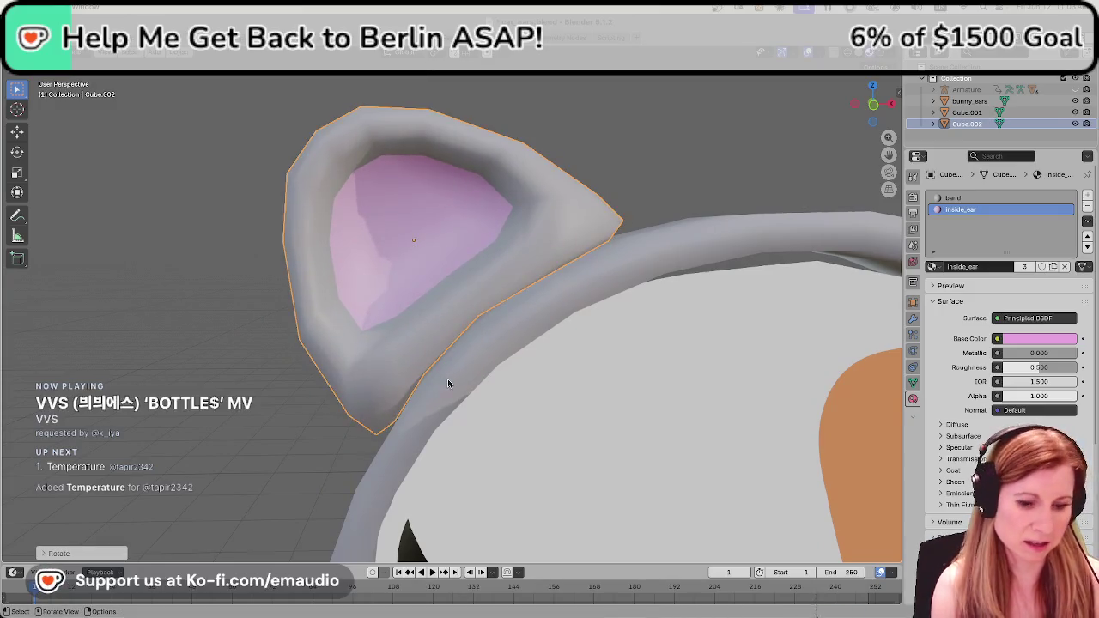
{"action": "key", "text": "g"}
{"action": "key", "text": "z"}
{"action": "left_click", "coordinate": [431, 392]}
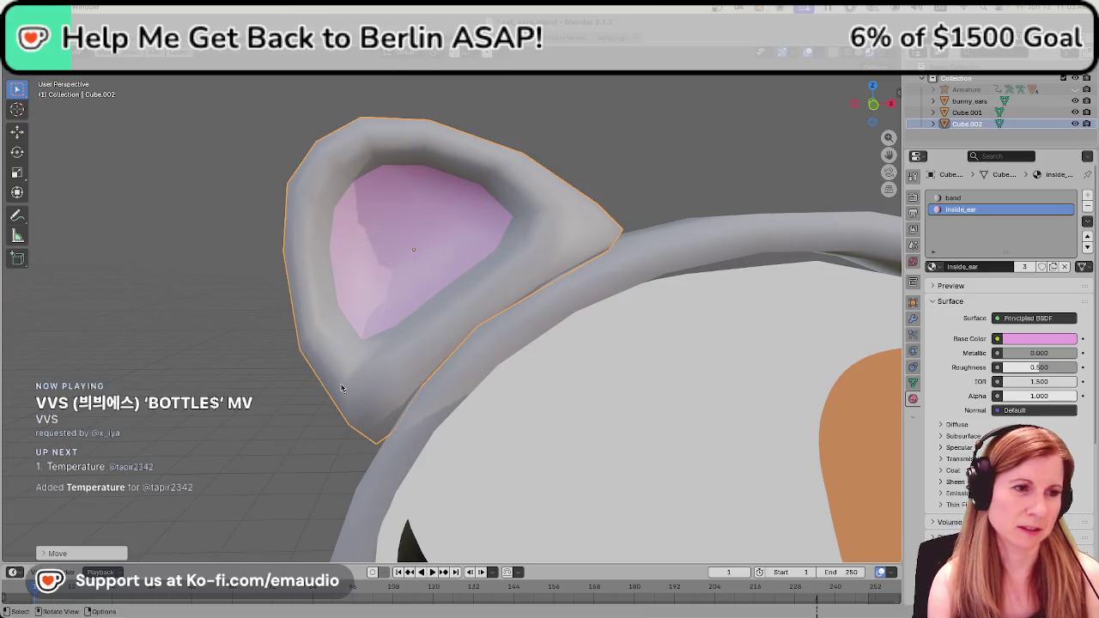
Lower the first cat ear a little more along Z onto the band.
{"action": "left_click", "coordinate": [279, 416]}
{"action": "left_click", "coordinate": [405, 351]}
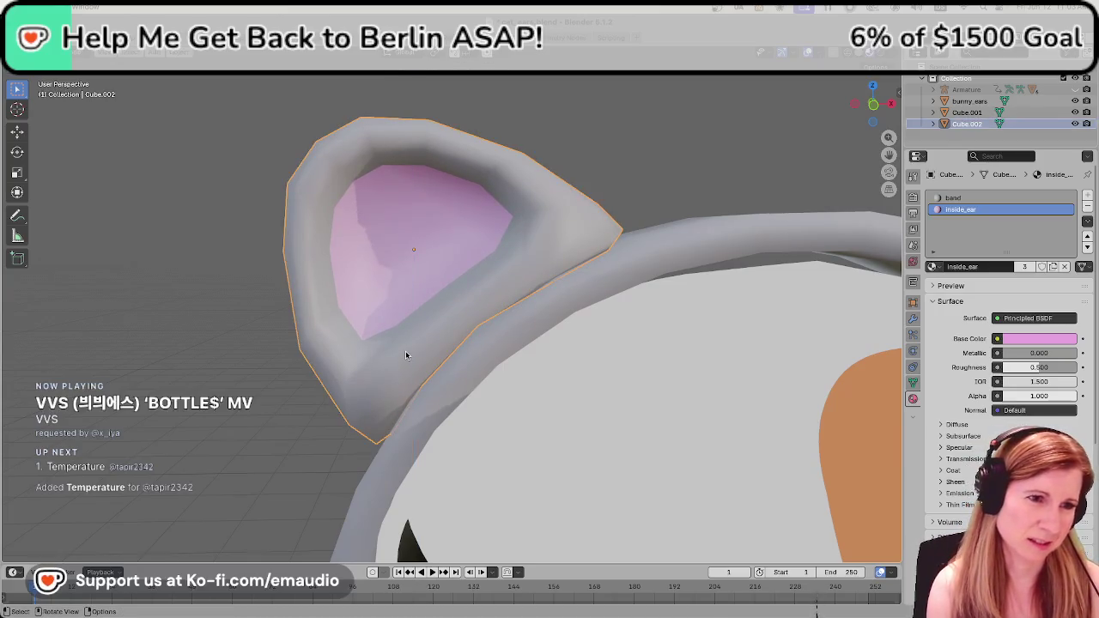
{"action": "key", "text": "g"}
{"action": "key", "text": "z"}
{"action": "left_click", "coordinate": [408, 356]}
Orbit around the head and select the other cat ear.
{"action": "scroll", "coordinate": [340, 402], "scroll_direction": "down", "scroll_amount": 2}
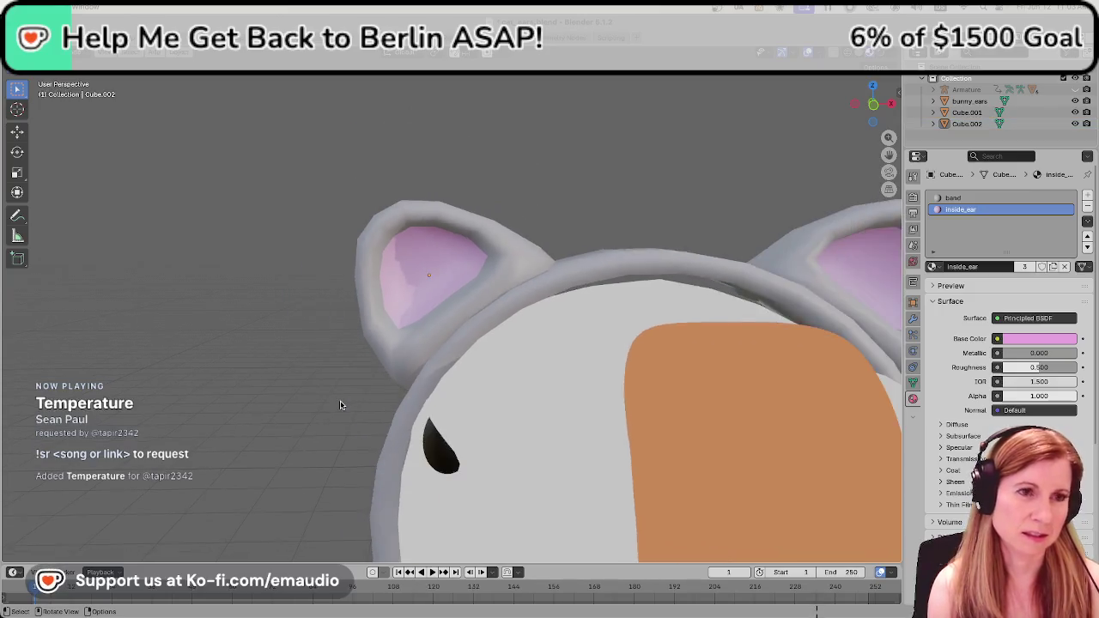
{"action": "scroll", "coordinate": [341, 402], "scroll_direction": "down", "scroll_amount": 3}
{"action": "scroll", "coordinate": [341, 401], "scroll_direction": "down", "scroll_amount": 2}
{"action": "scroll", "coordinate": [790, 410], "scroll_direction": "up", "scroll_amount": 2}
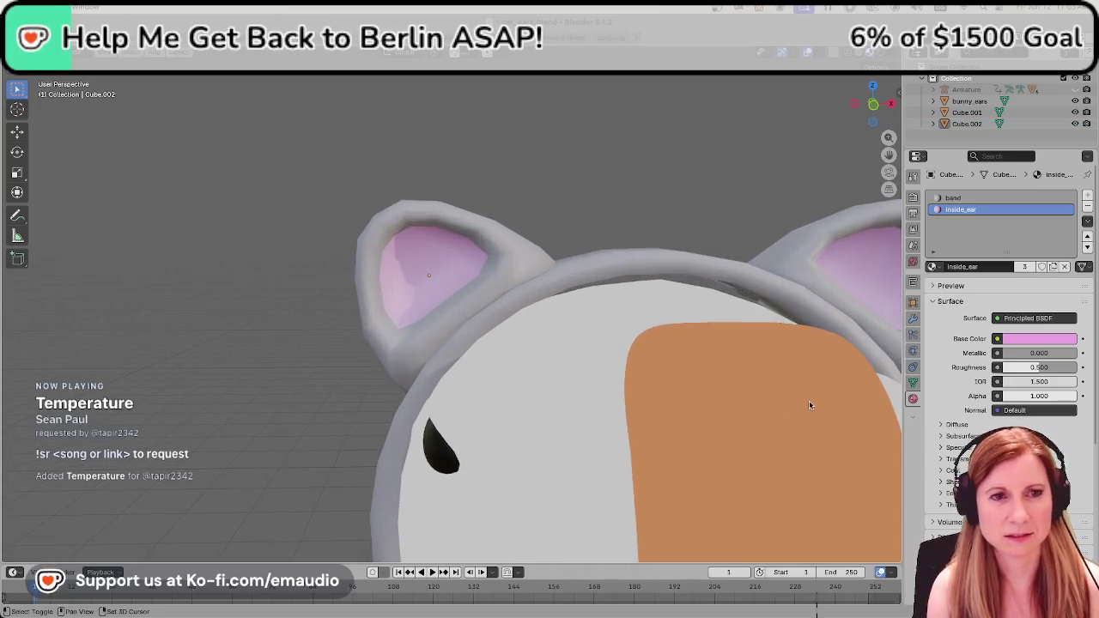
{"action": "scroll", "coordinate": [809, 400], "scroll_direction": "up", "scroll_amount": 2}
{"action": "mouse_move", "coordinate": [787, 419]}
{"action": "middle_mouse_down"}
{"action": "mouse_move", "coordinate": [814, 409]}
{"action": "mouse_move", "coordinate": [792, 370]}
{"action": "mouse_move", "coordinate": [599, 365]}
{"action": "middle_mouse_up"}
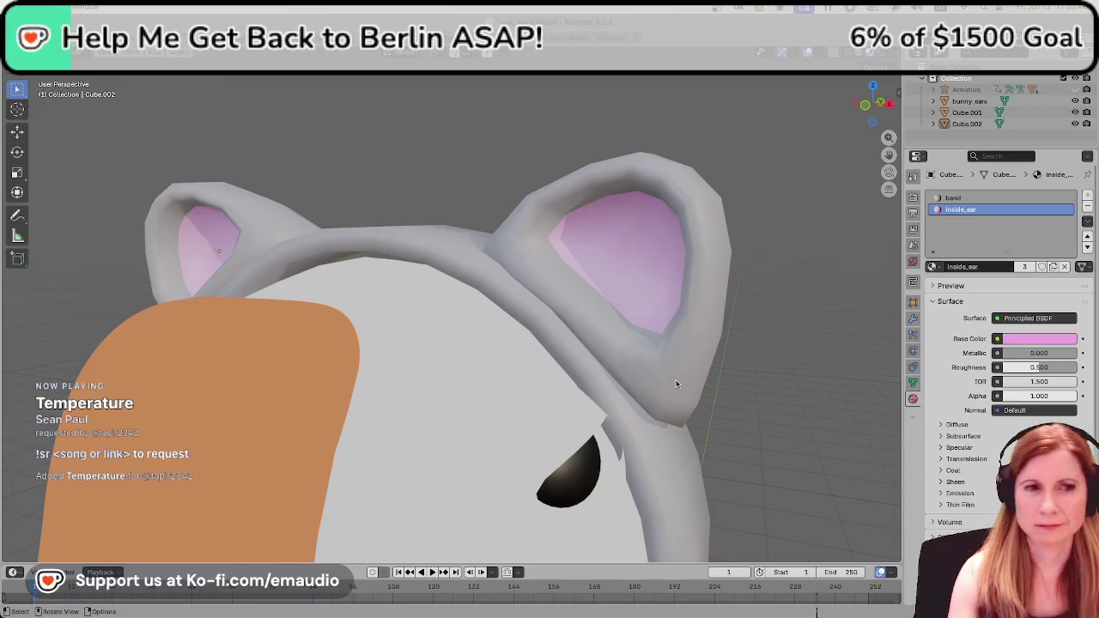
{"action": "mouse_move", "coordinate": [677, 386]}
{"action": "middle_mouse_down"}
{"action": "mouse_move", "coordinate": [770, 447]}
{"action": "mouse_move", "coordinate": [765, 384]}
{"action": "middle_mouse_up"}
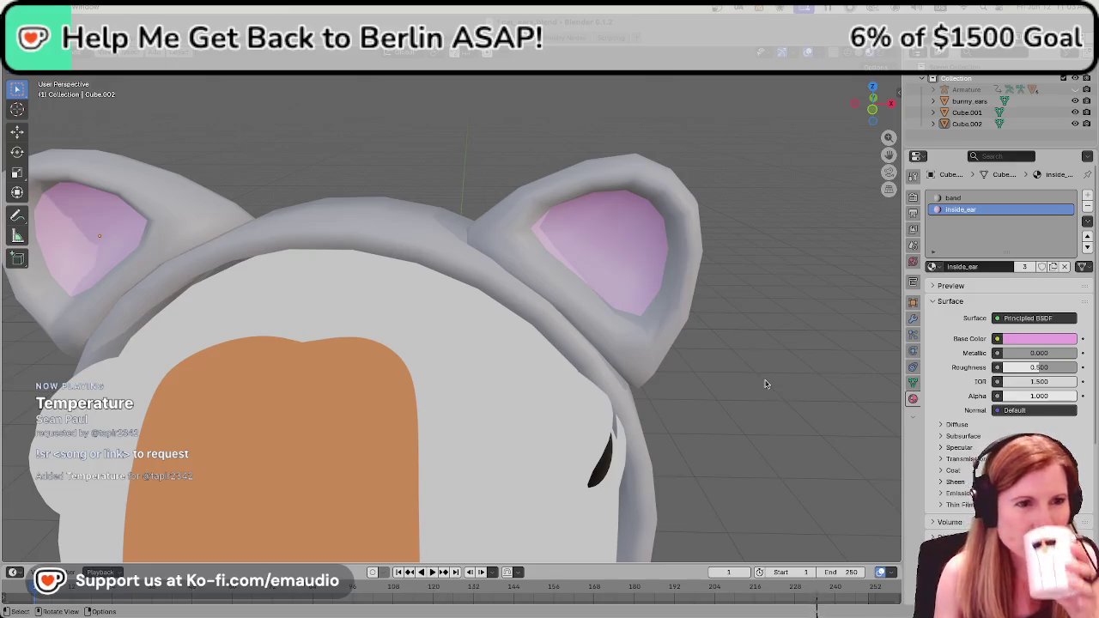
{"action": "left_click", "coordinate": [655, 363]}
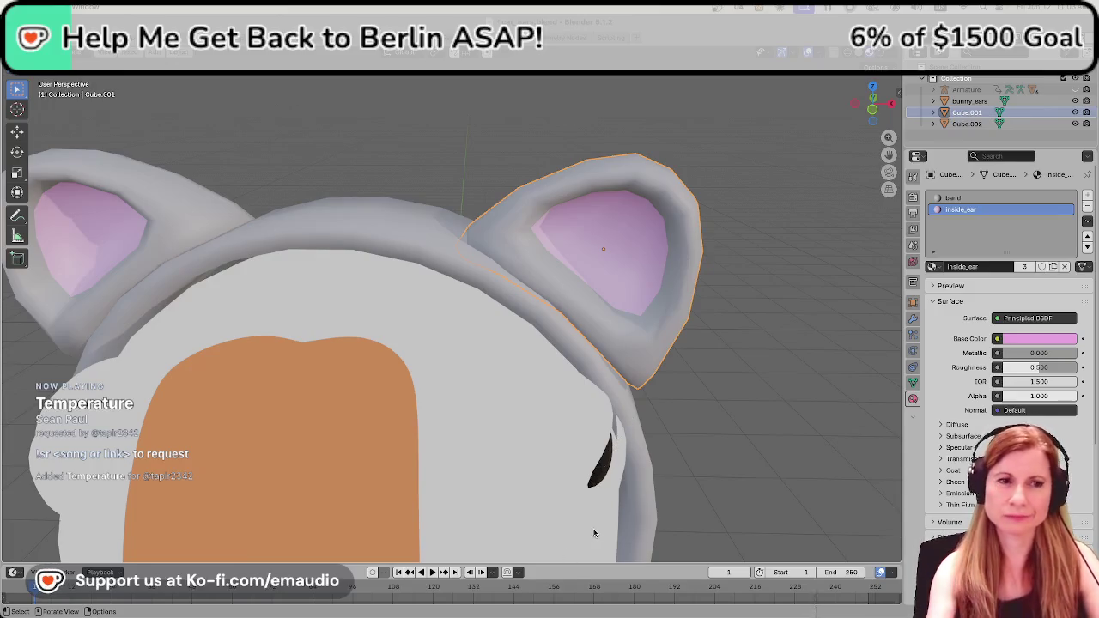
{"action": "mouse_move", "coordinate": [712, 400]}
{"action": "middle_mouse_down"}
{"action": "mouse_move", "coordinate": [701, 375]}
{"action": "mouse_move", "coordinate": [680, 385]}
{"action": "mouse_move", "coordinate": [704, 386]}
{"action": "mouse_move", "coordinate": [678, 391]}
{"action": "middle_mouse_up"}
{"action": "scroll", "coordinate": [687, 409], "scroll_direction": "up", "scroll_amount": 3}
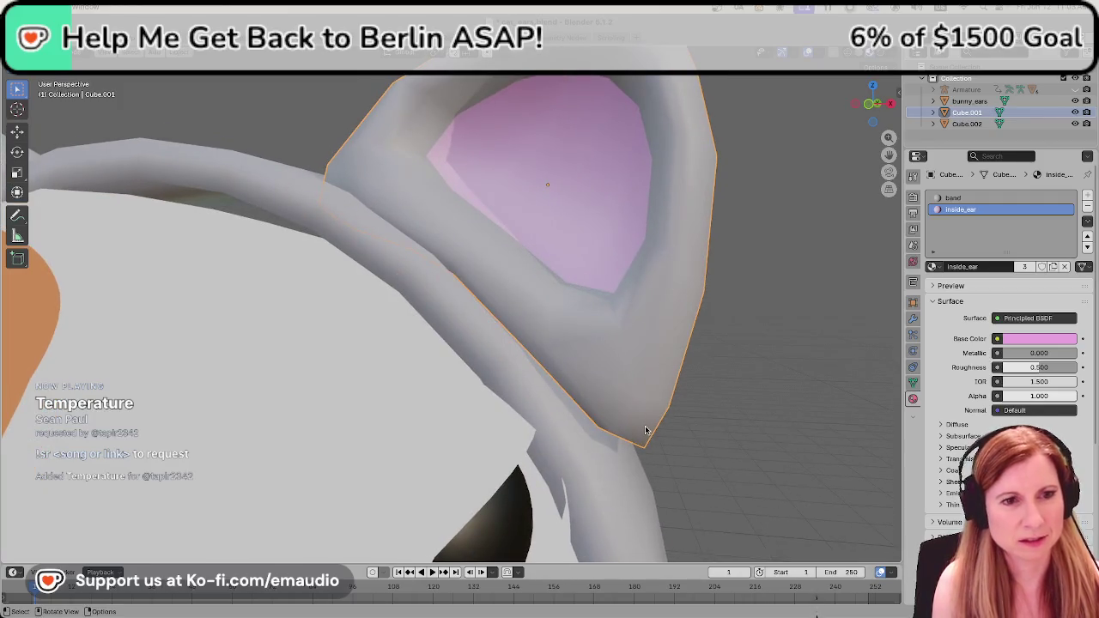
In Edit Mode, select the thin strip of faces at the ear's base.
{"action": "key", "text": "Tab"}
{"action": "middle_click_drag", "start_coordinate": [646, 429], "coordinate": [614, 447]}
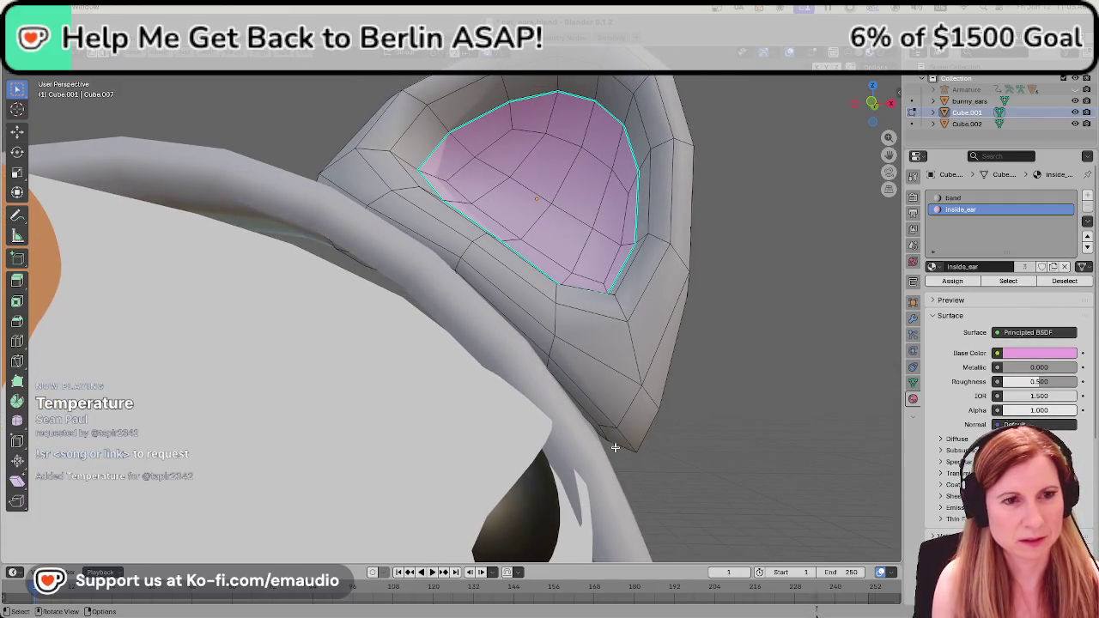
{"action": "left_click", "coordinate": [595, 417]}
{"action": "left_click", "coordinate": [591, 409], "text": "alt"}
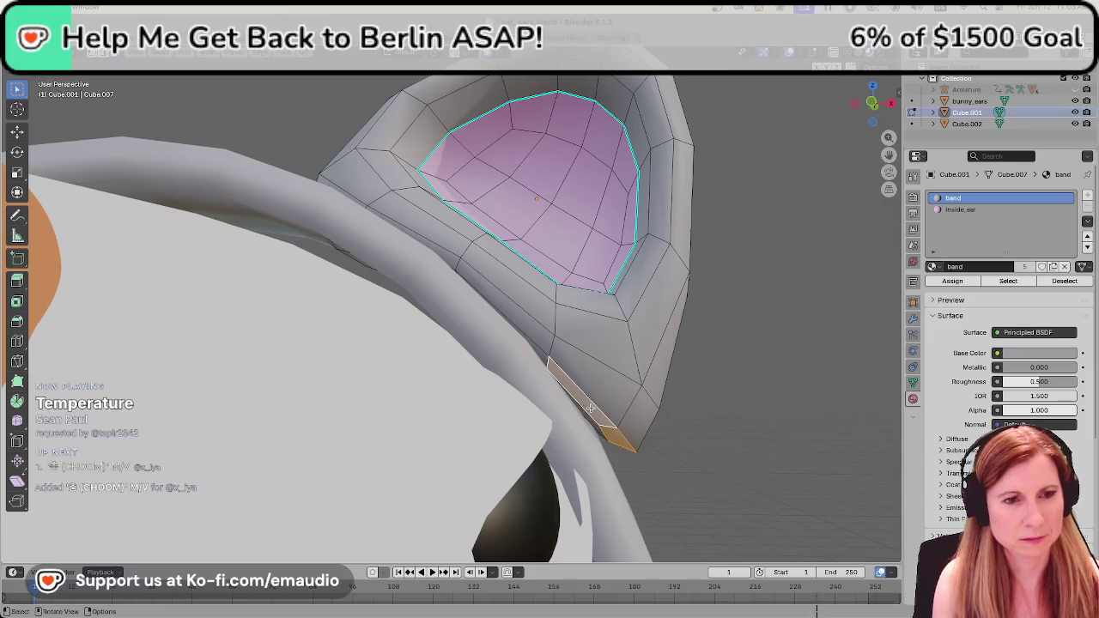
Move the base strip along Z with proportional editing, tuning the falloff radius.
{"action": "key", "text": "g"}
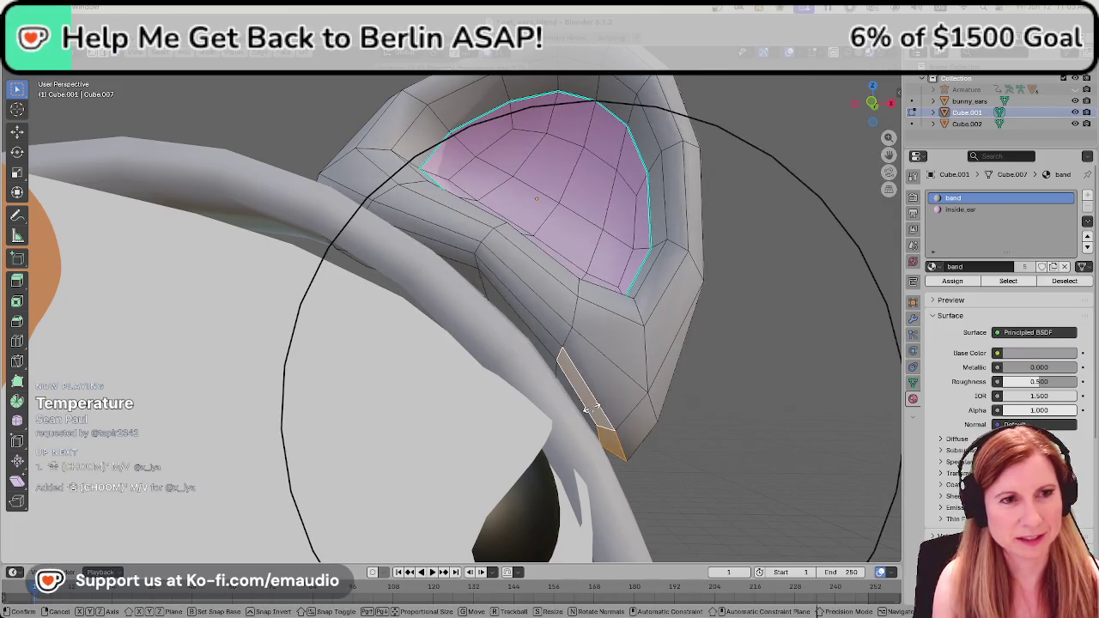
{"action": "scroll", "coordinate": [591, 409], "scroll_direction": "up", "scroll_amount": 2}
{"action": "scroll", "coordinate": [591, 408], "scroll_direction": "up", "scroll_amount": 4}
{"action": "scroll", "coordinate": [591, 409], "scroll_direction": "up", "scroll_amount": 2}
{"action": "scroll", "coordinate": [591, 409], "scroll_direction": "up", "scroll_amount": 3}
{"action": "key", "text": "z"}
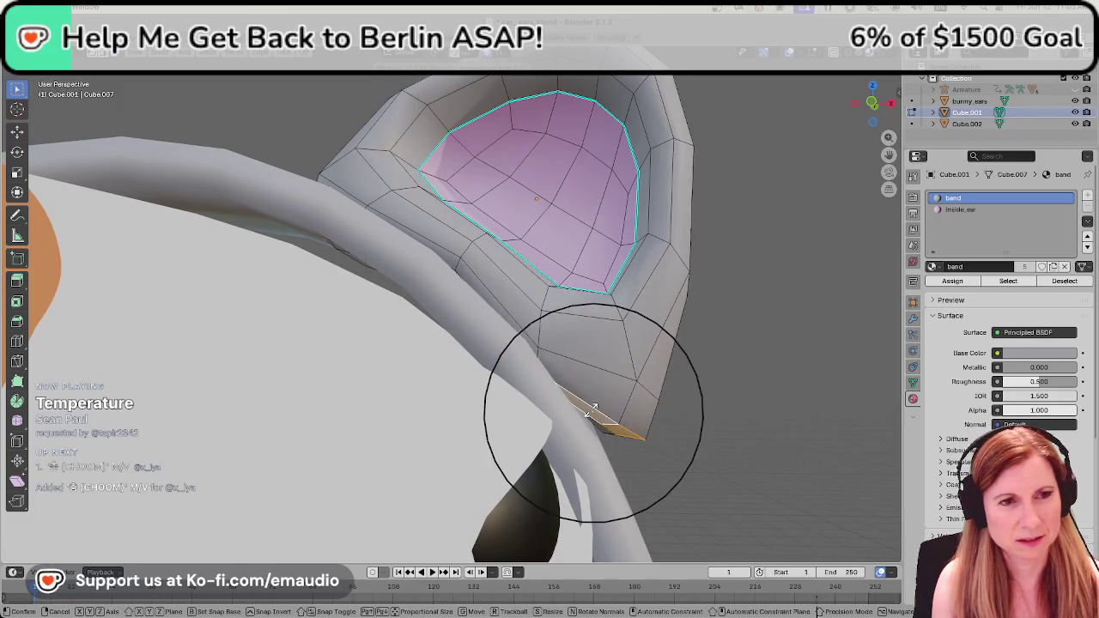
{"action": "scroll", "coordinate": [591, 408], "scroll_direction": "down", "scroll_amount": 2}
{"action": "scroll", "coordinate": [590, 409], "scroll_direction": "down", "scroll_amount": 3}
{"action": "scroll", "coordinate": [590, 409], "scroll_direction": "down", "scroll_amount": 2}
{"action": "scroll", "coordinate": [591, 408], "scroll_direction": "down", "scroll_amount": 1}
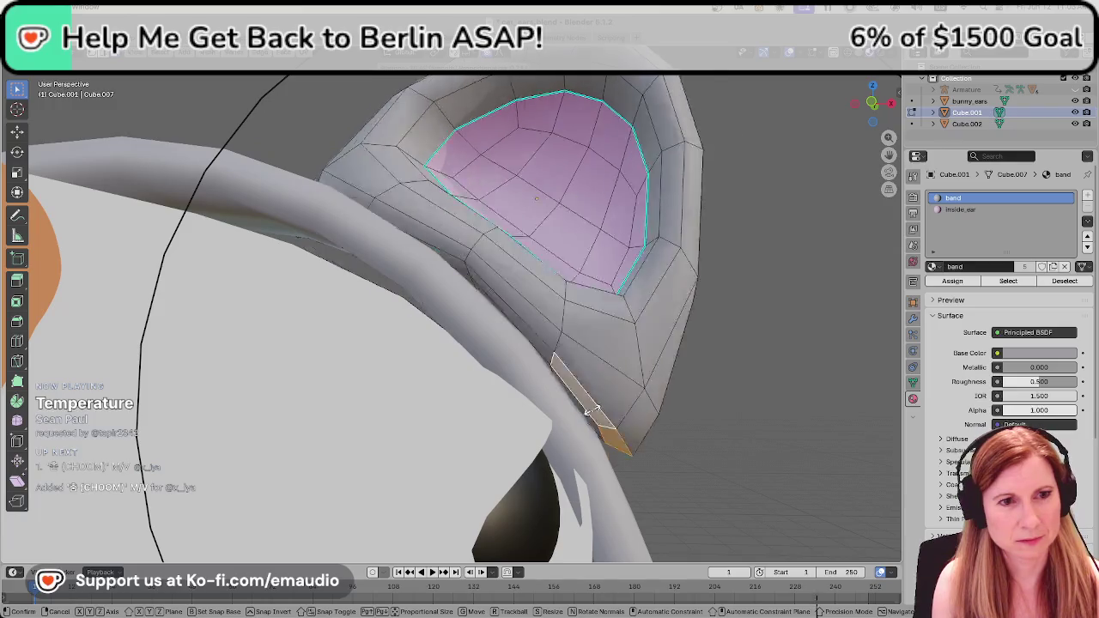
{"action": "scroll", "coordinate": [590, 409], "scroll_direction": "down", "scroll_amount": 3}
{"action": "scroll", "coordinate": [591, 408], "scroll_direction": "up", "scroll_amount": 2}
{"action": "scroll", "coordinate": [590, 409], "scroll_direction": "up", "scroll_amount": 2}
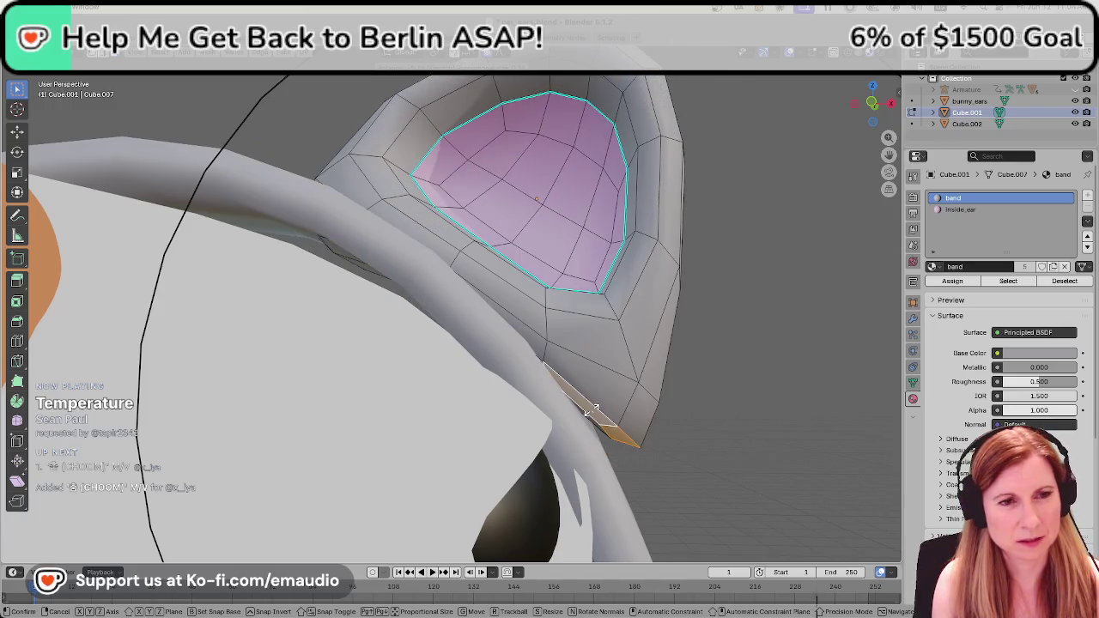
{"action": "left_click", "coordinate": [592, 409]}
Scale the base strip with soft proportional falloff.
{"action": "scroll", "coordinate": [579, 412], "scroll_direction": "down", "scroll_amount": 3}
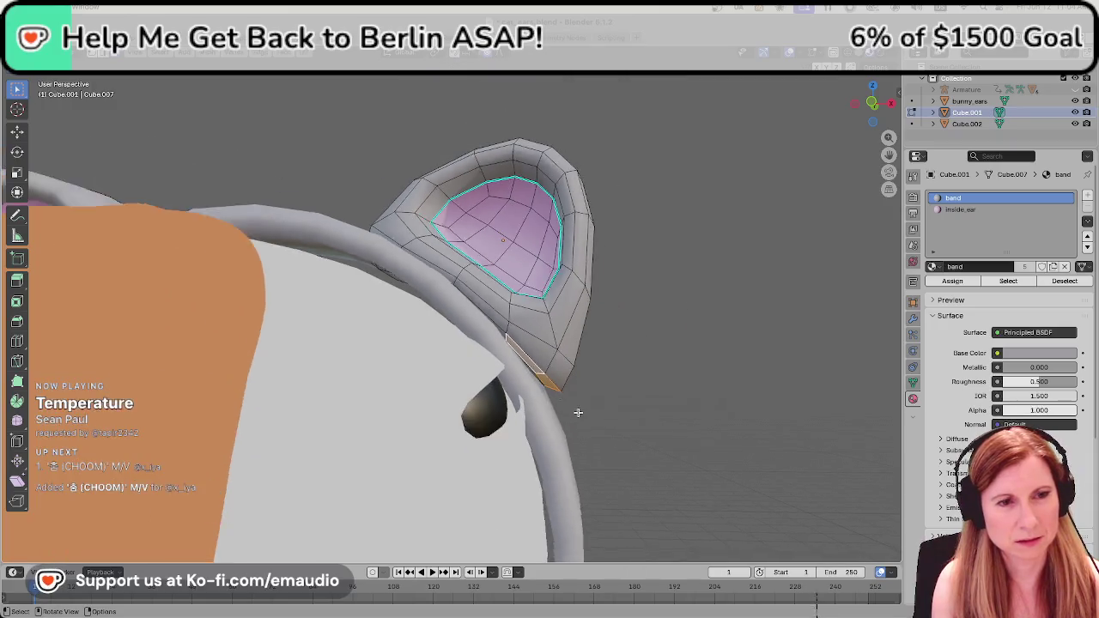
{"action": "scroll", "coordinate": [575, 415], "scroll_direction": "down", "scroll_amount": 2}
{"action": "key", "text": "s"}
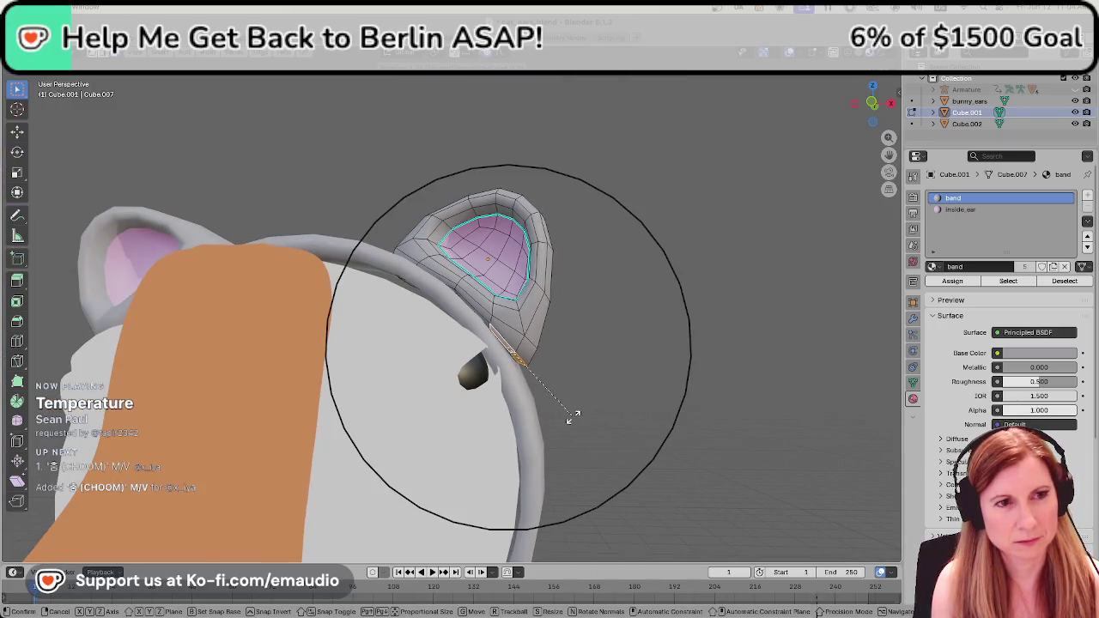
{"action": "left_click", "coordinate": [571, 418]}
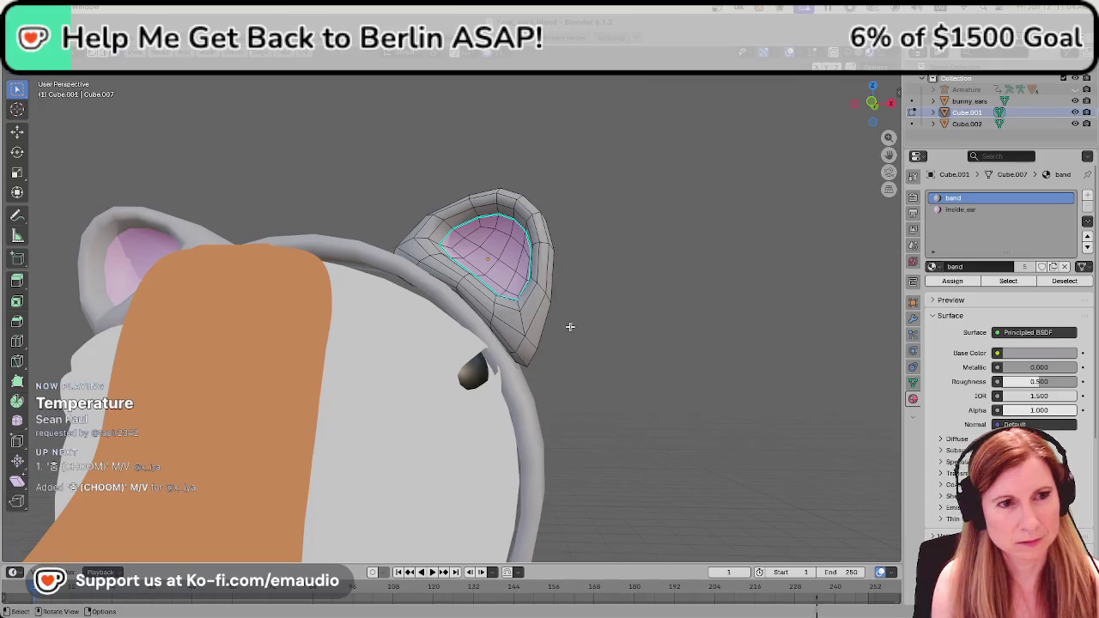
Move the whole ear mesh down against the headband and return to Object Mode.
{"action": "key", "text": "a"}
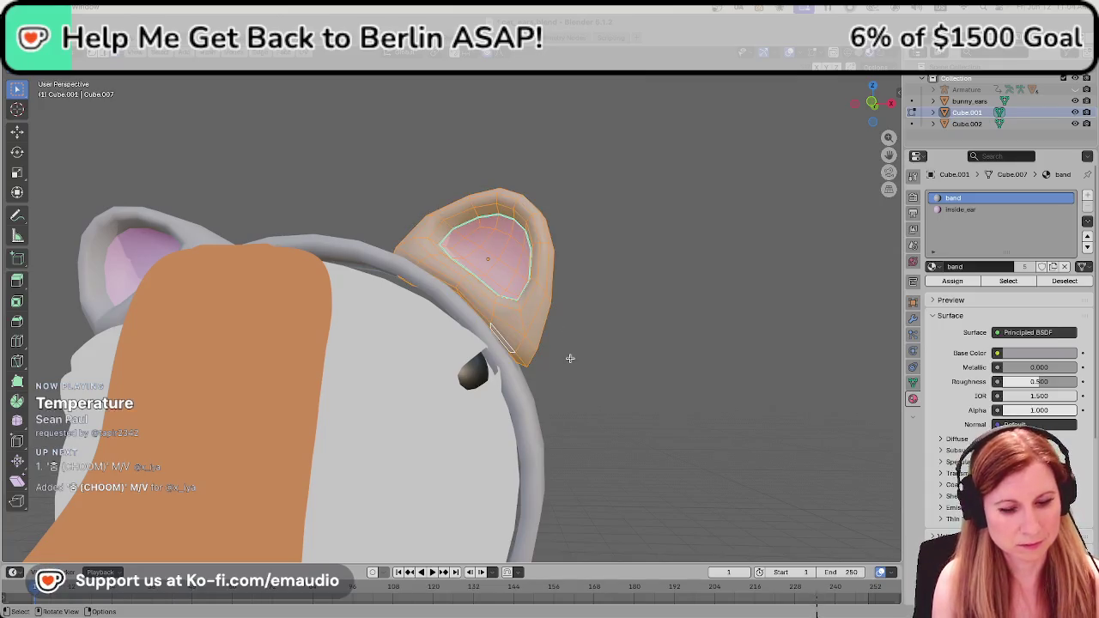
{"action": "key", "text": "g"}
{"action": "left_click", "coordinate": [568, 359]}
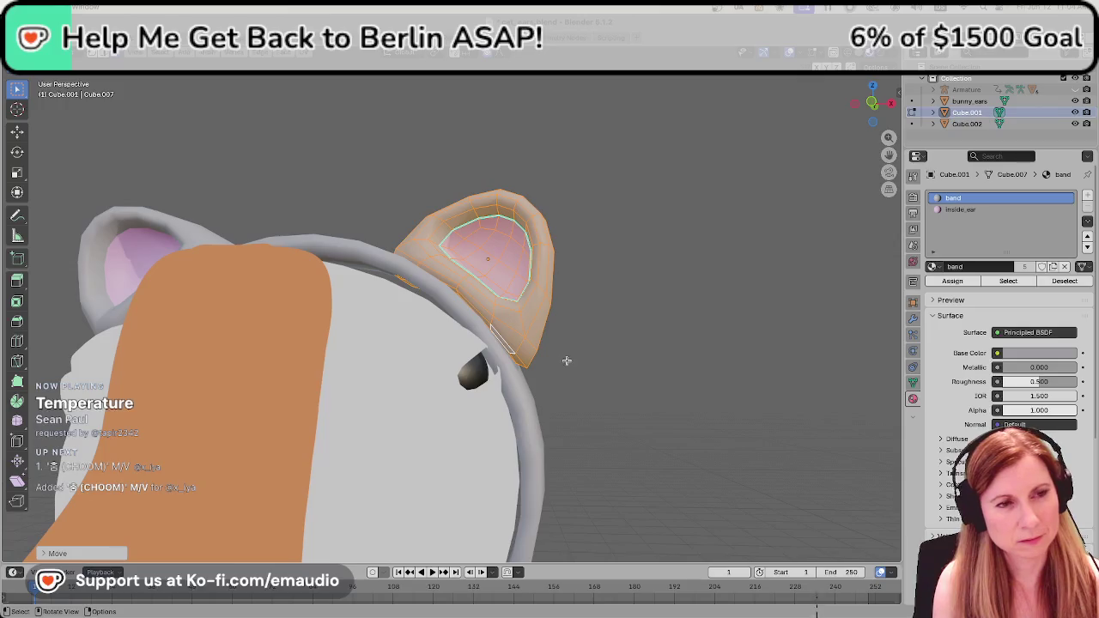
{"action": "left_click", "coordinate": [566, 360]}
{"action": "mouse_move", "coordinate": [699, 346]}
{"action": "middle_mouse_down"}
{"action": "mouse_move", "coordinate": [699, 377]}
{"action": "mouse_move", "coordinate": [670, 404]}
{"action": "middle_mouse_up"}
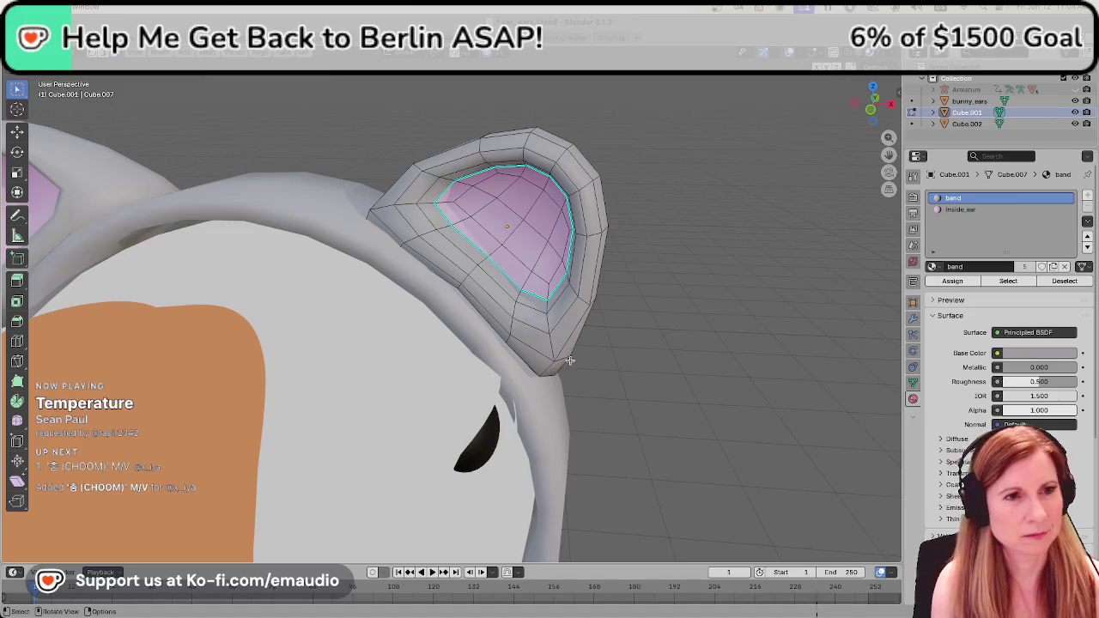
{"action": "key", "text": "Tab"}
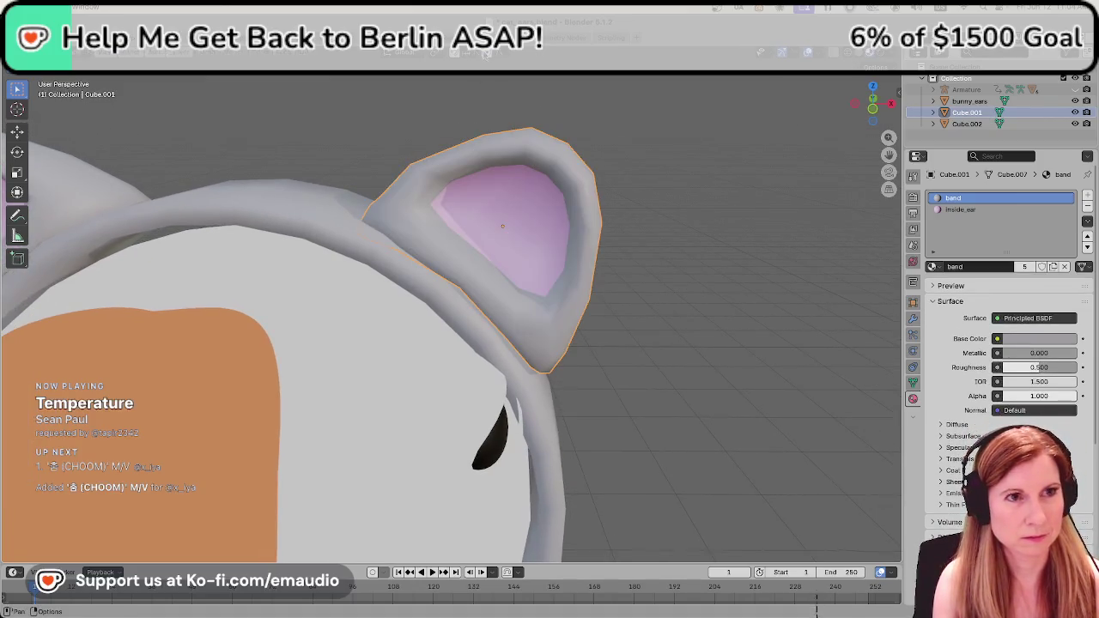
{"action": "key", "text": "s"}
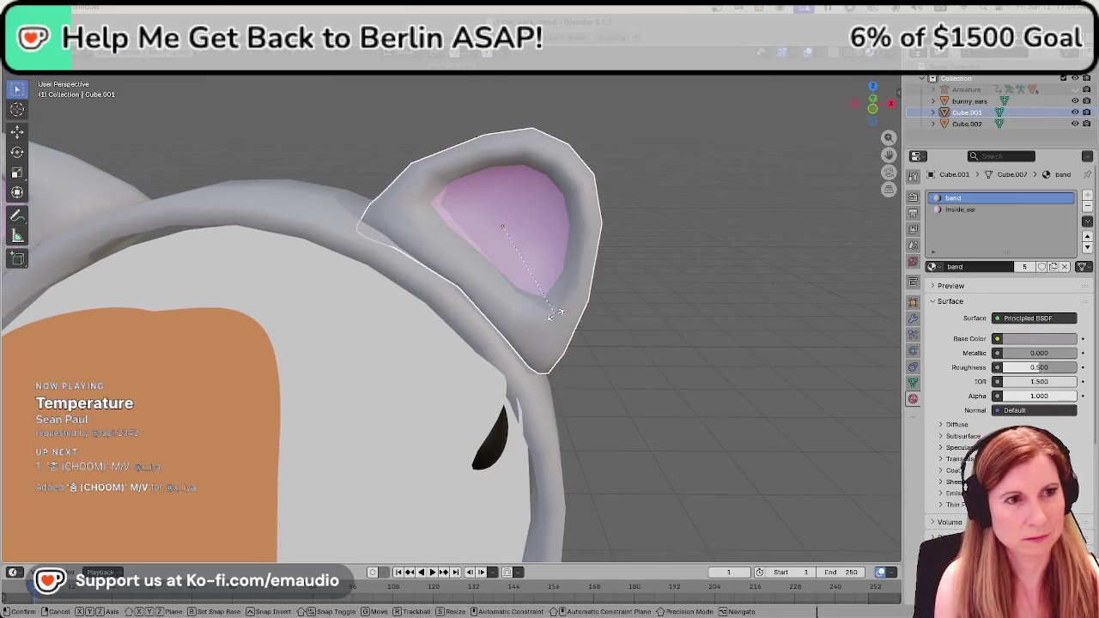
{"action": "key", "text": "Escape"}
{"action": "left_click", "coordinate": [625, 320]}
{"action": "mouse_move", "coordinate": [625, 320]}
{"action": "middle_mouse_down"}
{"action": "mouse_move", "coordinate": [616, 273]}
{"action": "mouse_move", "coordinate": [737, 319]}
{"action": "mouse_move", "coordinate": [420, 441]}
{"action": "mouse_move", "coordinate": [394, 386]}
{"action": "middle_mouse_up"}
{"action": "scroll", "coordinate": [463, 371], "scroll_direction": "up", "scroll_amount": 1}
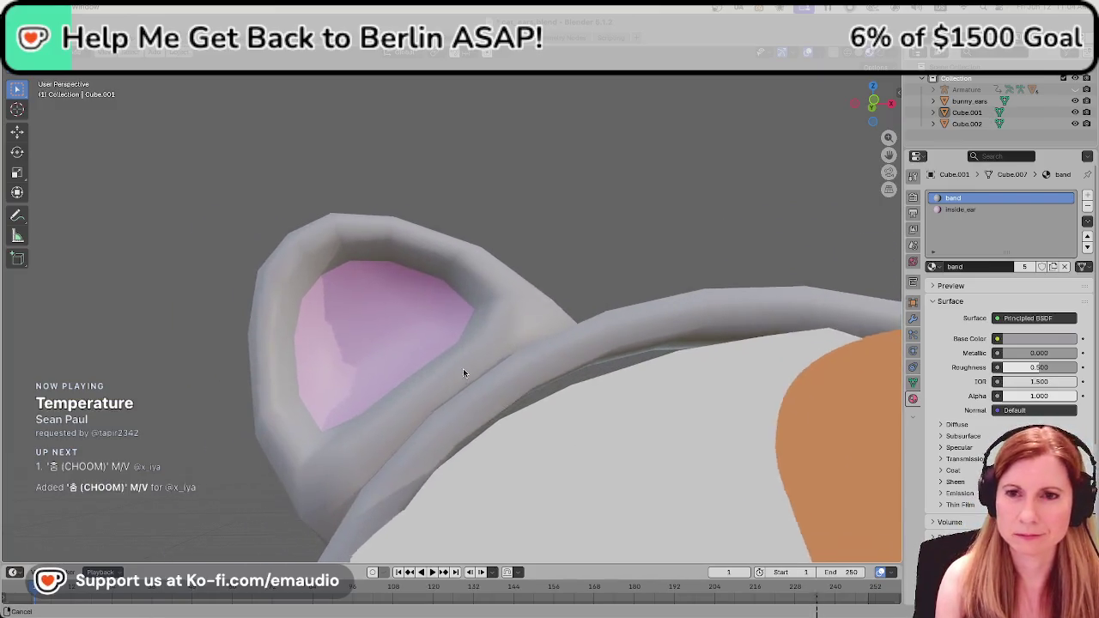
{"action": "middle_click_drag", "start_coordinate": [463, 372], "coordinate": [489, 368]}
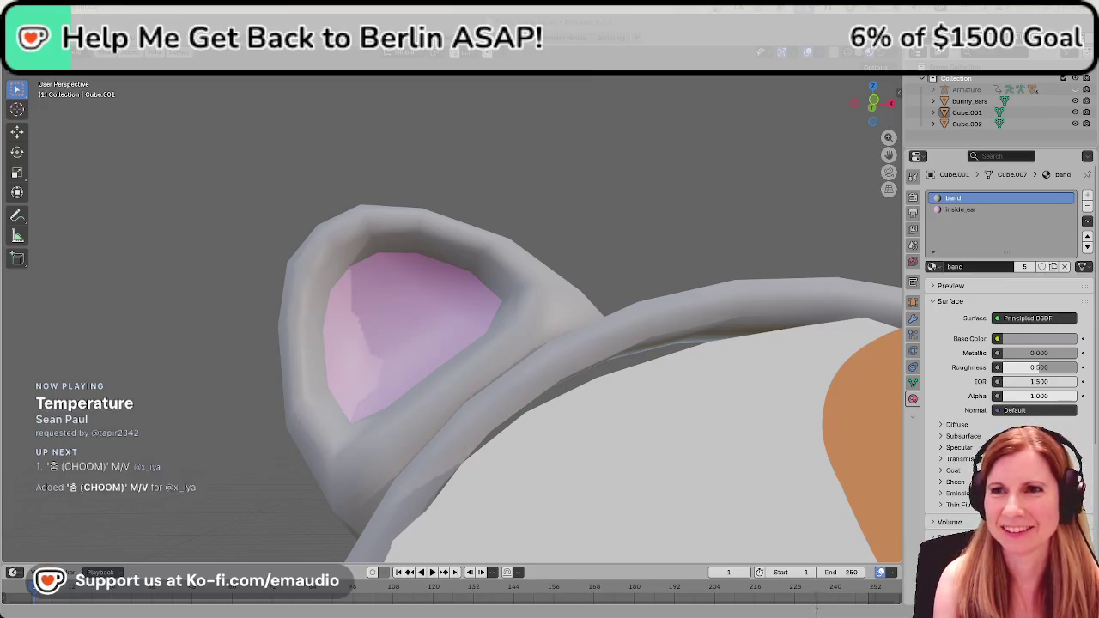
{"action": "key", "text": "super+Tab"}
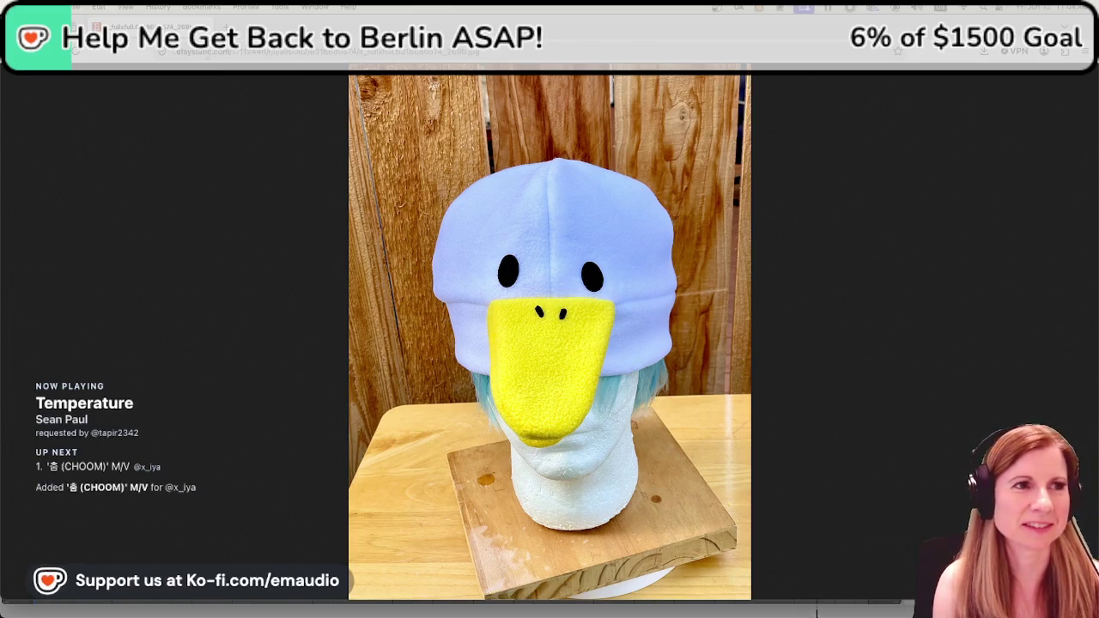
{"action": "key", "text": "super+Tab"}
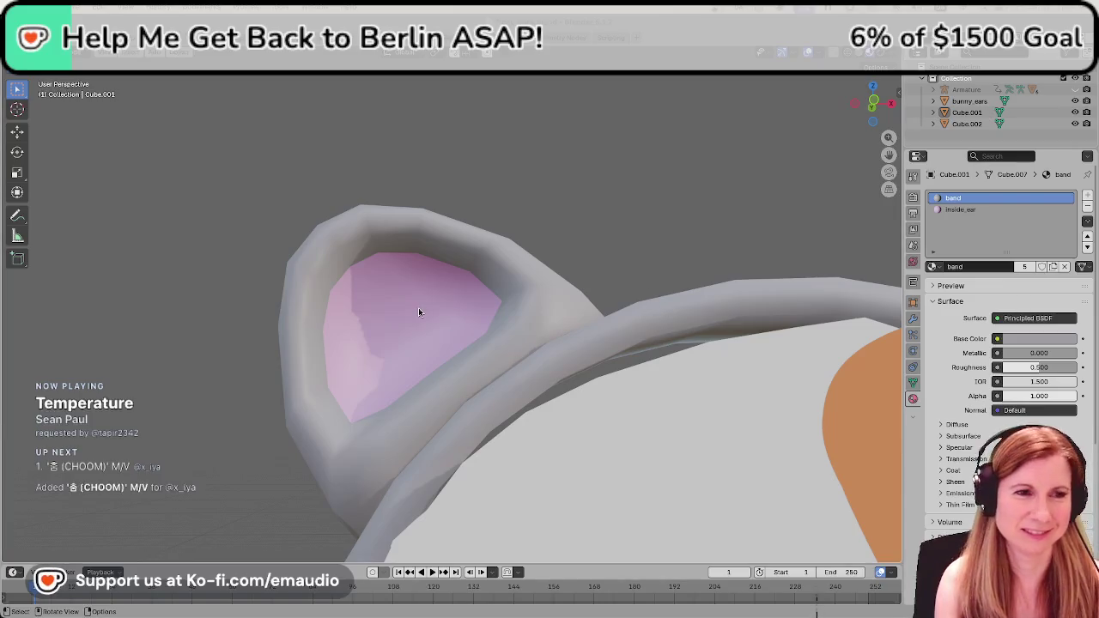
Select the first cat ear, orbit around the head, and save the project.
{"action": "left_click", "coordinate": [393, 407]}
{"action": "middle_click_drag", "start_coordinate": [393, 378], "coordinate": [421, 263]}
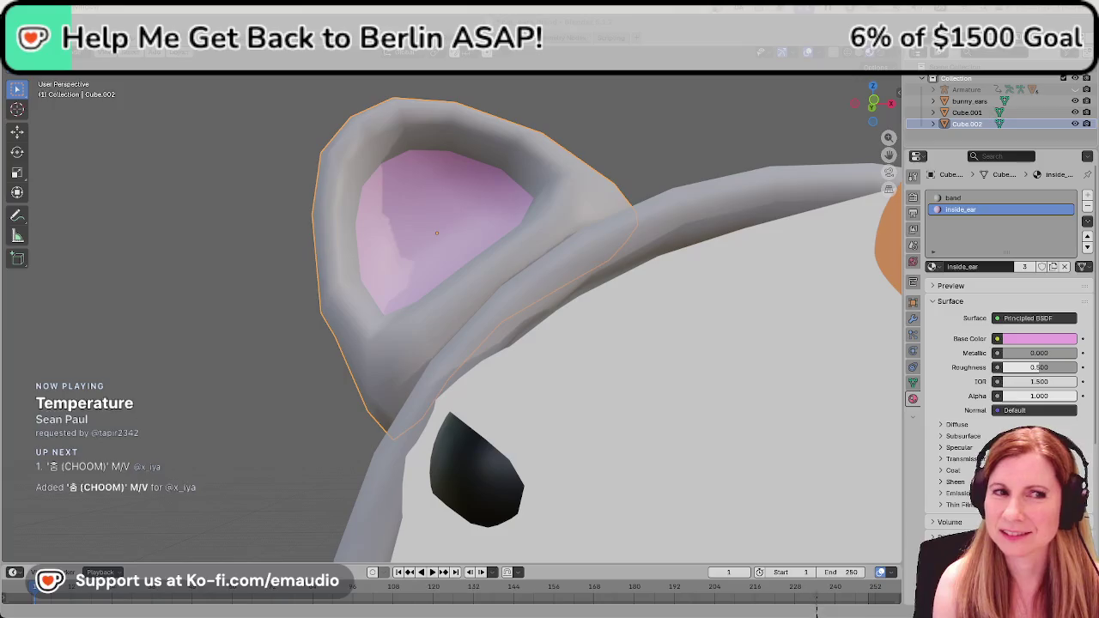
{"action": "left_click", "coordinate": [666, 175]}
{"action": "mouse_move", "coordinate": [535, 326]}
{"action": "middle_mouse_down"}
{"action": "mouse_move", "coordinate": [687, 303]}
{"action": "mouse_move", "coordinate": [463, 326]}
{"action": "mouse_move", "coordinate": [456, 346]}
{"action": "mouse_move", "coordinate": [503, 343]}
{"action": "mouse_move", "coordinate": [475, 342]}
{"action": "mouse_move", "coordinate": [499, 339]}
{"action": "mouse_move", "coordinate": [589, 277]}
{"action": "middle_mouse_up"}
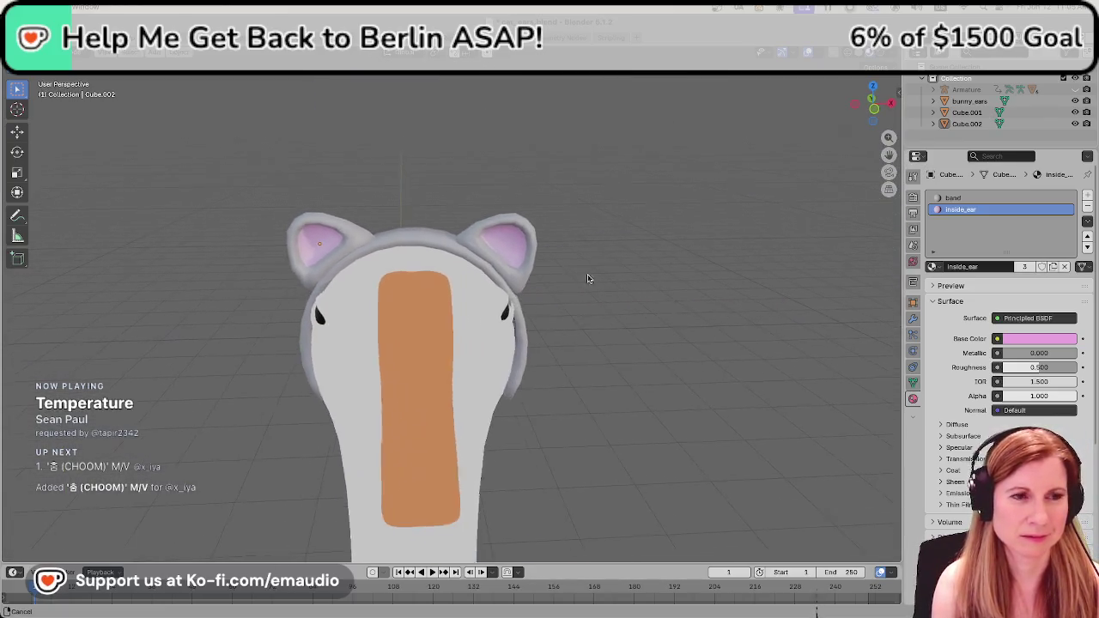
{"action": "key", "text": "ctrl+s"}
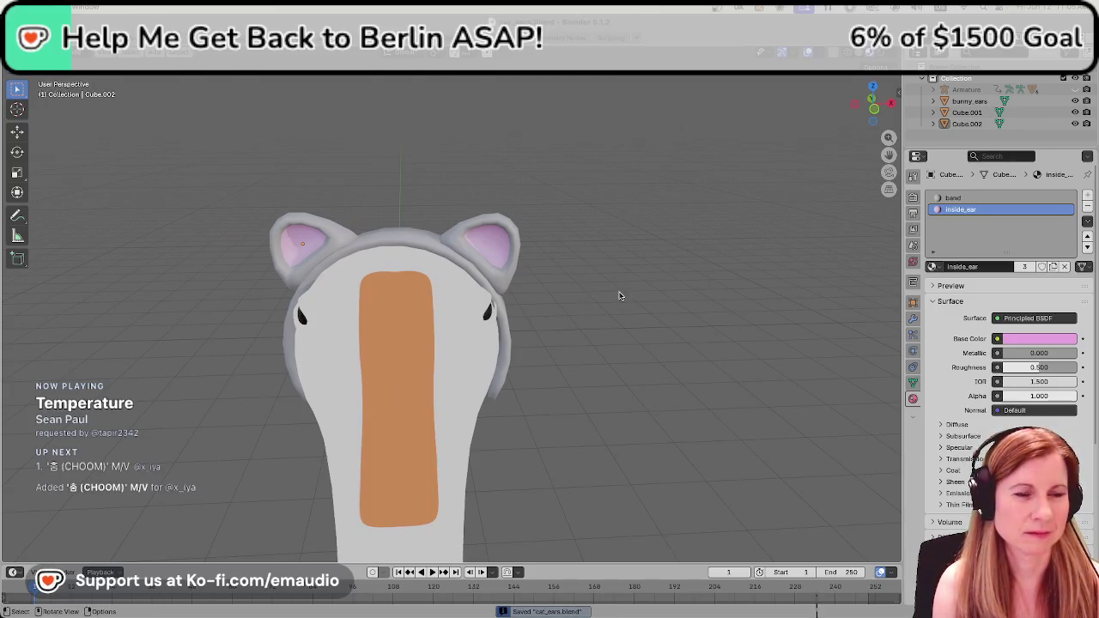
{"action": "scroll", "coordinate": [639, 346], "scroll_direction": "down", "scroll_amount": 3}
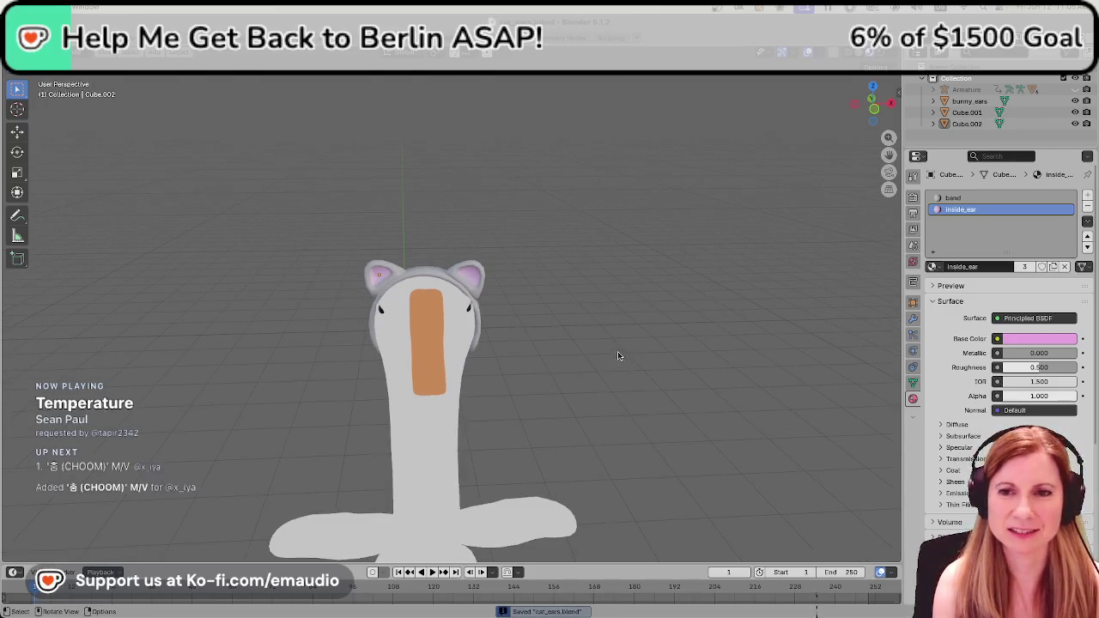
{"action": "scroll", "coordinate": [605, 360], "scroll_direction": "up", "scroll_amount": 3}
{"action": "mouse_move", "coordinate": [592, 365]}
{"action": "middle_mouse_down"}
{"action": "mouse_move", "coordinate": [576, 310]}
{"action": "mouse_move", "coordinate": [761, 393]}
{"action": "middle_mouse_up"}
{"action": "scroll", "coordinate": [761, 393], "scroll_direction": "up", "scroll_amount": 2}
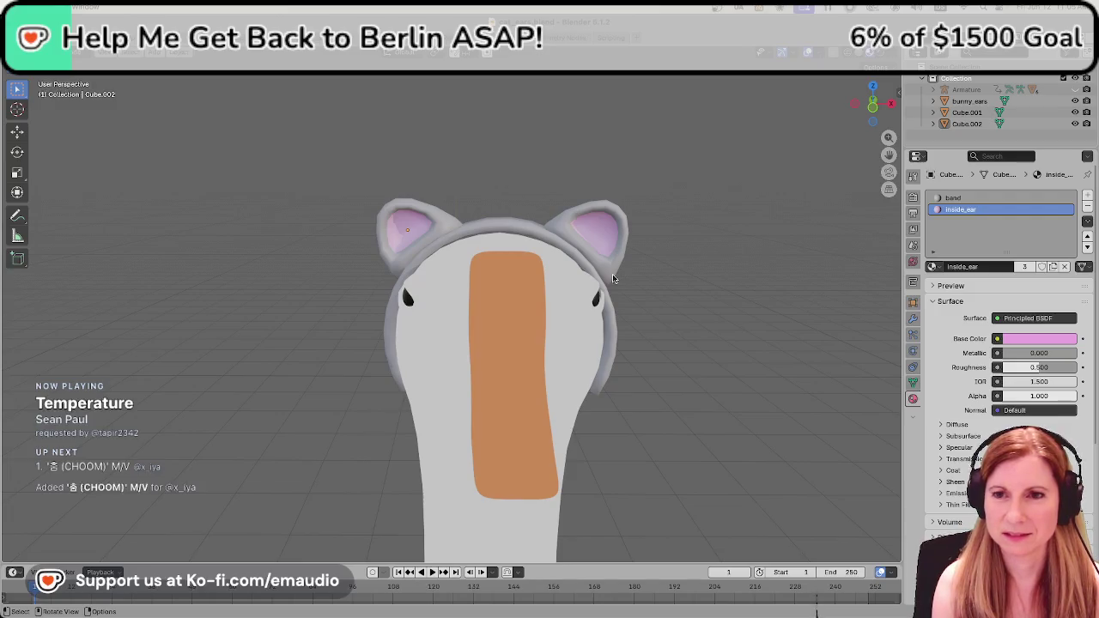
Make the right ear active and orbit to an angled side view of the head.
{"action": "left_click", "coordinate": [616, 265]}
{"action": "mouse_move", "coordinate": [713, 290]}
{"action": "middle_mouse_down"}
{"action": "mouse_move", "coordinate": [695, 348]}
{"action": "mouse_move", "coordinate": [733, 348]}
{"action": "middle_mouse_up"}
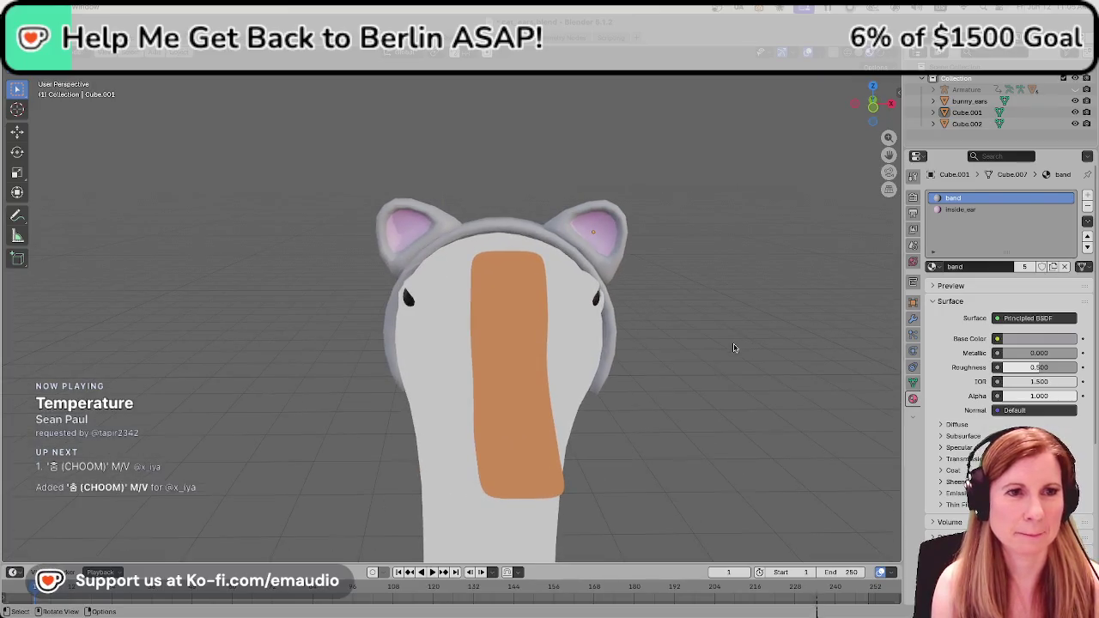
{"action": "scroll", "coordinate": [726, 352], "scroll_direction": "down", "scroll_amount": 5}
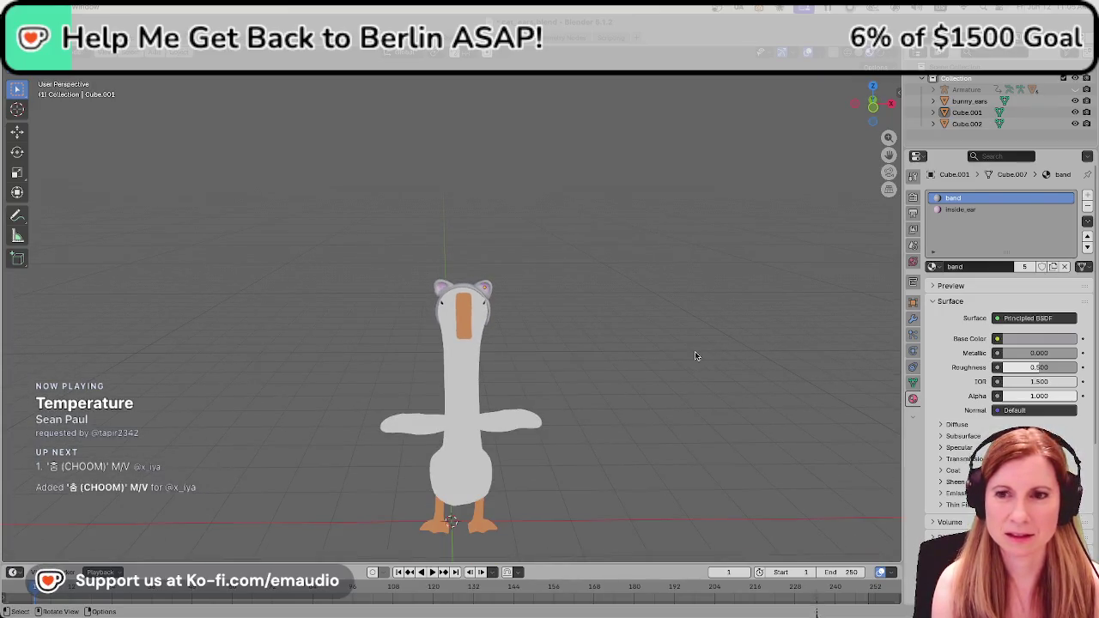
{"action": "scroll", "coordinate": [554, 371], "scroll_direction": "up", "scroll_amount": 3}
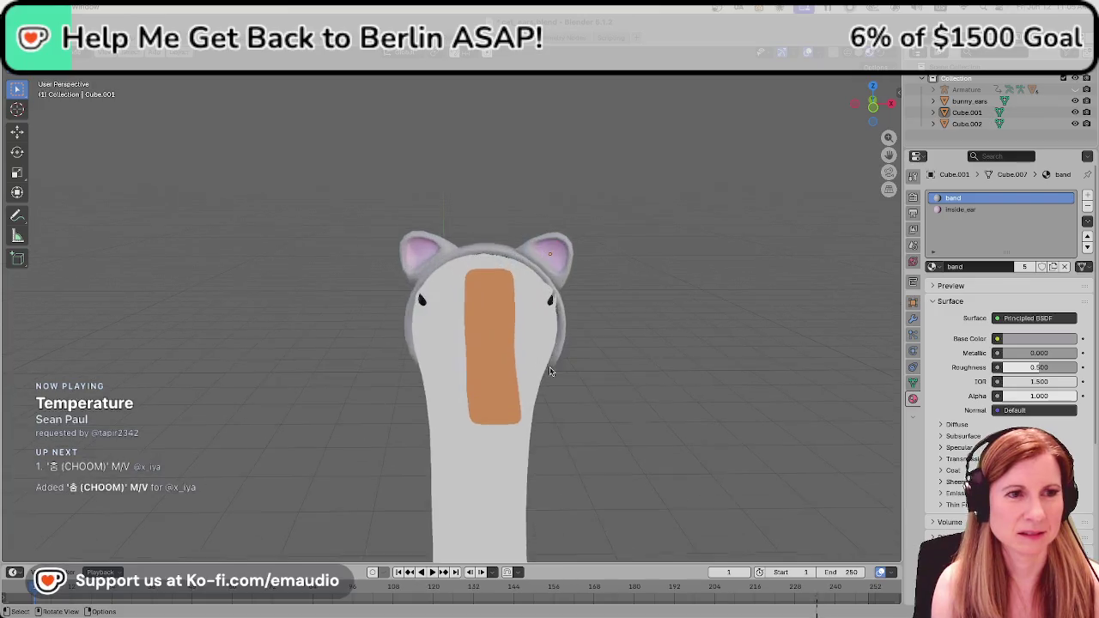
{"action": "scroll", "coordinate": [557, 367], "scroll_direction": "up", "scroll_amount": 3}
{"action": "mouse_move", "coordinate": [557, 367]}
{"action": "middle_mouse_down"}
{"action": "mouse_move", "coordinate": [694, 405]}
{"action": "mouse_move", "coordinate": [537, 385]}
{"action": "mouse_move", "coordinate": [620, 405]}
{"action": "mouse_move", "coordinate": [844, 401]}
{"action": "mouse_move", "coordinate": [838, 407]}
{"action": "middle_mouse_up"}
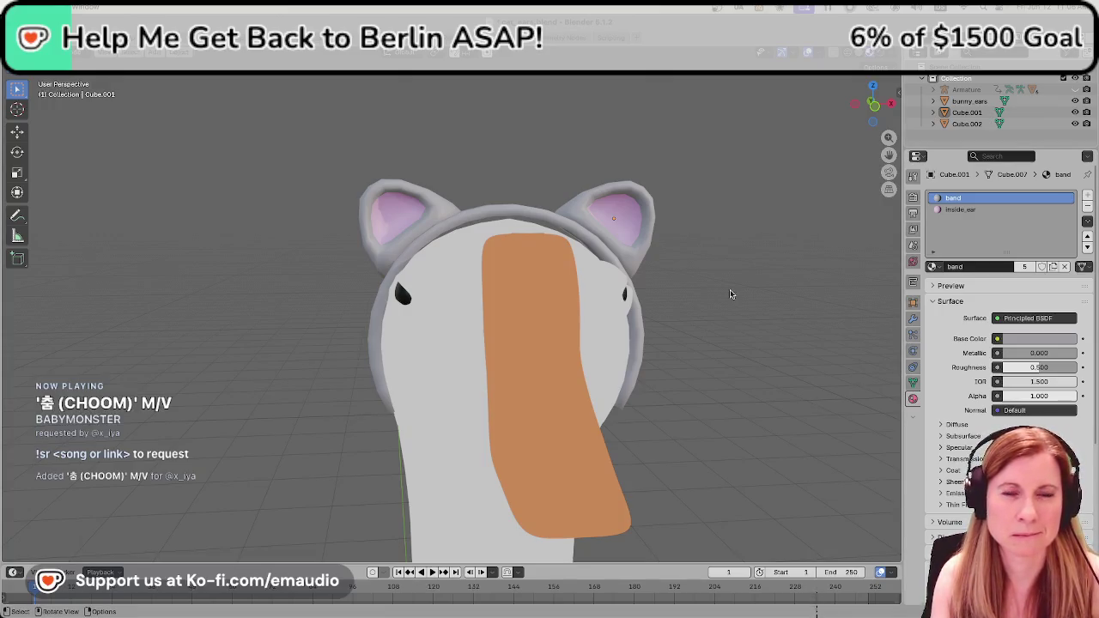
{"action": "scroll", "coordinate": [700, 309], "scroll_direction": "down", "scroll_amount": 4}
{"action": "scroll", "coordinate": [687, 319], "scroll_direction": "down", "scroll_amount": 3}
{"action": "scroll", "coordinate": [673, 324], "scroll_direction": "down", "scroll_amount": 1}
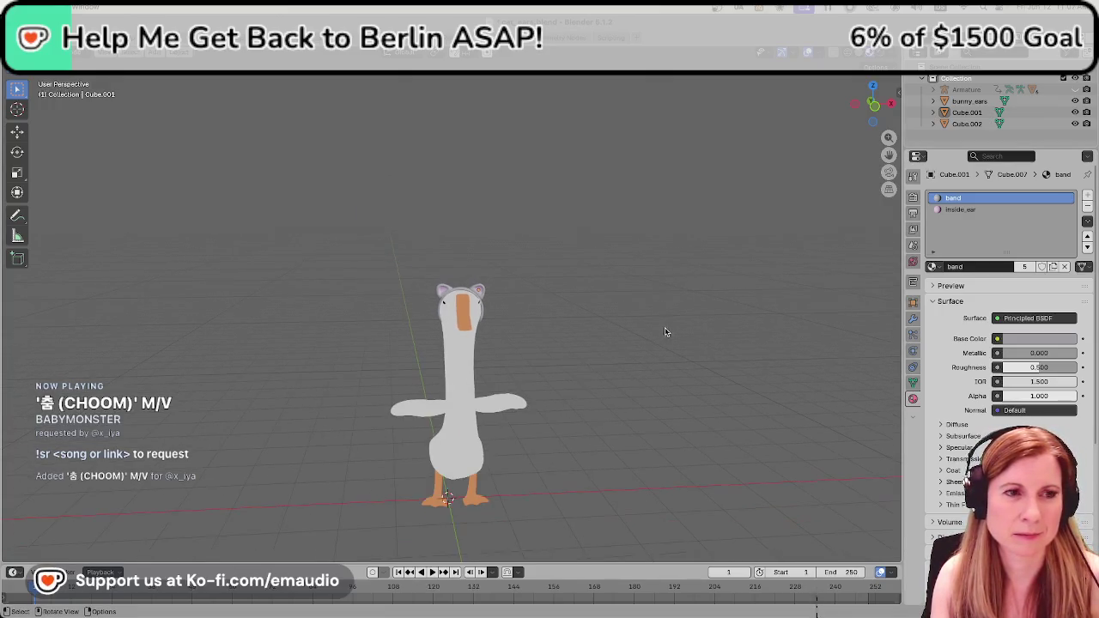
{"action": "scroll", "coordinate": [575, 364], "scroll_direction": "up", "scroll_amount": 2}
{"action": "scroll", "coordinate": [575, 363], "scroll_direction": "up", "scroll_amount": 3}
{"action": "mouse_move", "coordinate": [643, 346]}
{"action": "middle_mouse_down"}
{"action": "mouse_move", "coordinate": [621, 360]}
{"action": "mouse_move", "coordinate": [486, 311]}
{"action": "middle_mouse_up"}
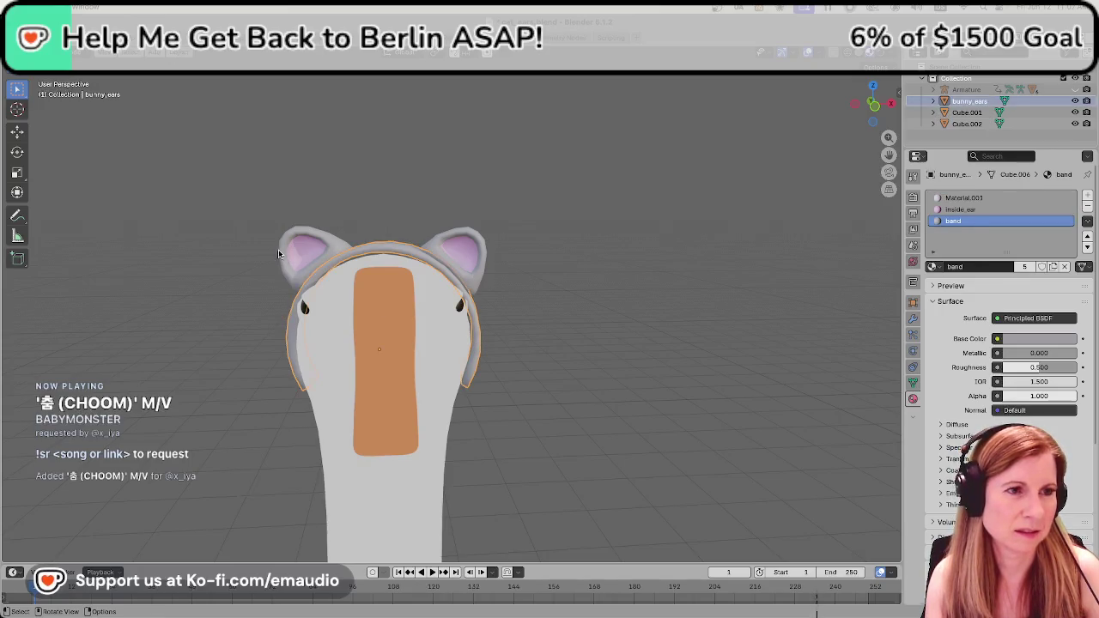
Select the headband and ears, abandon a scale attempt, and save cat_ears.blend.
{"action": "left_click", "coordinate": [283, 255], "text": "shift"}
{"action": "left_click", "coordinate": [470, 272], "text": "shift"}
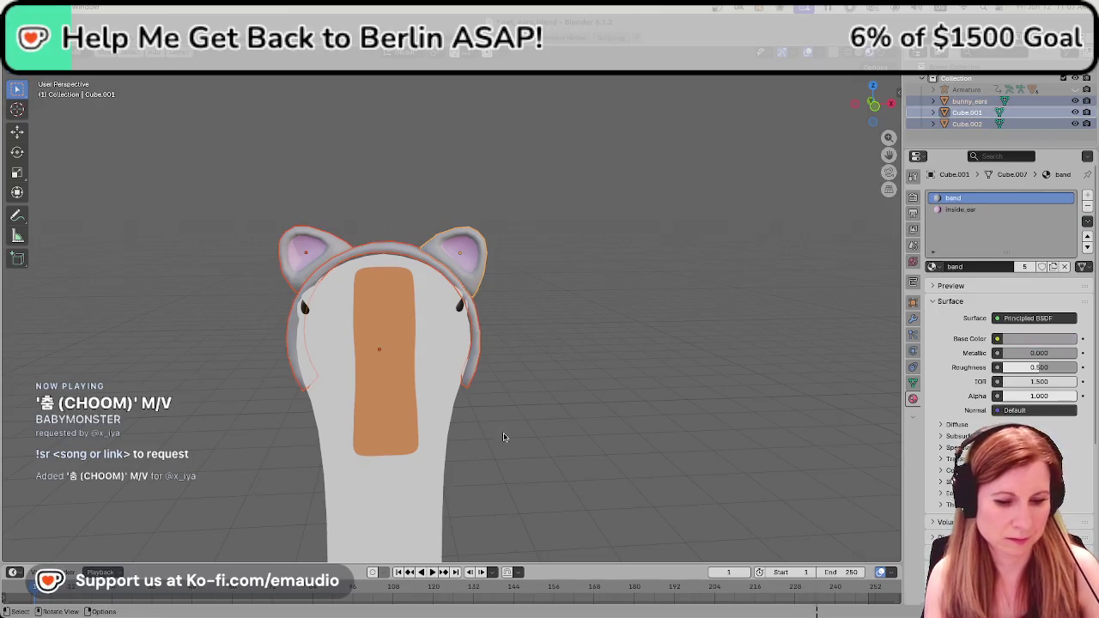
{"action": "key", "text": "s"}
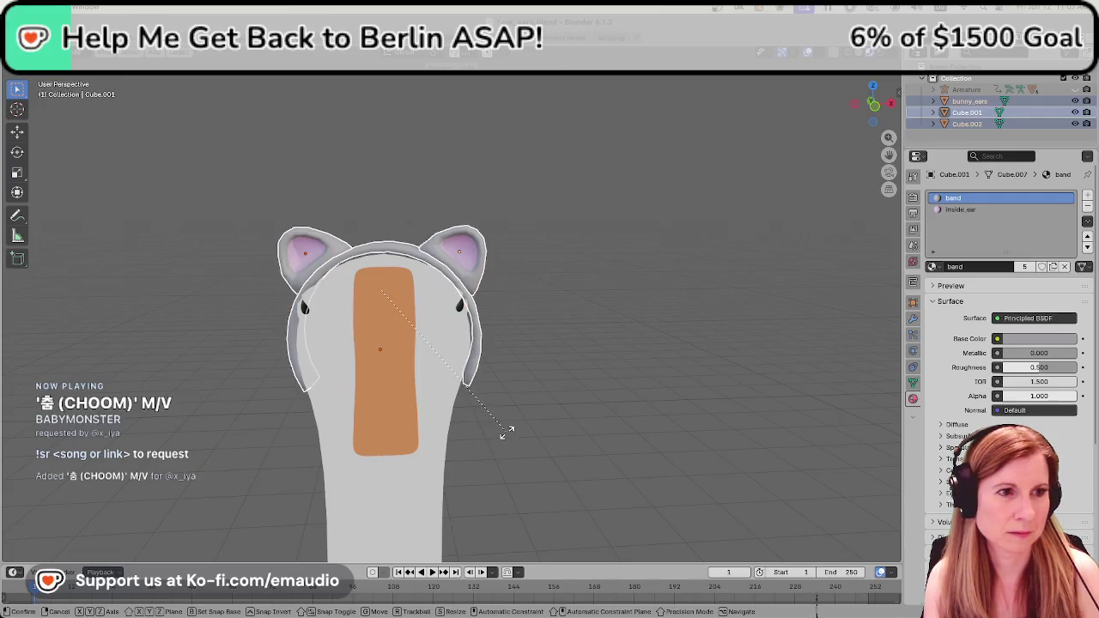
{"action": "right_click", "coordinate": [506, 434]}
{"action": "left_click", "coordinate": [591, 413]}
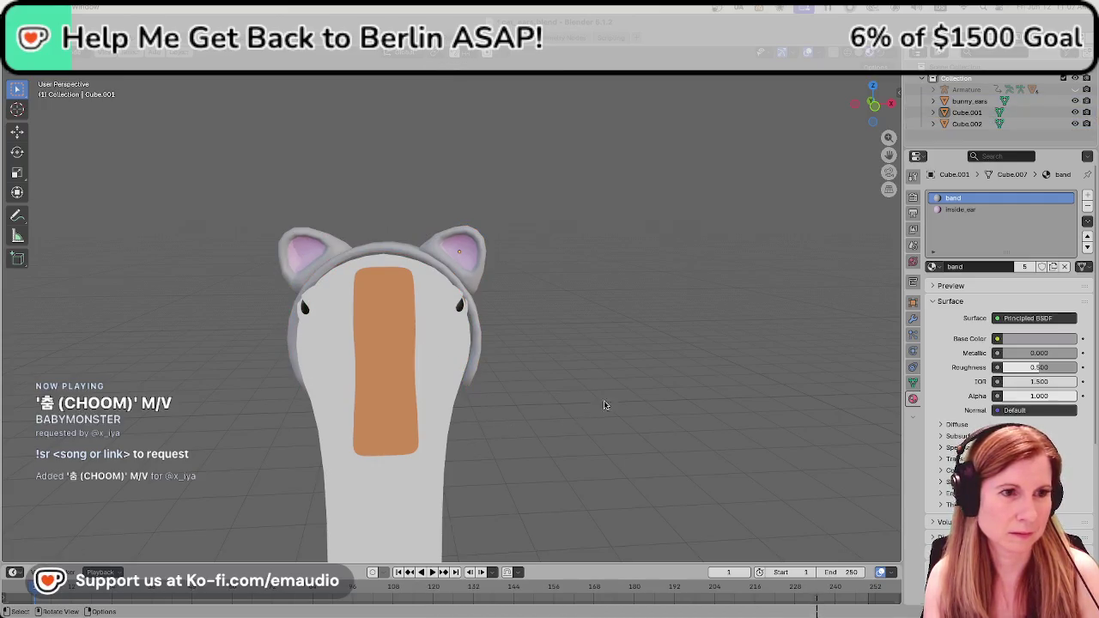
{"action": "key", "text": "ctrl+s"}
Orbit and zoom to a rear three-quarter view of the goose.
{"action": "scroll", "coordinate": [601, 387], "scroll_direction": "down", "scroll_amount": 4}
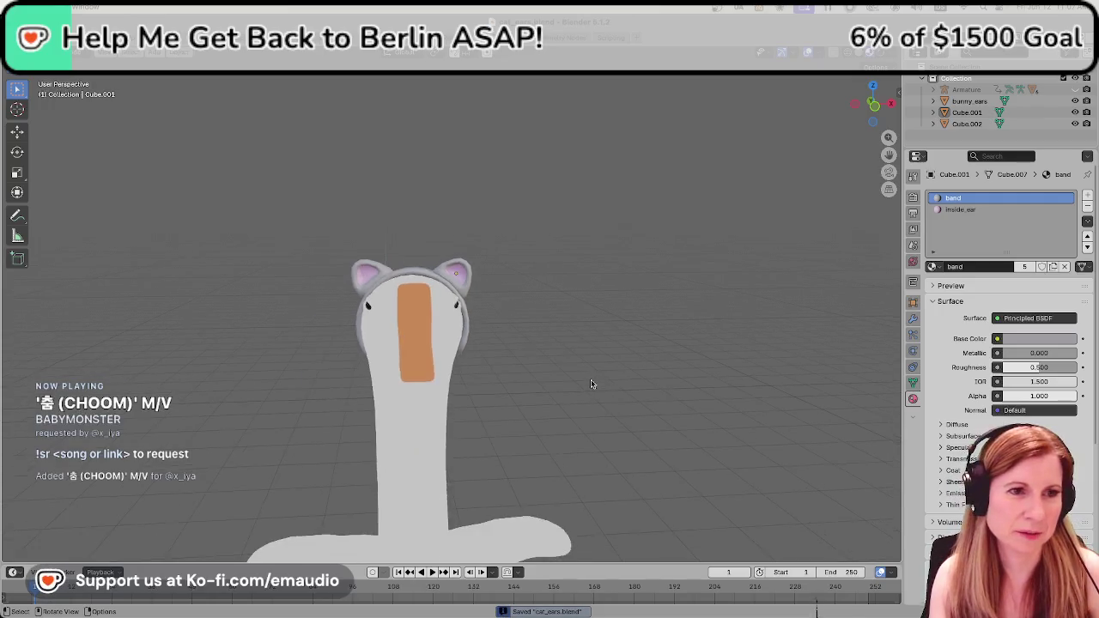
{"action": "scroll", "coordinate": [567, 393], "scroll_direction": "down", "scroll_amount": 3}
{"action": "mouse_move", "coordinate": [554, 398]}
{"action": "middle_mouse_down"}
{"action": "mouse_move", "coordinate": [700, 385]}
{"action": "mouse_move", "coordinate": [540, 378]}
{"action": "middle_mouse_up"}
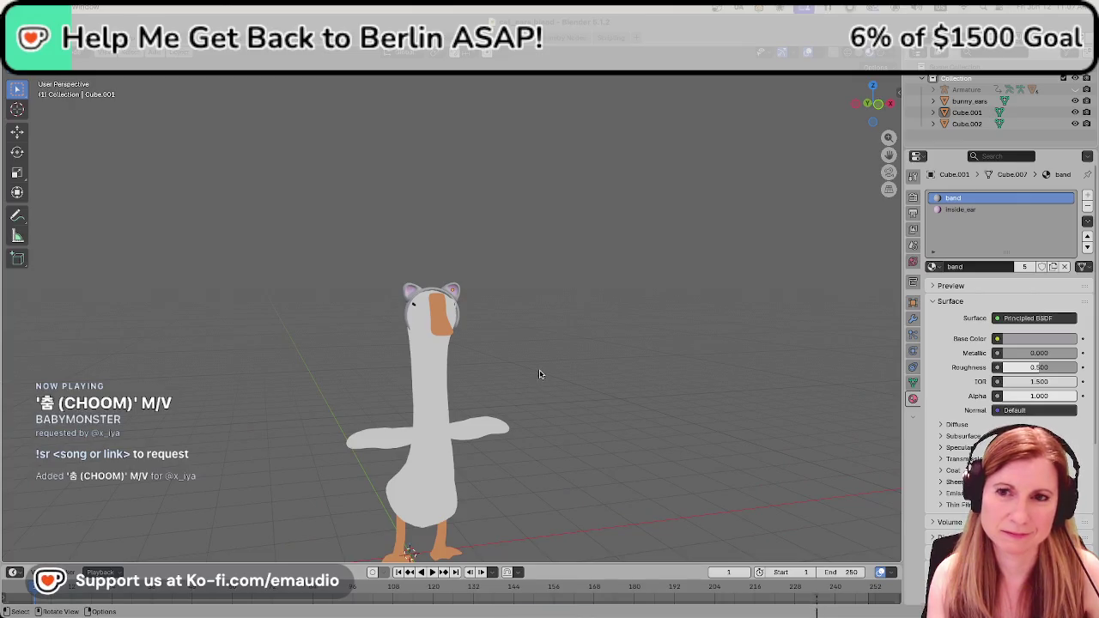
{"action": "middle_click_drag", "start_coordinate": [589, 351], "coordinate": [441, 384]}
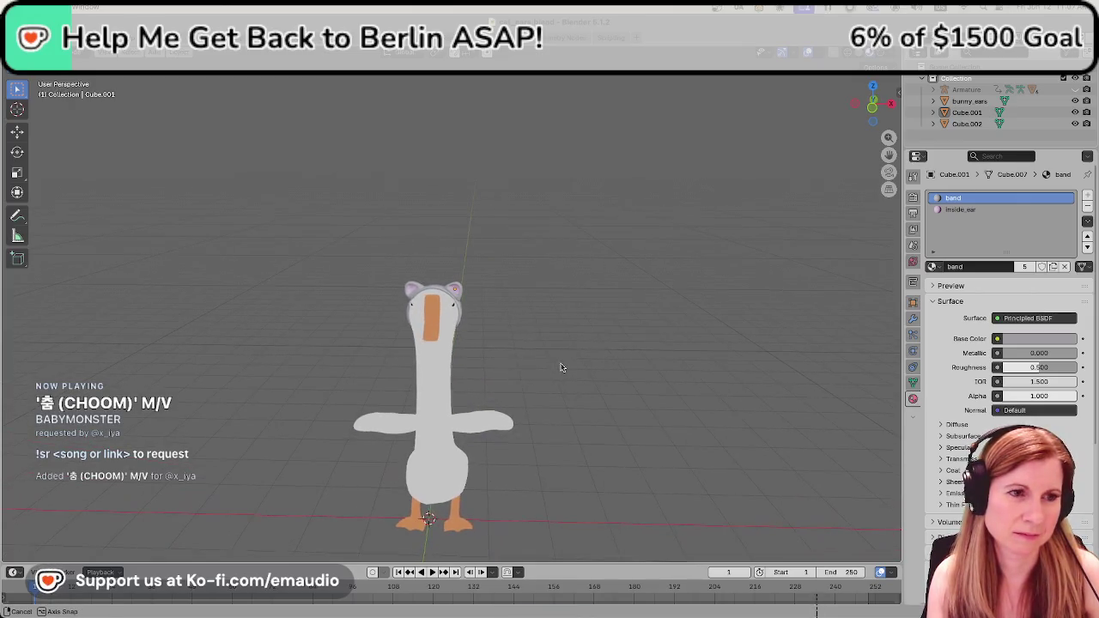
{"action": "scroll", "coordinate": [442, 384], "scroll_direction": "up", "scroll_amount": 2}
{"action": "scroll", "coordinate": [437, 381], "scroll_direction": "up", "scroll_amount": 2}
{"action": "scroll", "coordinate": [435, 387], "scroll_direction": "up", "scroll_amount": 2}
{"action": "scroll", "coordinate": [435, 391], "scroll_direction": "up", "scroll_amount": 3}
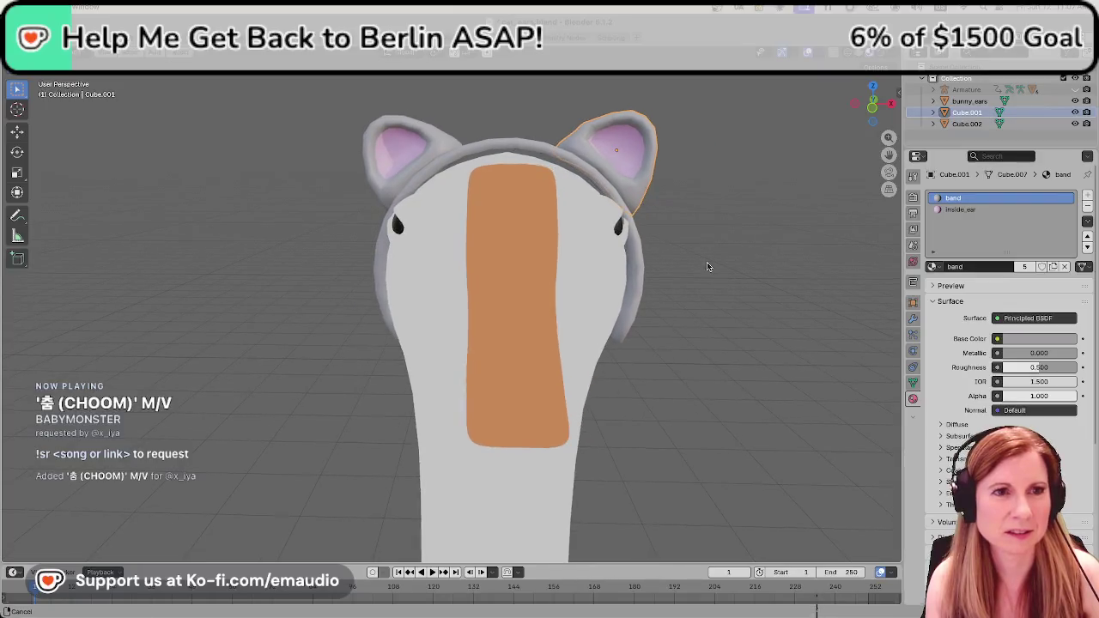
Make the right ear slightly smaller and save the file again.
{"action": "key", "text": "r"}
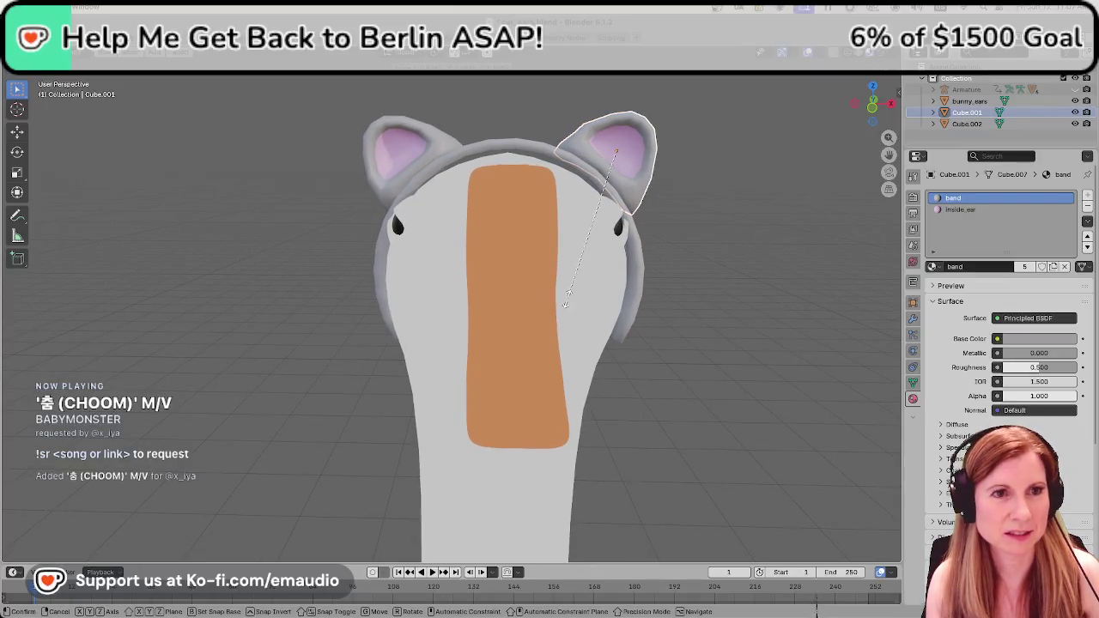
{"action": "left_click", "coordinate": [577, 298]}
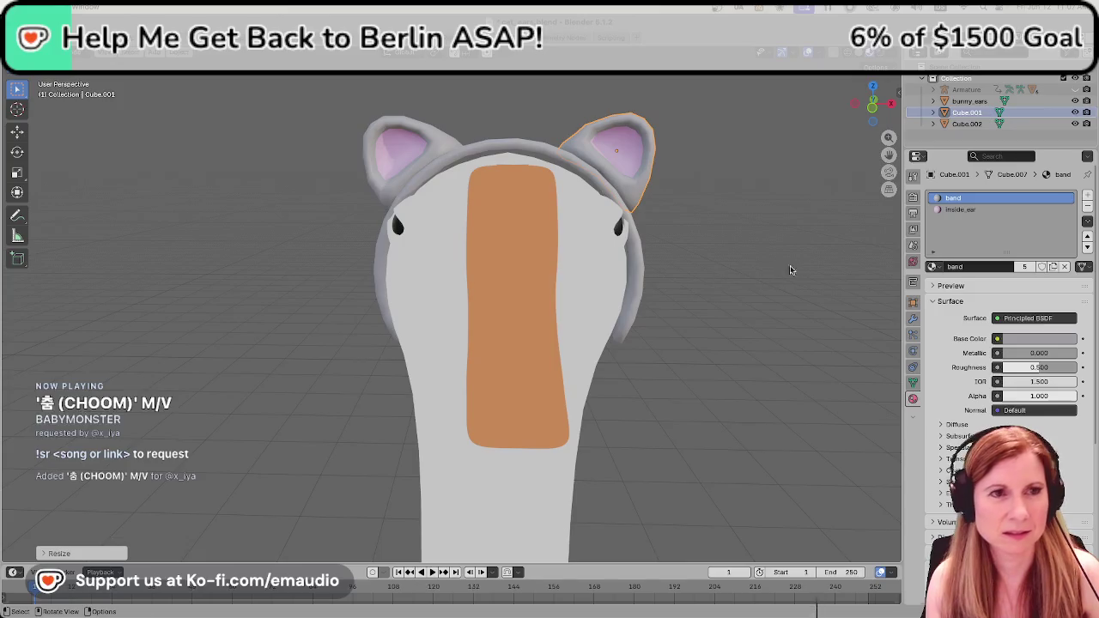
{"action": "middle_click_drag", "start_coordinate": [790, 269], "coordinate": [694, 299]}
{"action": "left_click", "coordinate": [627, 248]}
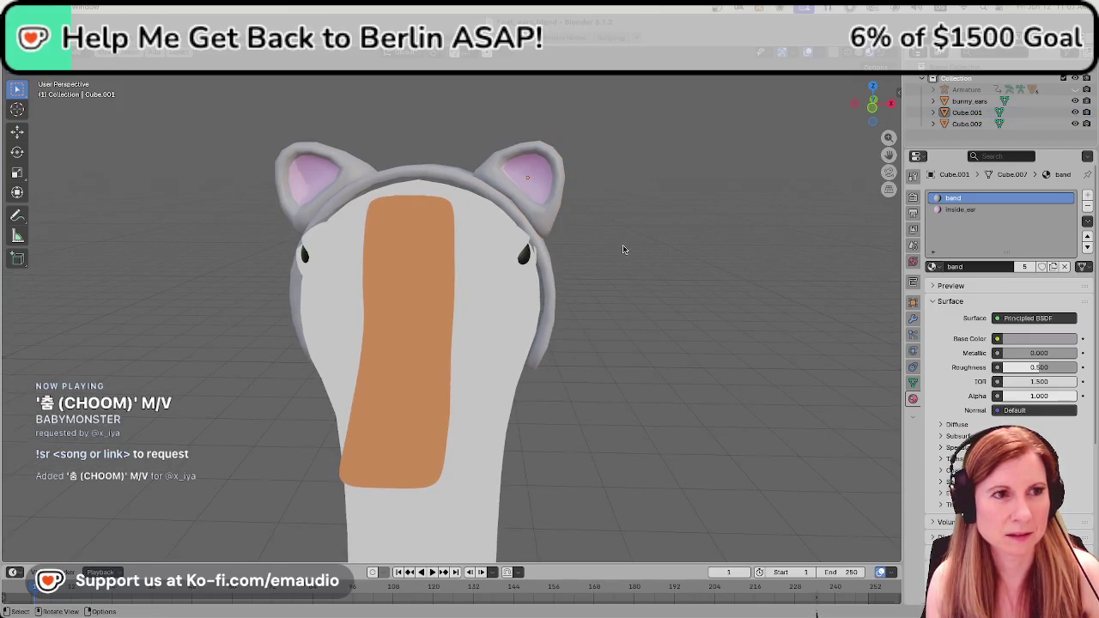
{"action": "scroll", "coordinate": [624, 249], "scroll_direction": "up", "scroll_amount": 3}
{"action": "scroll", "coordinate": [618, 254], "scroll_direction": "down", "scroll_amount": 3}
{"action": "mouse_move", "coordinate": [613, 257]}
{"action": "middle_mouse_down"}
{"action": "mouse_move", "coordinate": [661, 259]}
{"action": "mouse_move", "coordinate": [672, 248]}
{"action": "mouse_move", "coordinate": [657, 266]}
{"action": "middle_mouse_up"}
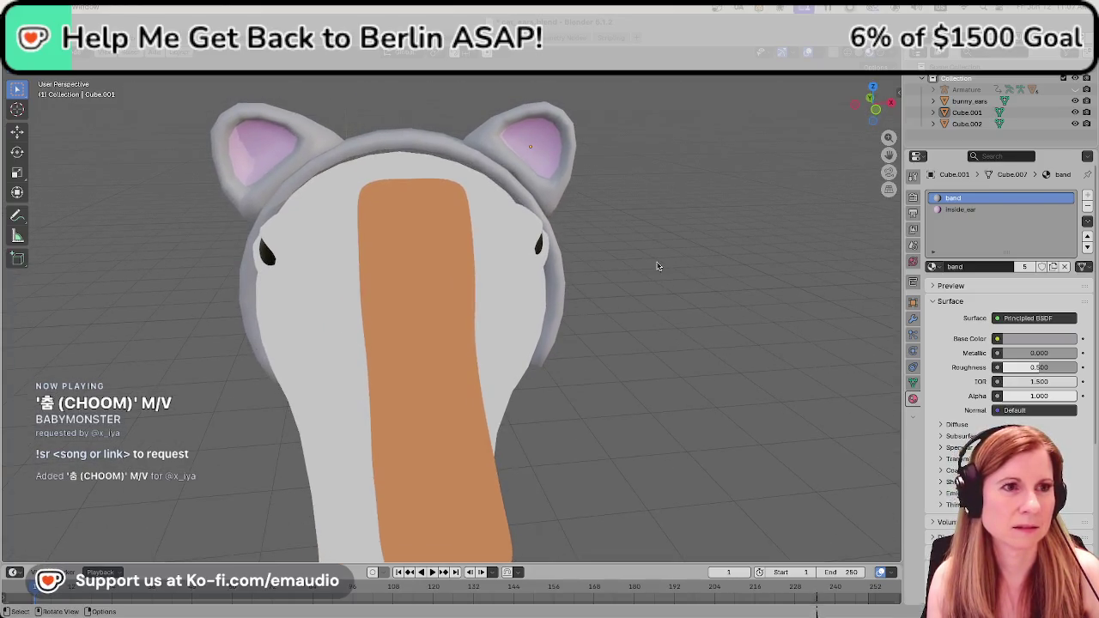
{"action": "scroll", "coordinate": [640, 275], "scroll_direction": "down", "scroll_amount": 5}
{"action": "middle_click_drag", "start_coordinate": [647, 321], "coordinate": [638, 319]}
{"action": "key", "text": "ctrl+s"}
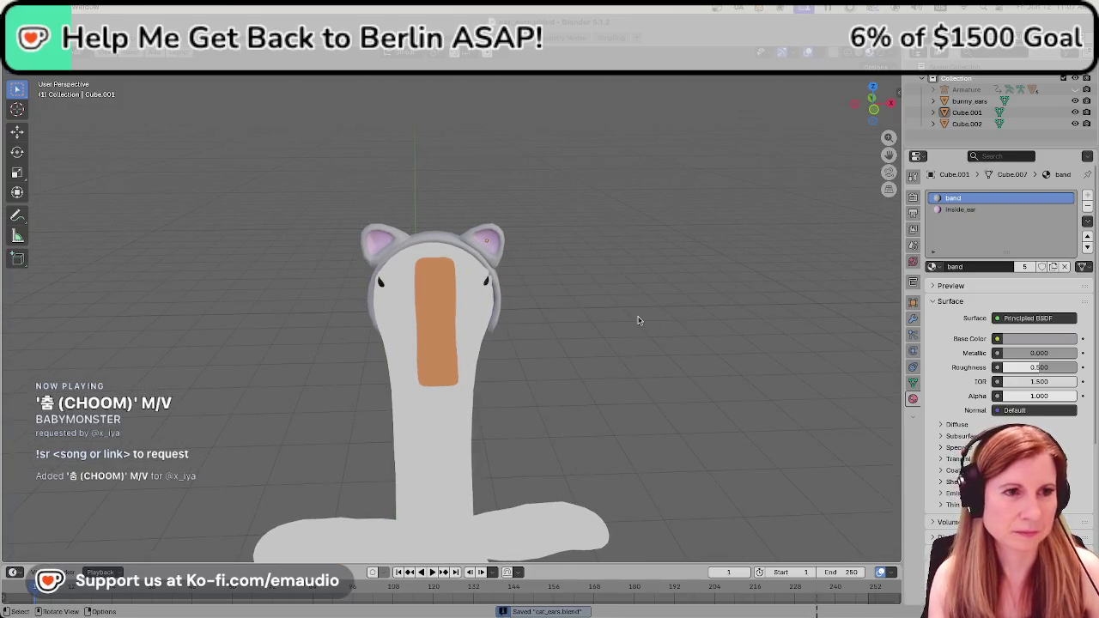
Undo the last four actions, deselect everything, and orbit around the goose's head.
{"action": "scroll", "coordinate": [579, 319], "scroll_direction": "up", "scroll_amount": 3}
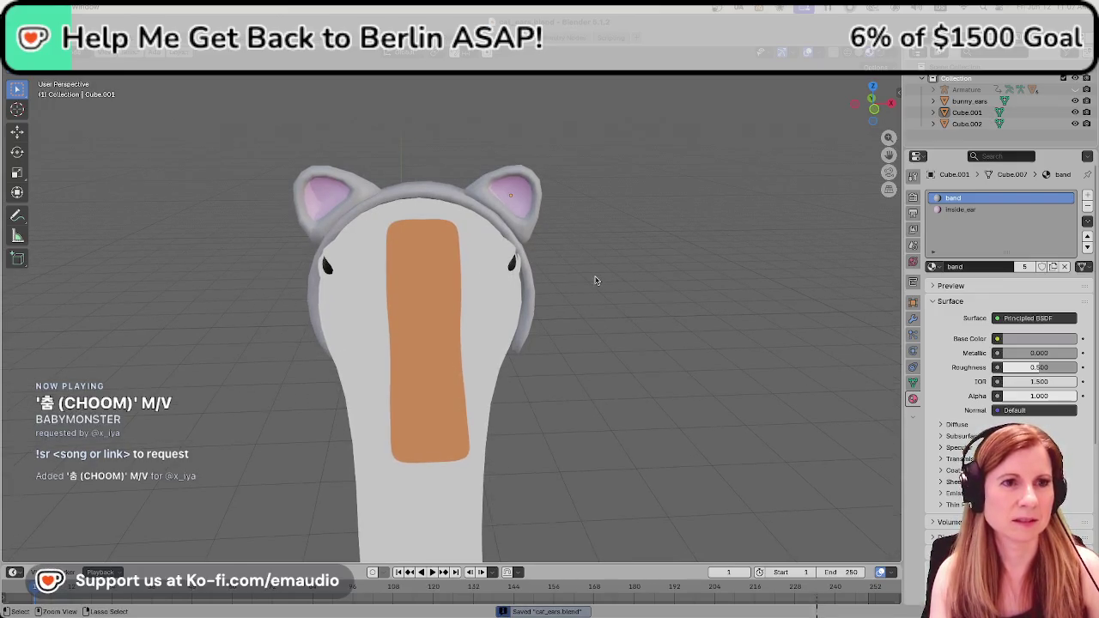
{"action": "key", "text": "ctrl+z"}
{"action": "key", "text": "ctrl+z"}
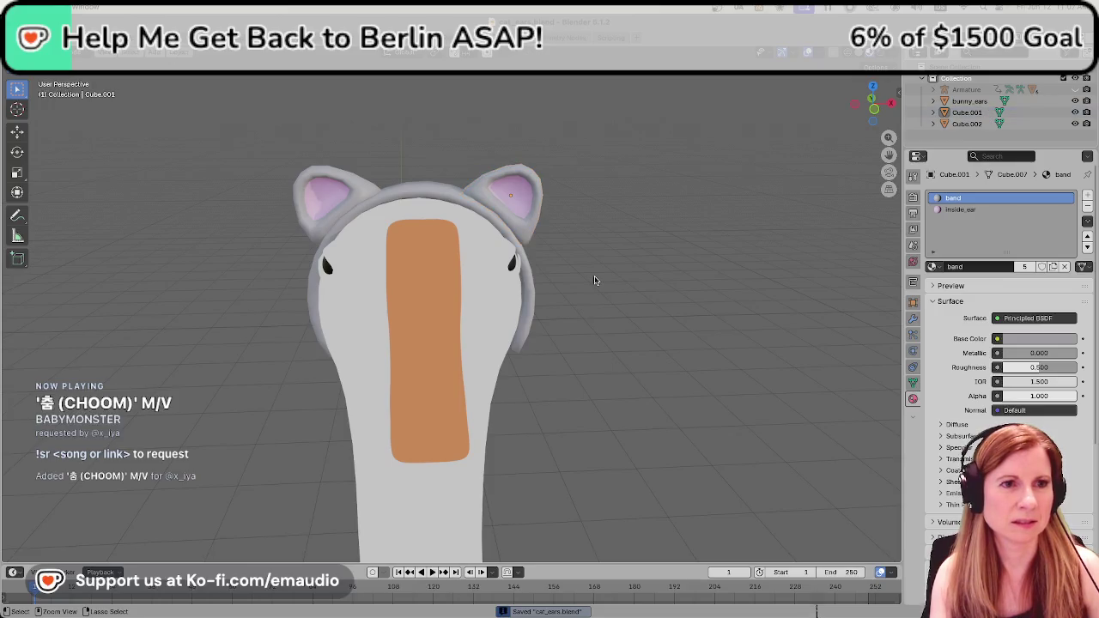
{"action": "key", "text": "ctrl+z"}
{"action": "key", "text": "ctrl+z"}
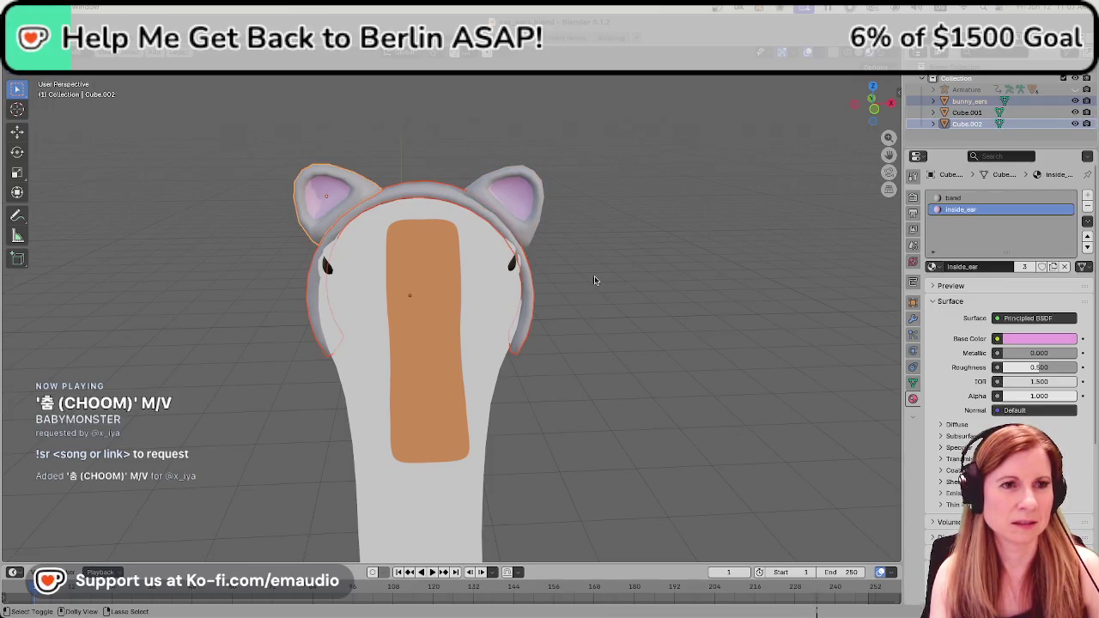
{"action": "key", "text": "ctrl+z"}
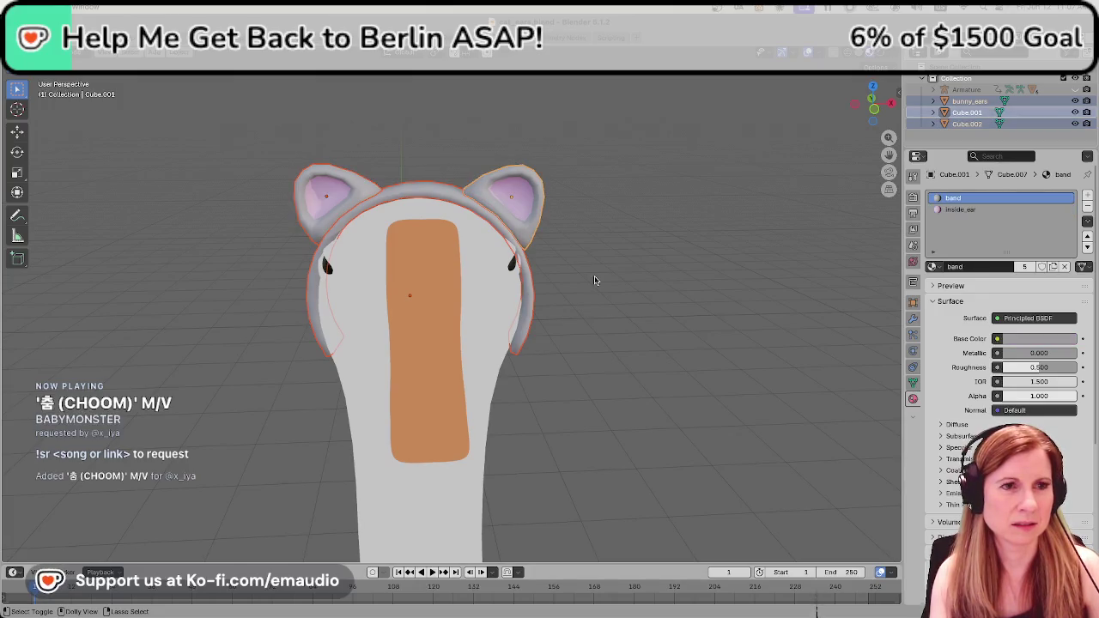
{"action": "key", "text": "ctrl+z"}
{"action": "left_click", "coordinate": [657, 291]}
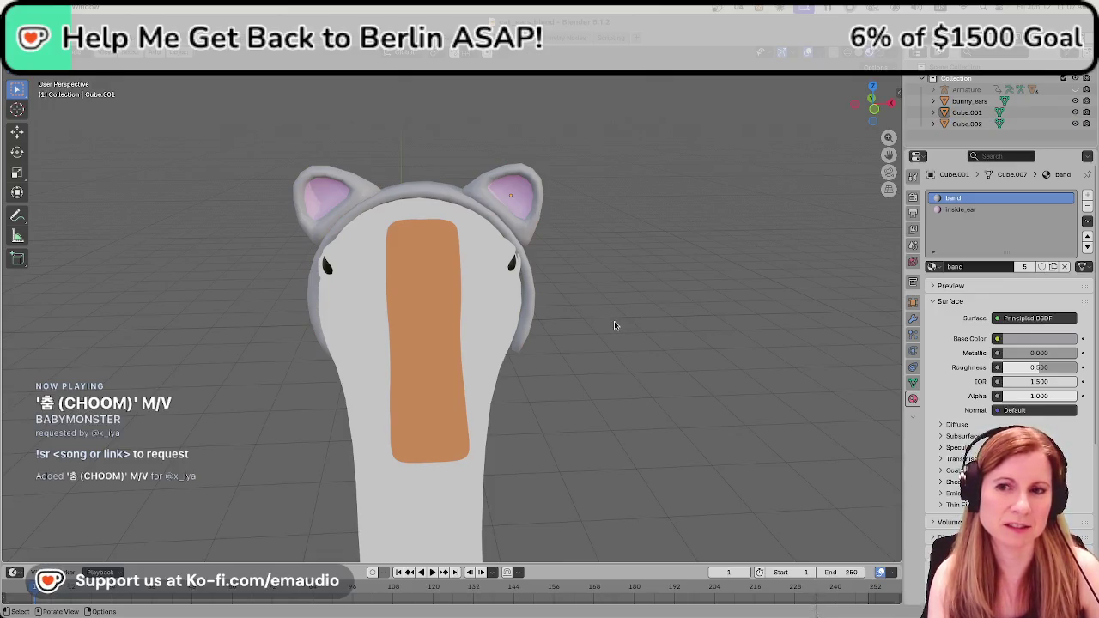
{"action": "mouse_move", "coordinate": [240, 363]}
{"action": "middle_mouse_down"}
{"action": "mouse_move", "coordinate": [393, 356]}
{"action": "mouse_move", "coordinate": [263, 354]}
{"action": "middle_mouse_up"}
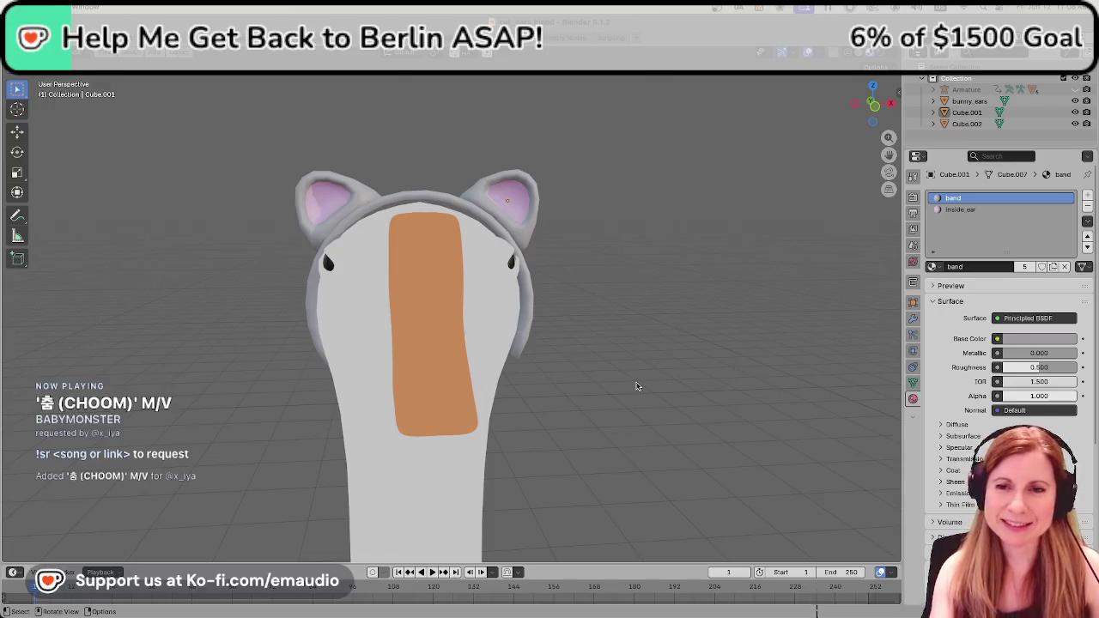
{"action": "mouse_move", "coordinate": [684, 400]}
{"action": "middle_mouse_down"}
{"action": "mouse_move", "coordinate": [480, 424]}
{"action": "mouse_move", "coordinate": [834, 375]}
{"action": "mouse_move", "coordinate": [675, 412]}
{"action": "mouse_move", "coordinate": [782, 391]}
{"action": "middle_mouse_up"}
In the headband's Edit Mode, move its bottom end face with proportional falloff.
{"action": "left_click", "coordinate": [338, 351]}
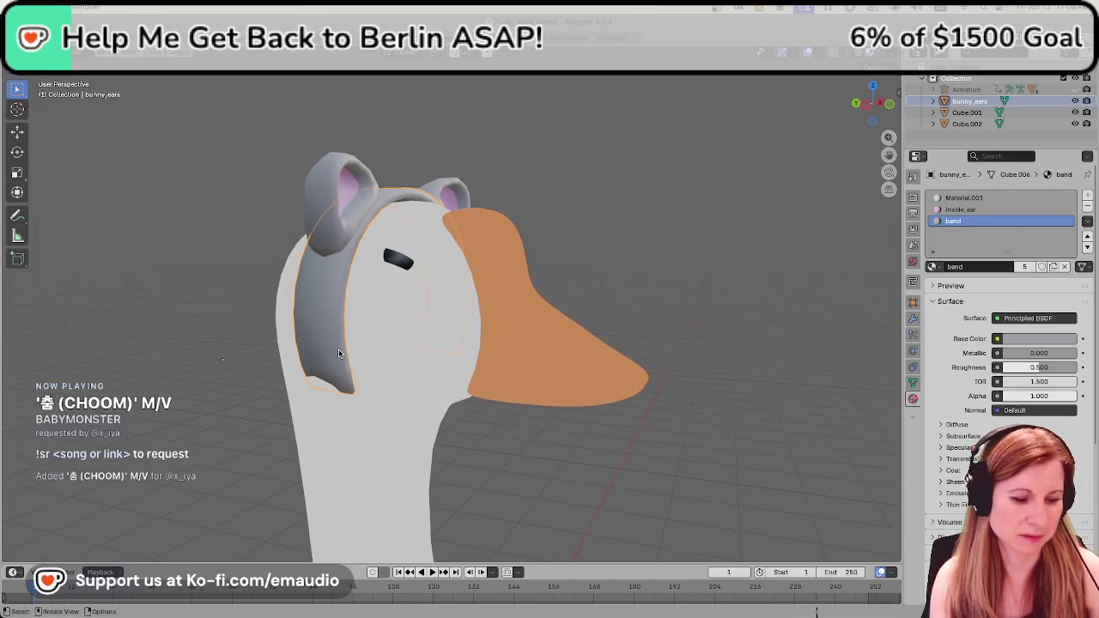
{"action": "key", "text": "Tab"}
{"action": "left_click", "coordinate": [341, 380]}
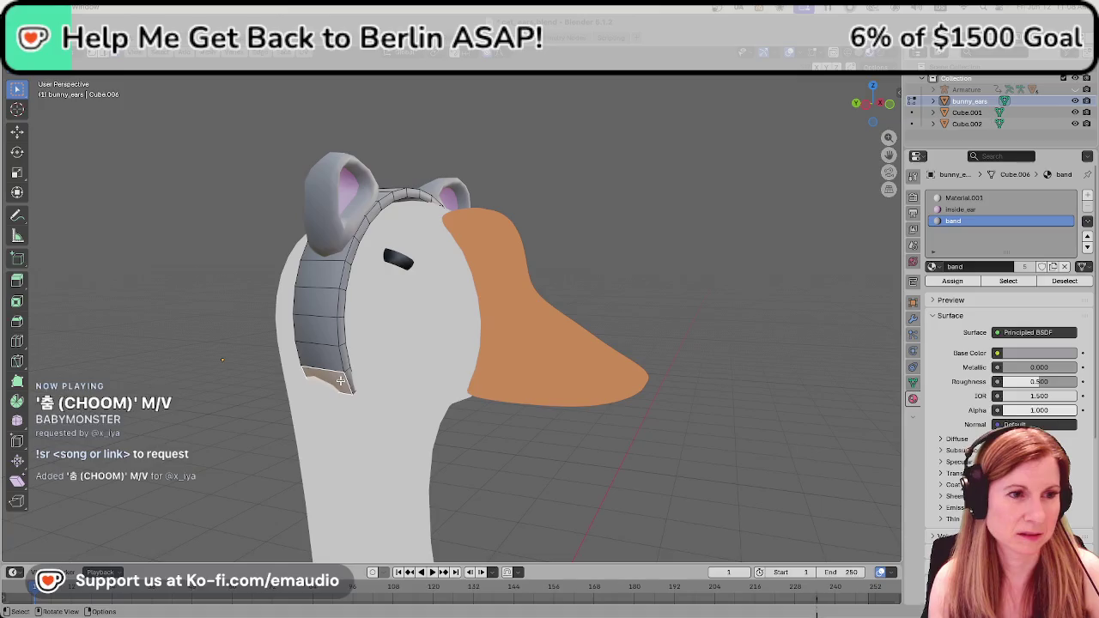
{"action": "mouse_move", "coordinate": [341, 380]}
{"action": "middle_mouse_down"}
{"action": "mouse_move", "coordinate": [391, 438]}
{"action": "mouse_move", "coordinate": [314, 429]}
{"action": "middle_mouse_up"}
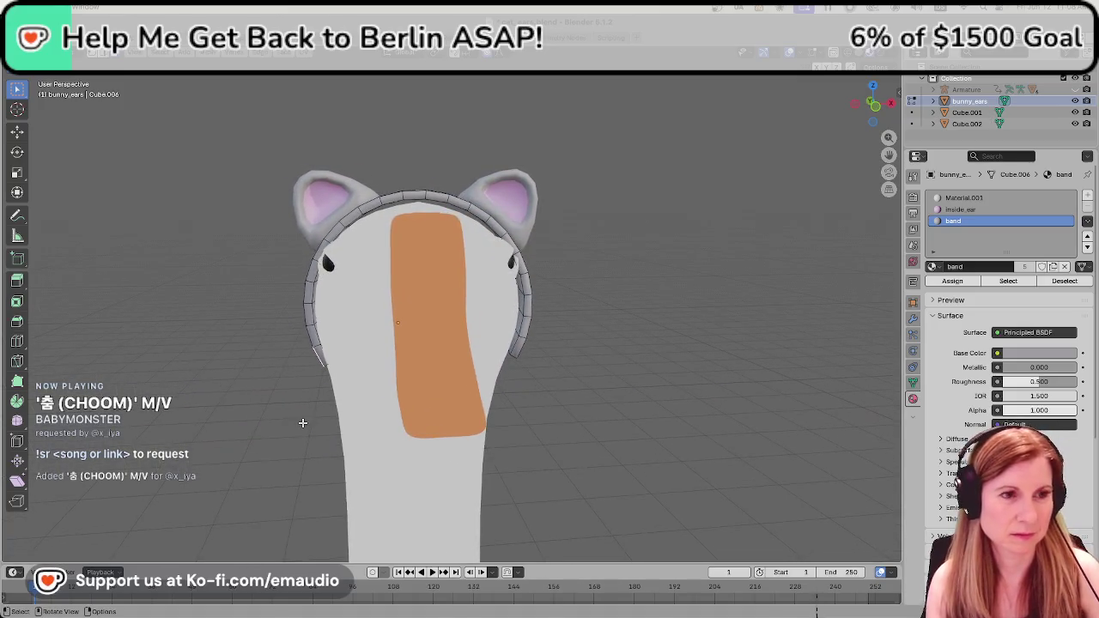
{"action": "key", "text": "g"}
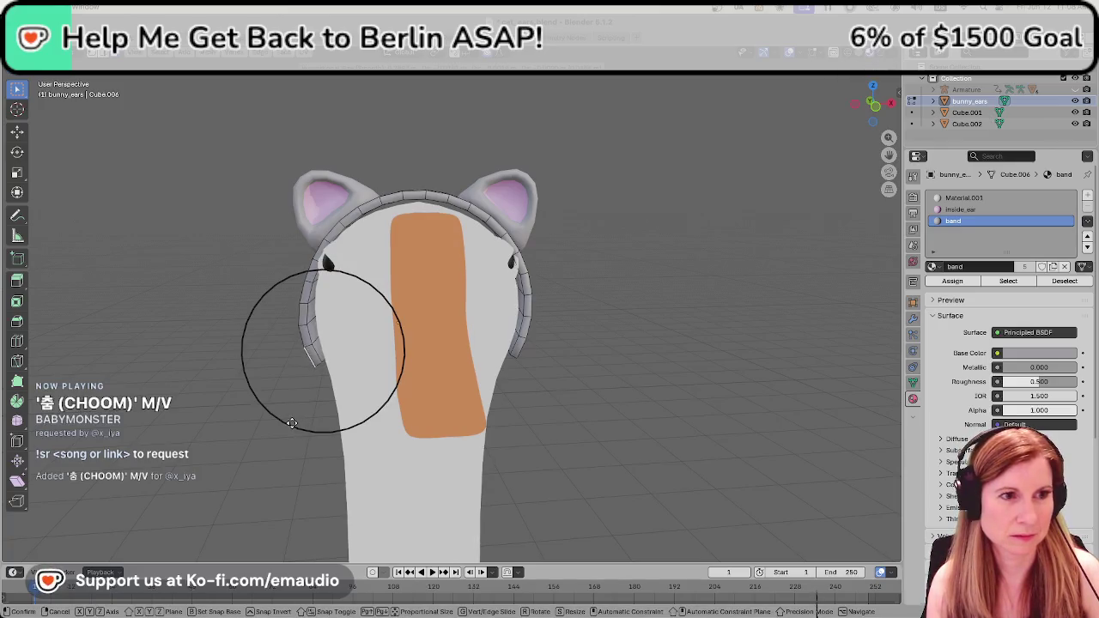
{"action": "left_click", "coordinate": [292, 423]}
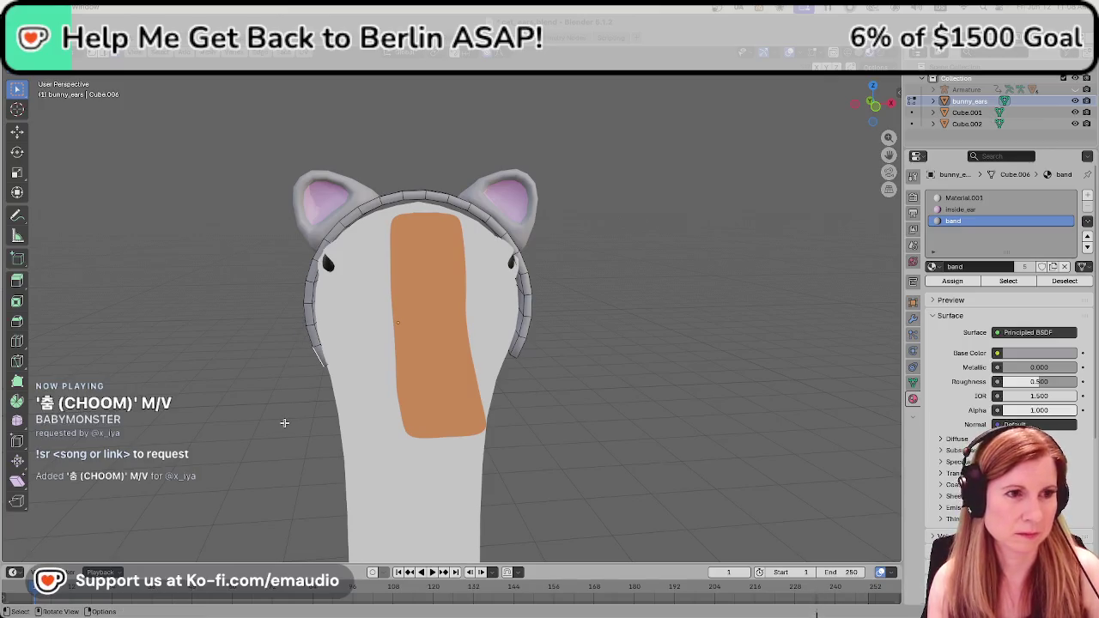
{"action": "key", "text": "g"}
{"action": "left_click", "coordinate": [284, 423]}
Keep nudging the band's lower end against the head, checking it from the side.
{"action": "middle_click_drag", "start_coordinate": [282, 422], "coordinate": [300, 386]}
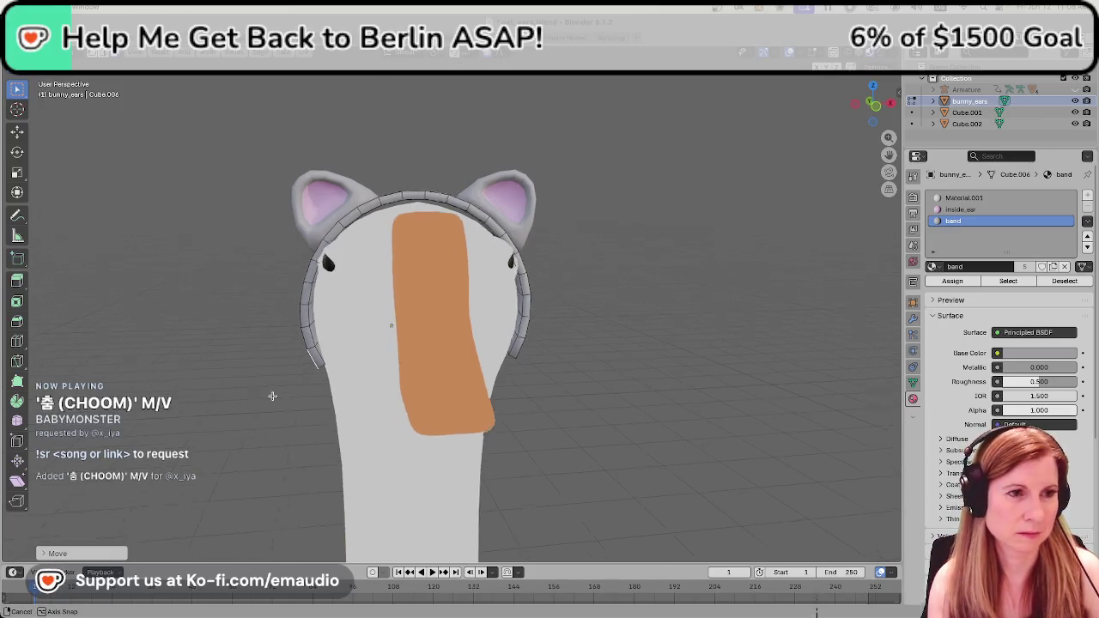
{"action": "key", "text": "g"}
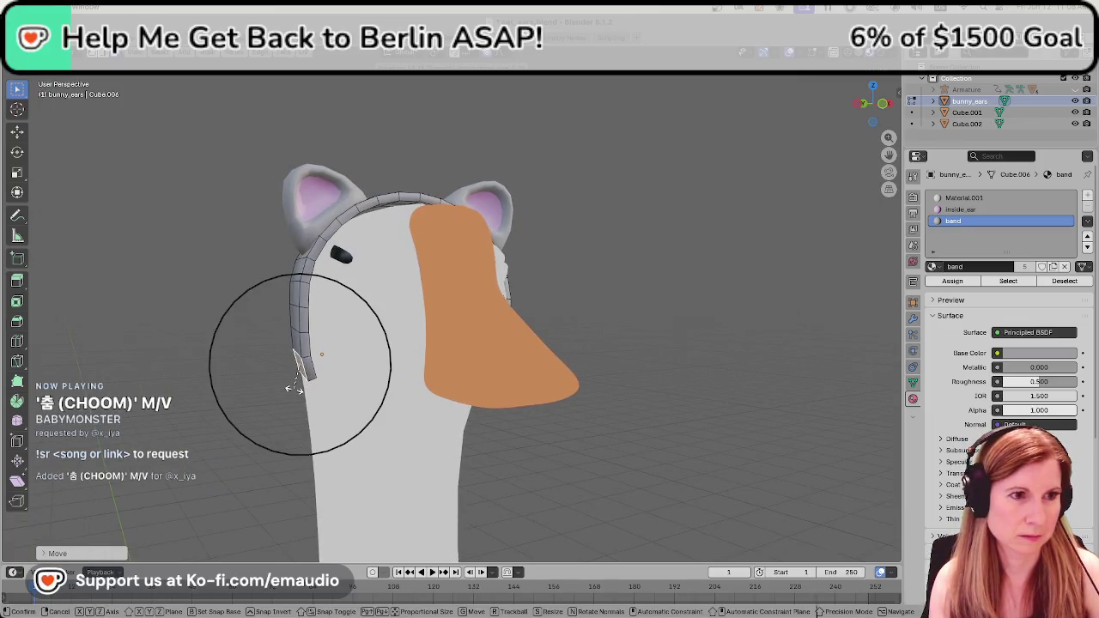
{"action": "left_click", "coordinate": [294, 388]}
{"action": "mouse_move", "coordinate": [295, 388]}
{"action": "middle_mouse_down"}
{"action": "mouse_move", "coordinate": [368, 408]}
{"action": "mouse_move", "coordinate": [329, 392]}
{"action": "middle_mouse_up"}
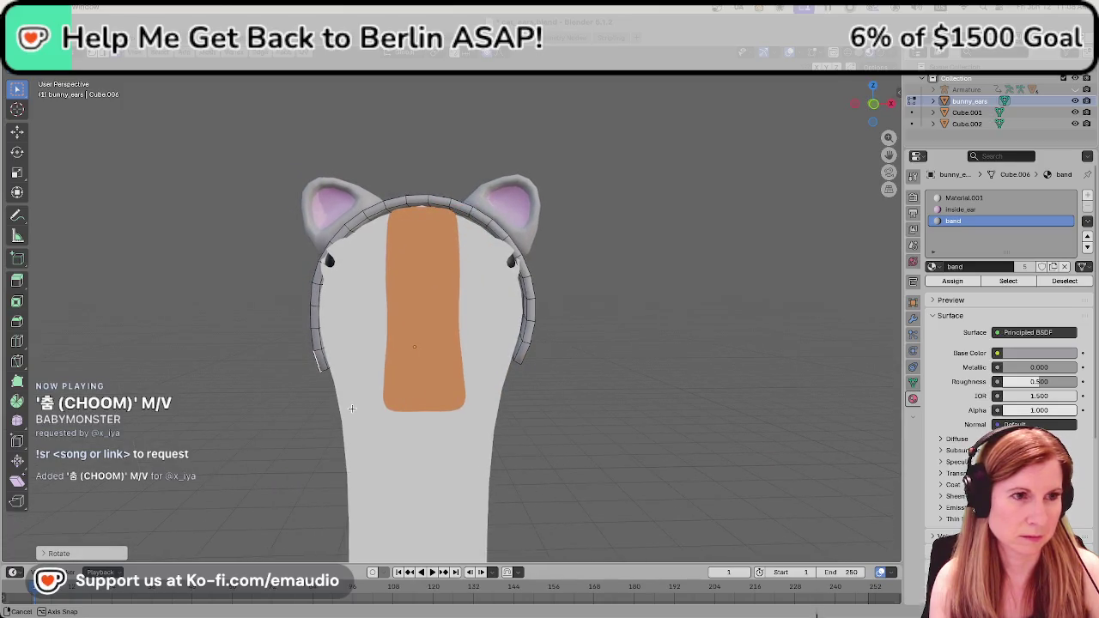
{"action": "key", "text": "g"}
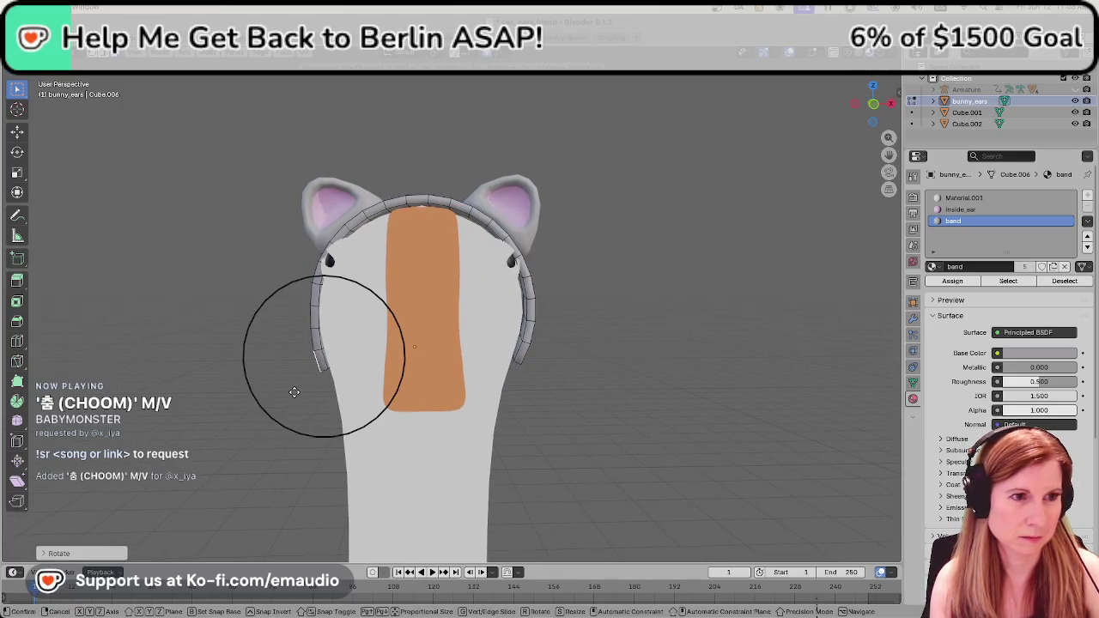
{"action": "left_click", "coordinate": [289, 390]}
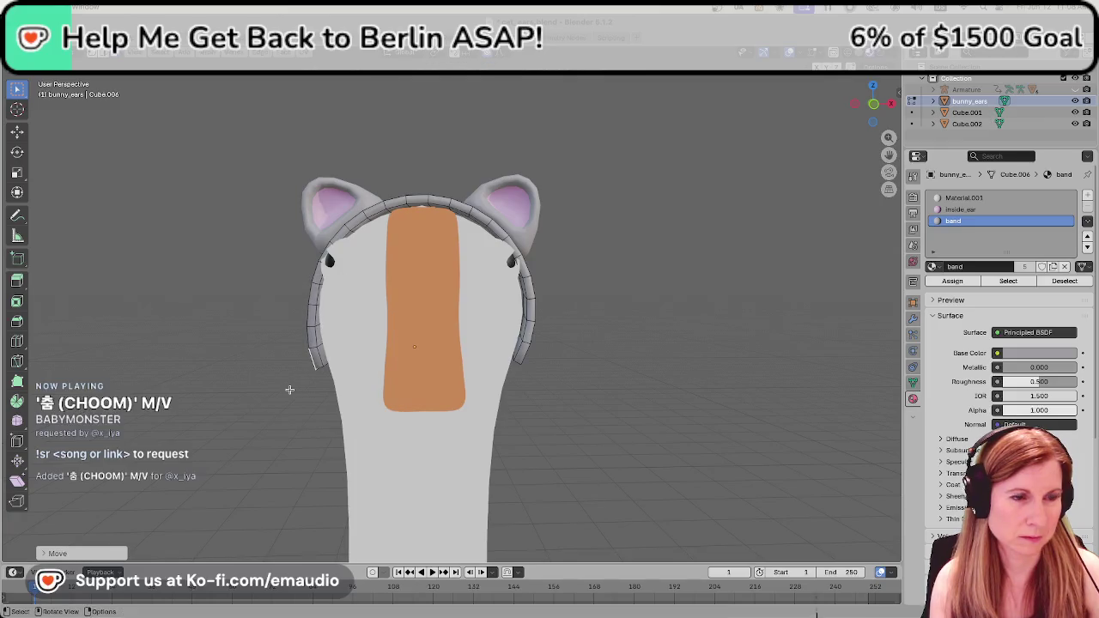
{"action": "mouse_move", "coordinate": [290, 390]}
{"action": "middle_mouse_down"}
{"action": "mouse_move", "coordinate": [362, 393]}
{"action": "mouse_move", "coordinate": [576, 472]}
{"action": "middle_mouse_up"}
{"action": "left_click", "coordinate": [575, 455]}
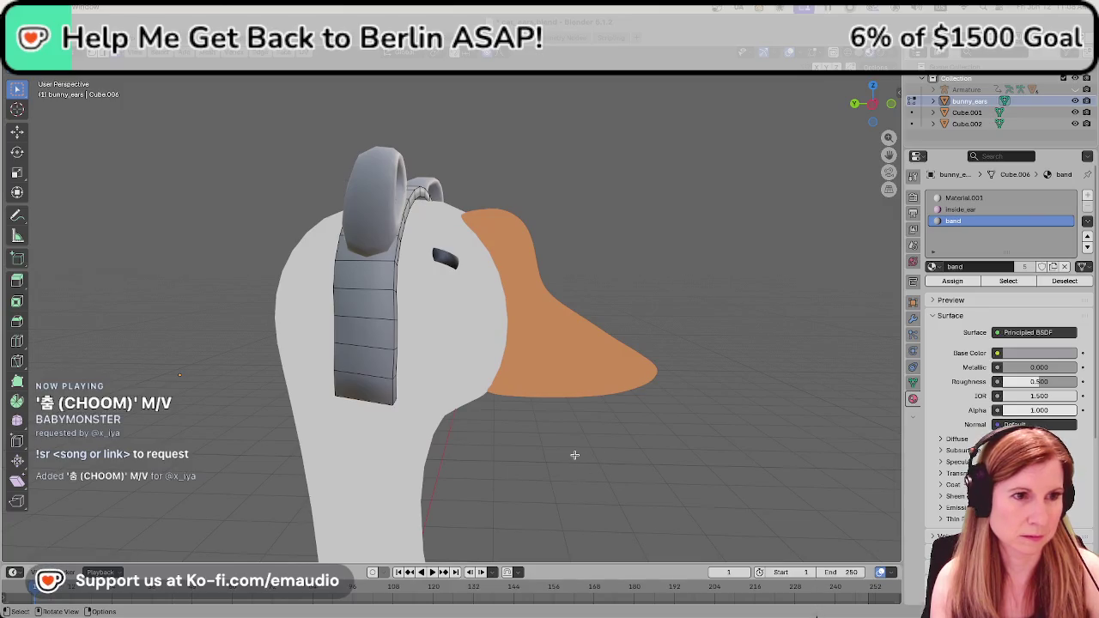
{"action": "mouse_move", "coordinate": [556, 447]}
{"action": "middle_mouse_down"}
{"action": "mouse_move", "coordinate": [333, 439]}
{"action": "mouse_move", "coordinate": [418, 425]}
{"action": "mouse_move", "coordinate": [358, 279]}
{"action": "middle_mouse_up"}
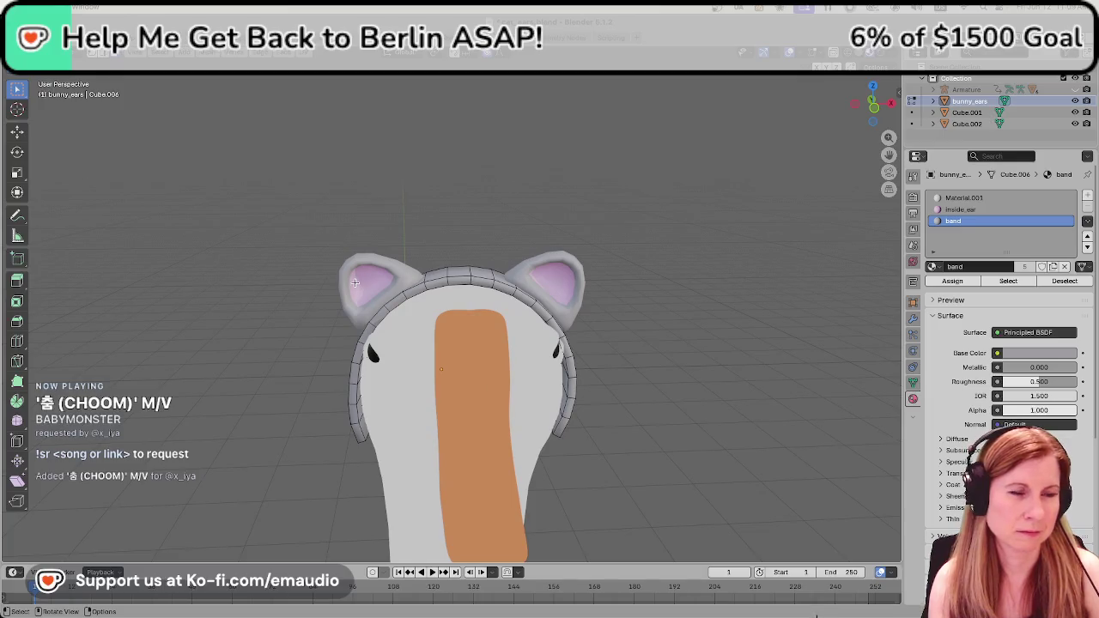
Leave the headband, select the left cat ear, and enter its Edit Mode.
{"action": "key", "text": "Tab"}
{"action": "left_click", "coordinate": [357, 271]}
{"action": "scroll", "coordinate": [343, 270], "scroll_direction": "up", "scroll_amount": 2}
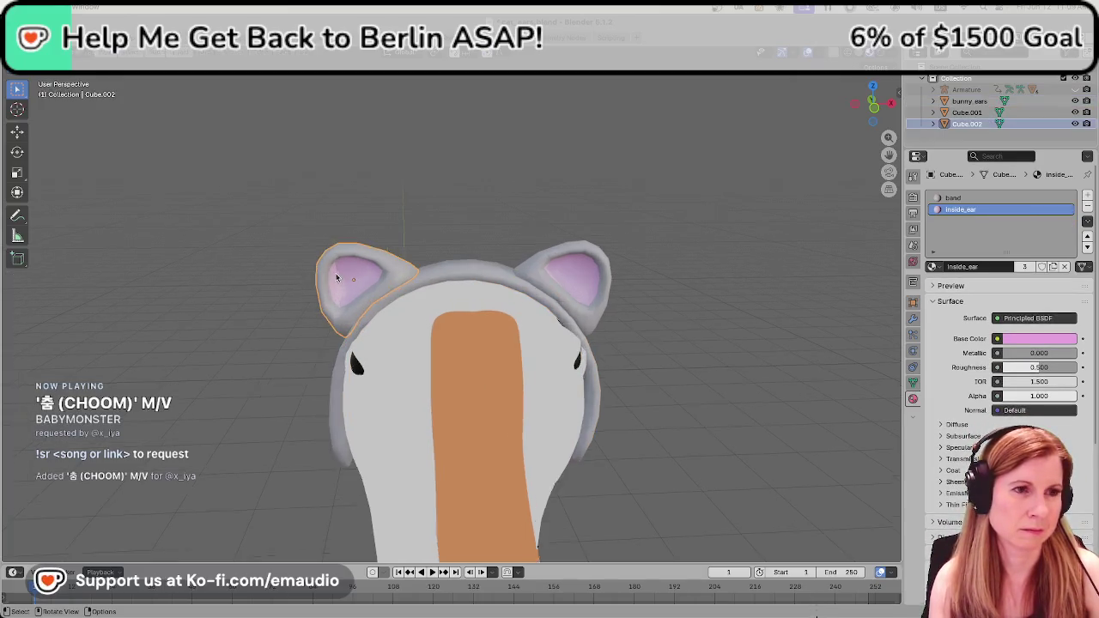
{"action": "scroll", "coordinate": [342, 270], "scroll_direction": "up", "scroll_amount": 2}
{"action": "middle_click_drag", "start_coordinate": [342, 269], "coordinate": [527, 305]}
{"action": "key", "text": "Tab"}
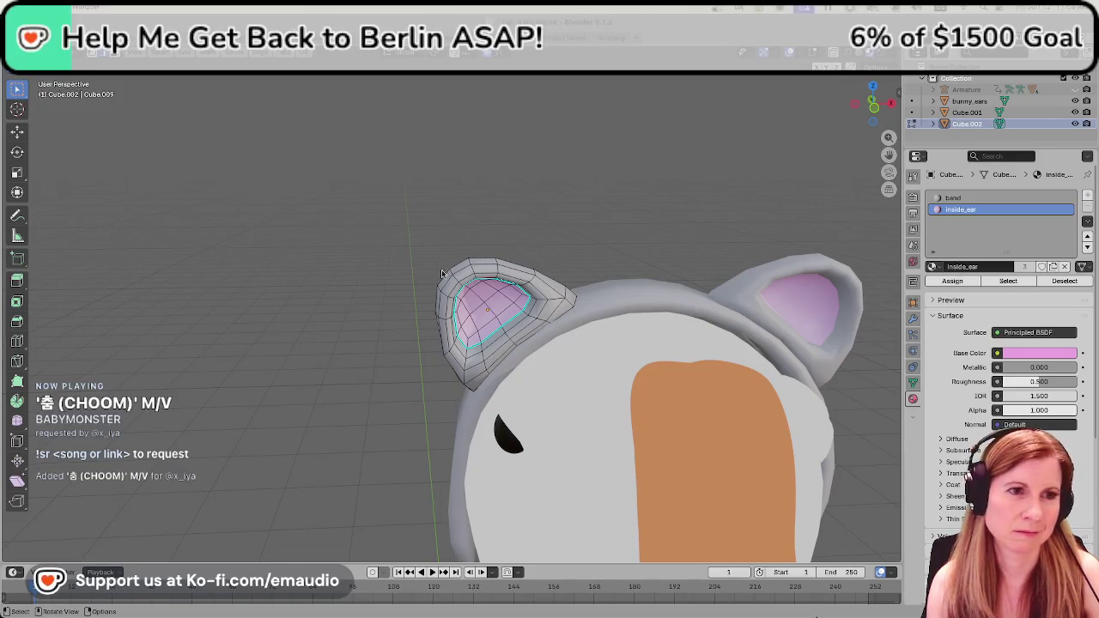
Pull the left ear's tip upward with proportional falloff and return to Object Mode.
{"action": "mouse_move", "coordinate": [495, 265]}
{"action": "middle_mouse_down"}
{"action": "mouse_move", "coordinate": [448, 277]}
{"action": "mouse_move", "coordinate": [496, 274]}
{"action": "middle_mouse_up"}
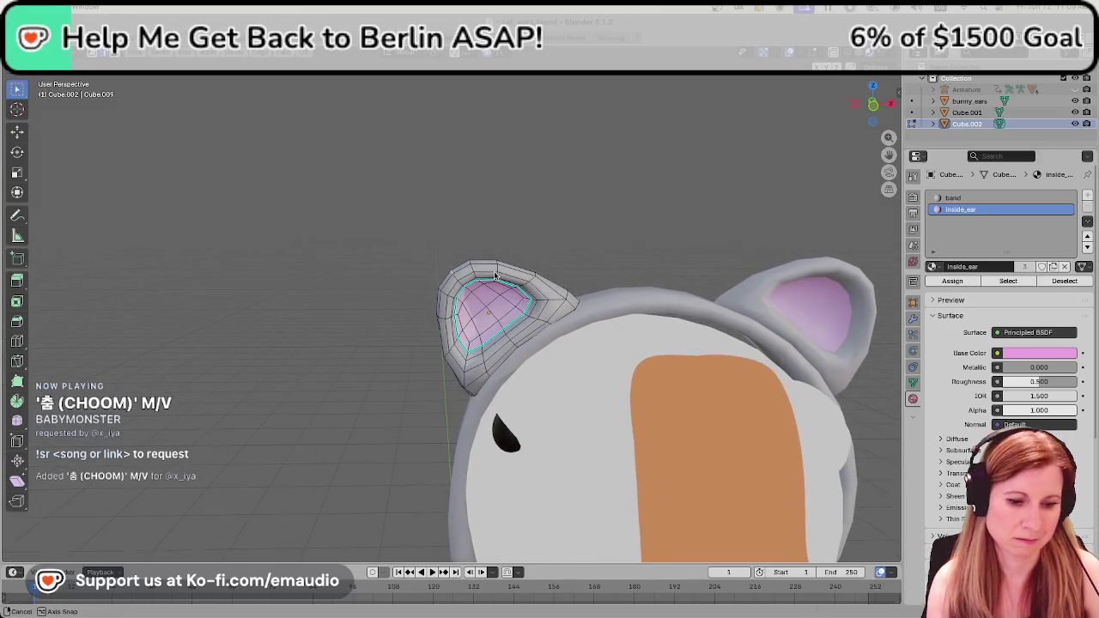
{"action": "key", "text": "g"}
{"action": "scroll", "coordinate": [494, 270], "scroll_direction": "up", "scroll_amount": 1}
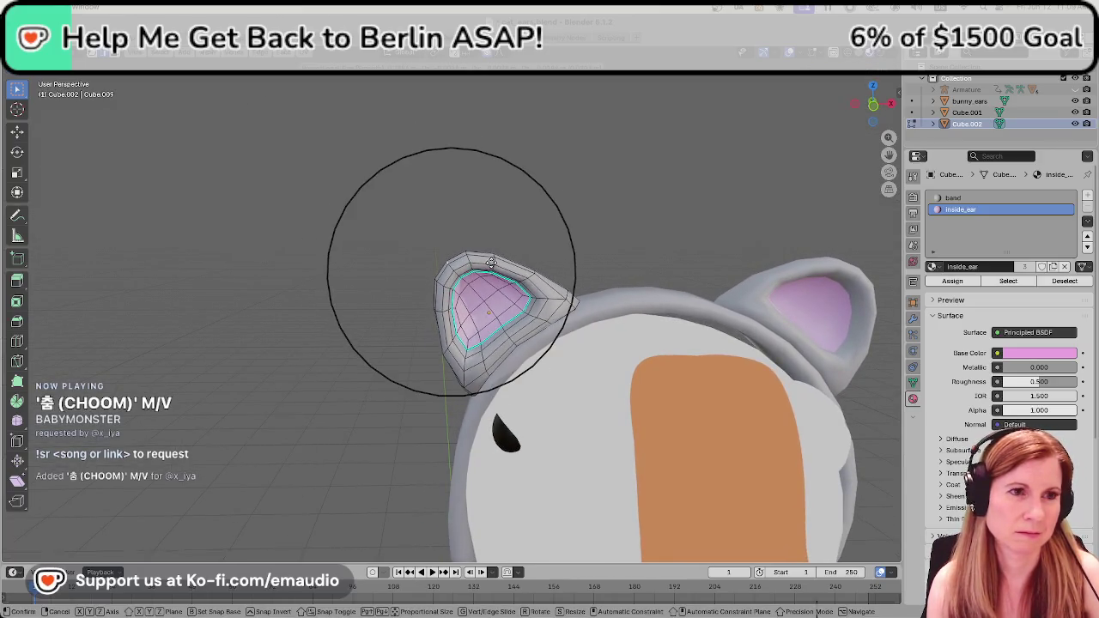
{"action": "scroll", "coordinate": [492, 262], "scroll_direction": "up", "scroll_amount": 1}
{"action": "scroll", "coordinate": [492, 262], "scroll_direction": "up", "scroll_amount": 2}
{"action": "scroll", "coordinate": [491, 259], "scroll_direction": "up", "scroll_amount": 3}
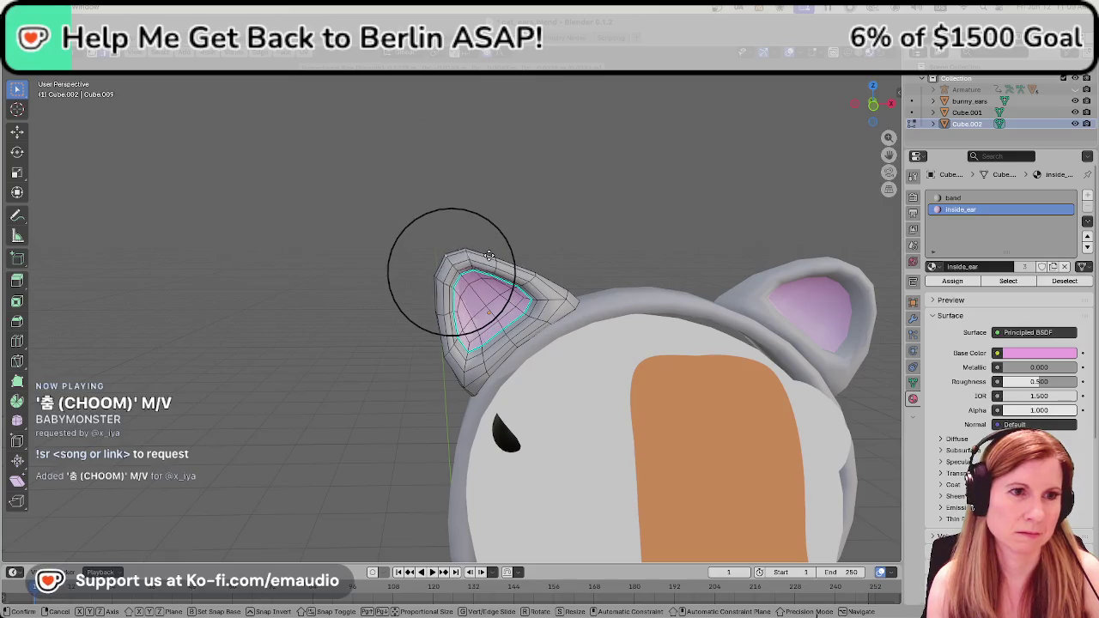
{"action": "left_click", "coordinate": [489, 256]}
{"action": "middle_click_drag", "start_coordinate": [566, 188], "coordinate": [601, 209]}
{"action": "key", "text": "Tab"}
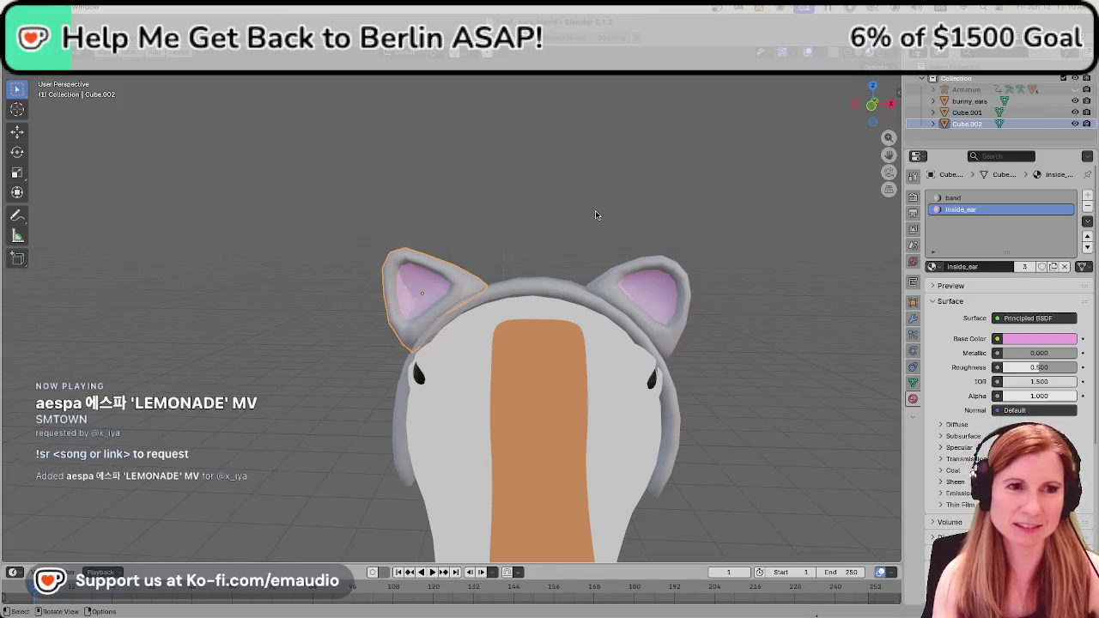
Delete the right cat ear, then reselect the remaining left ear.
{"action": "left_click", "coordinate": [454, 168]}
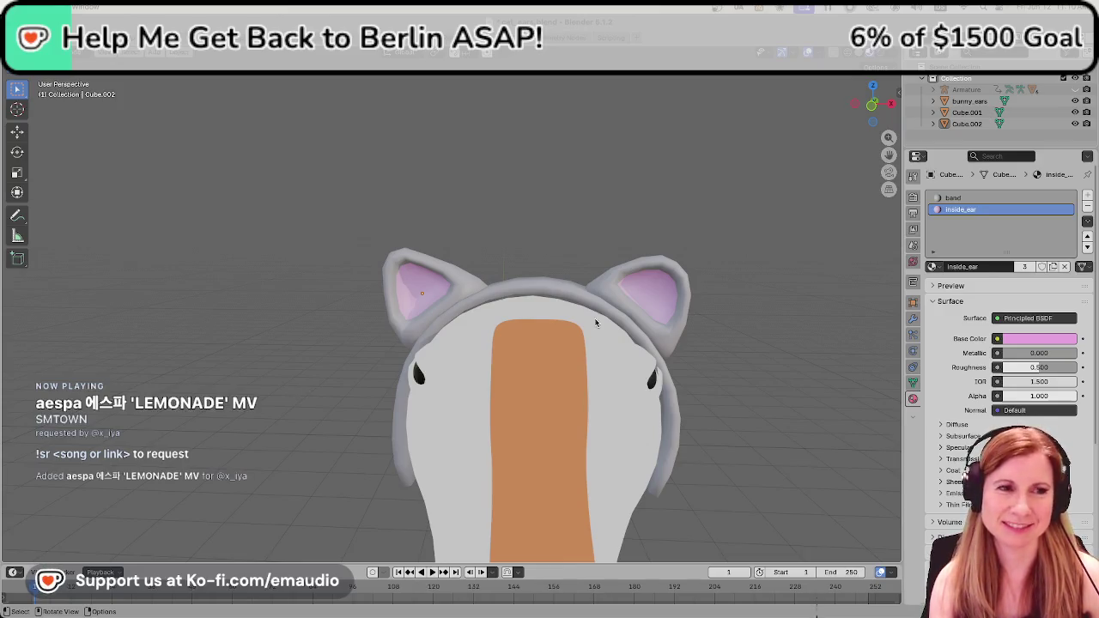
{"action": "left_click", "coordinate": [647, 310]}
{"action": "key", "text": "Delete"}
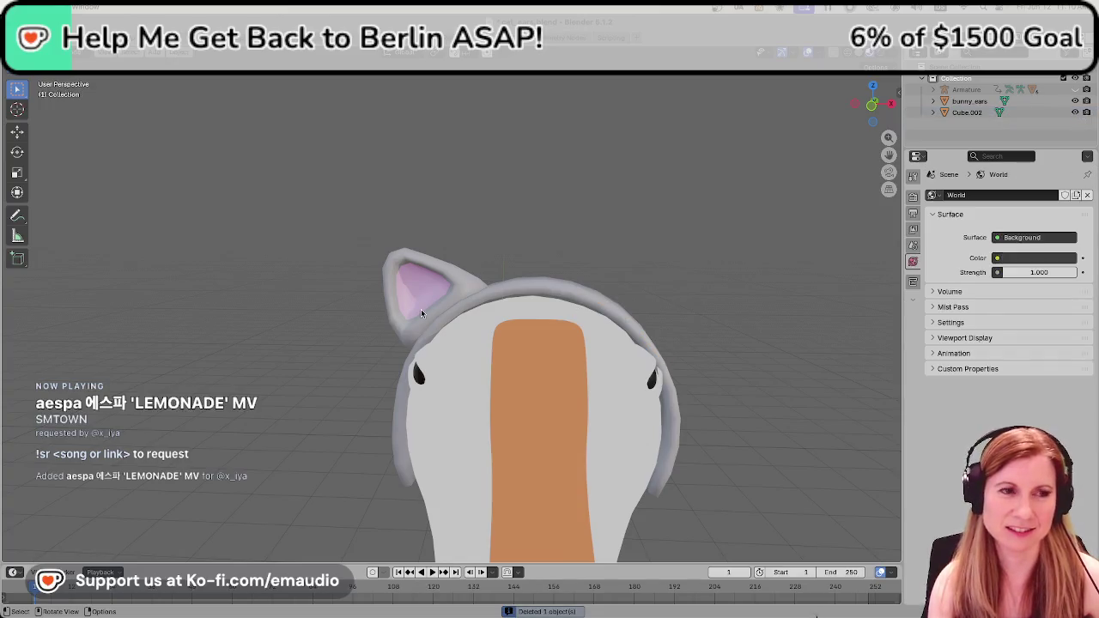
{"action": "left_click", "coordinate": [421, 313]}
{"action": "left_click", "coordinate": [360, 304]}
{"action": "scroll", "coordinate": [360, 299], "scroll_direction": "up", "scroll_amount": 3}
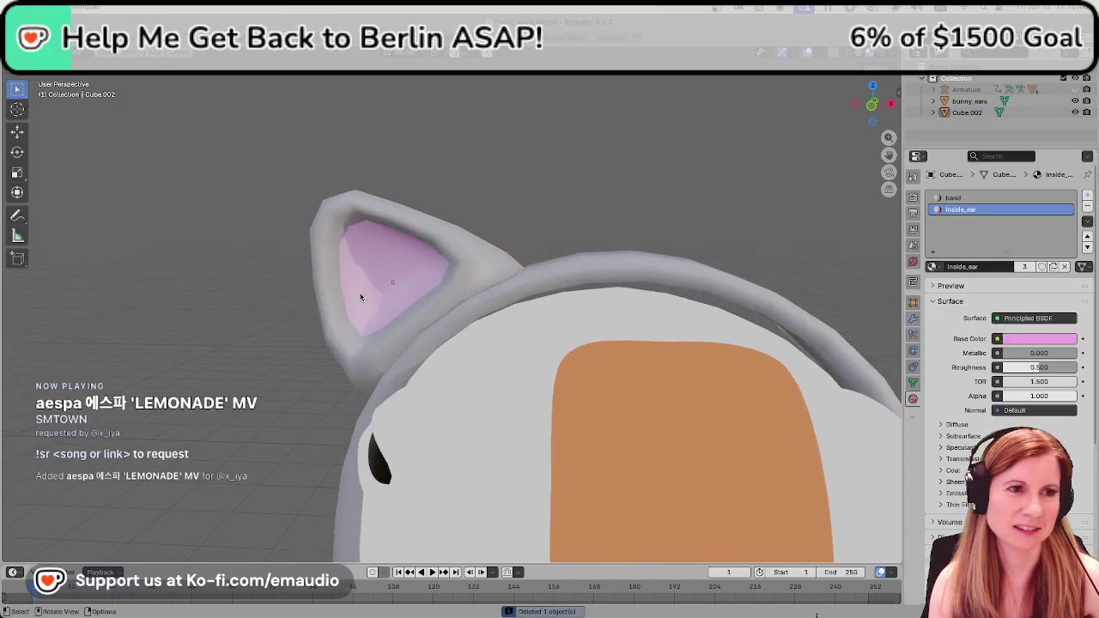
{"action": "scroll", "coordinate": [344, 294], "scroll_direction": "up", "scroll_amount": 3}
{"action": "scroll", "coordinate": [342, 292], "scroll_direction": "down", "scroll_amount": 5}
{"action": "scroll", "coordinate": [341, 287], "scroll_direction": "down", "scroll_amount": 3}
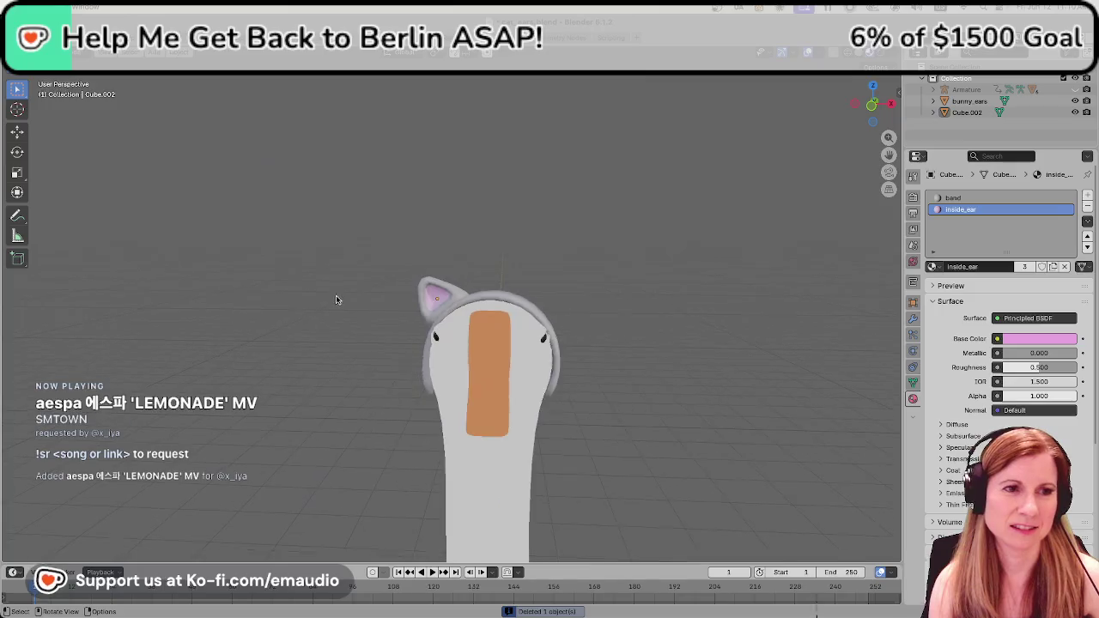
{"action": "left_click", "coordinate": [446, 300]}
{"action": "scroll", "coordinate": [442, 300], "scroll_direction": "up", "scroll_amount": 2}
{"action": "scroll", "coordinate": [421, 301], "scroll_direction": "up", "scroll_amount": 3}
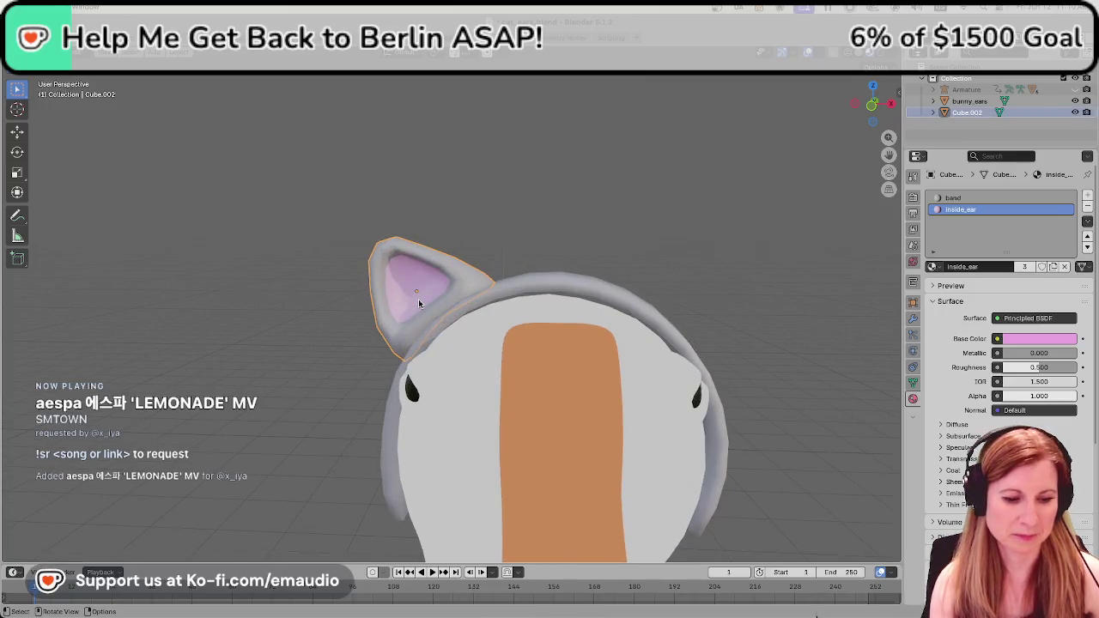
Duplicate the left cat ear and move the copy over to the right side.
{"action": "key", "text": "shift+d"}
{"action": "key", "text": "z"}
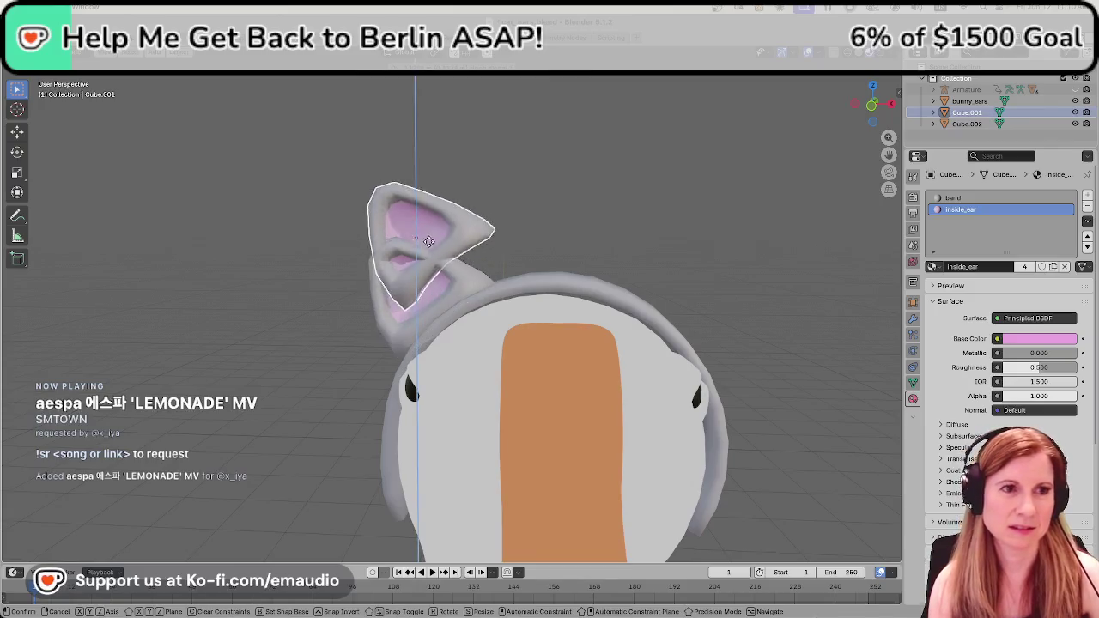
{"action": "left_click", "coordinate": [431, 191]}
{"action": "key", "text": "g"}
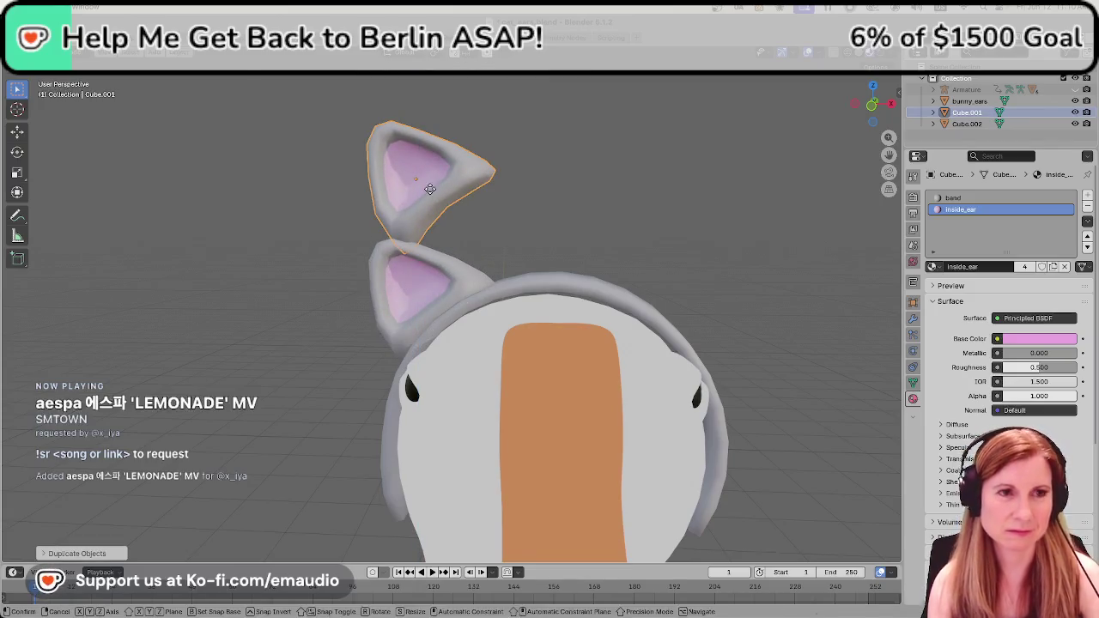
{"action": "key", "text": "y"}
{"action": "key", "text": "Escape"}
{"action": "key", "text": "g"}
{"action": "key", "text": "x"}
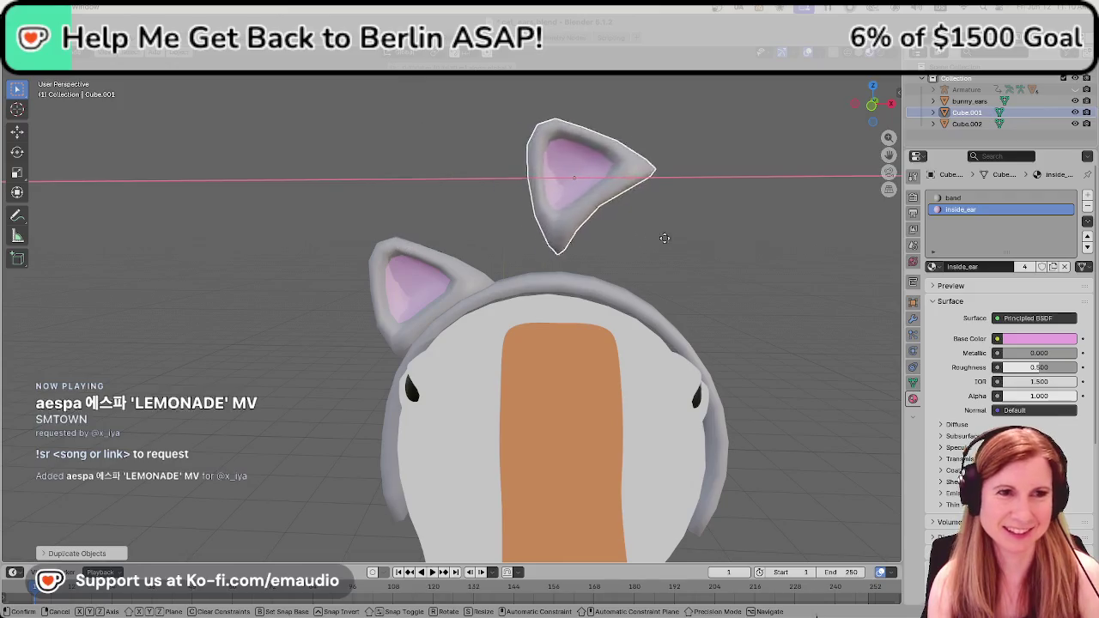
{"action": "left_click", "coordinate": [779, 252]}
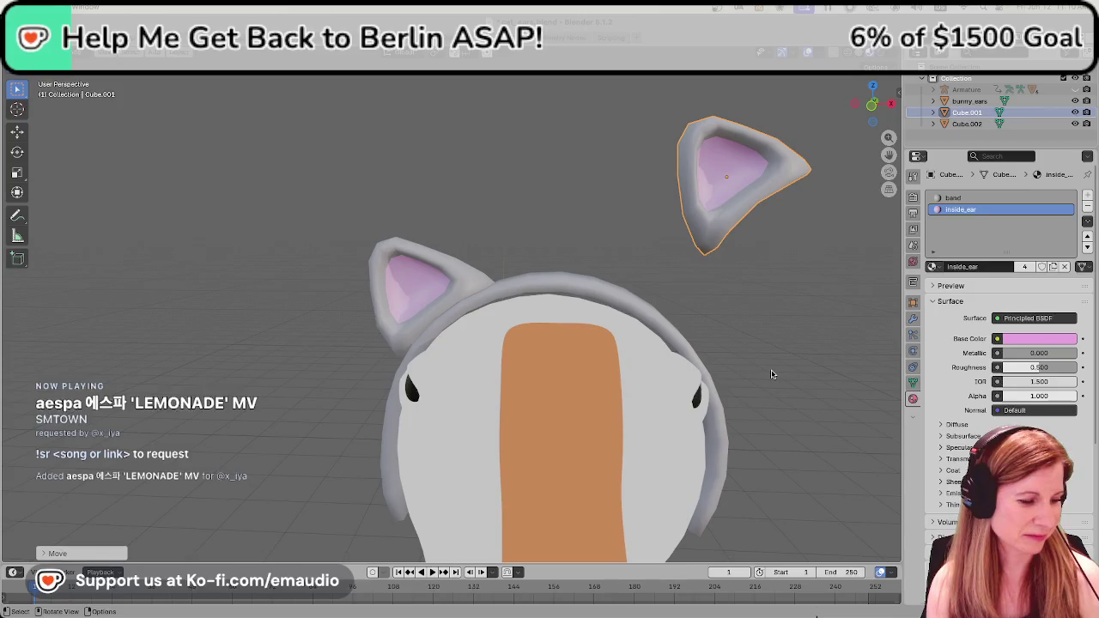
Tilt the copied ear and lower it onto the headband's right side.
{"action": "key", "text": "r"}
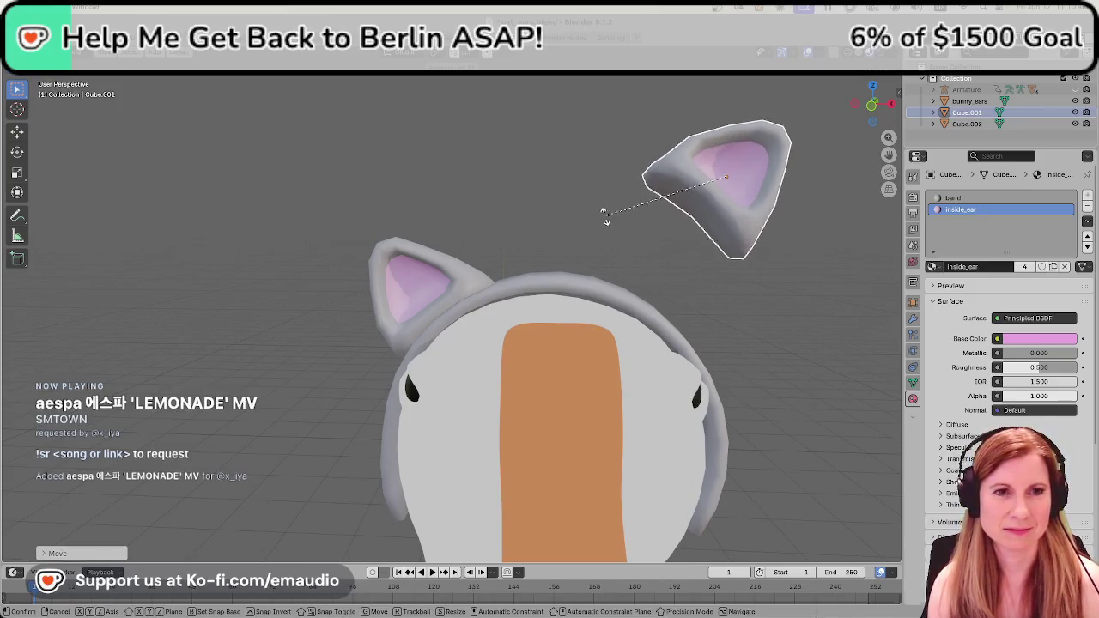
{"action": "left_click", "coordinate": [620, 225]}
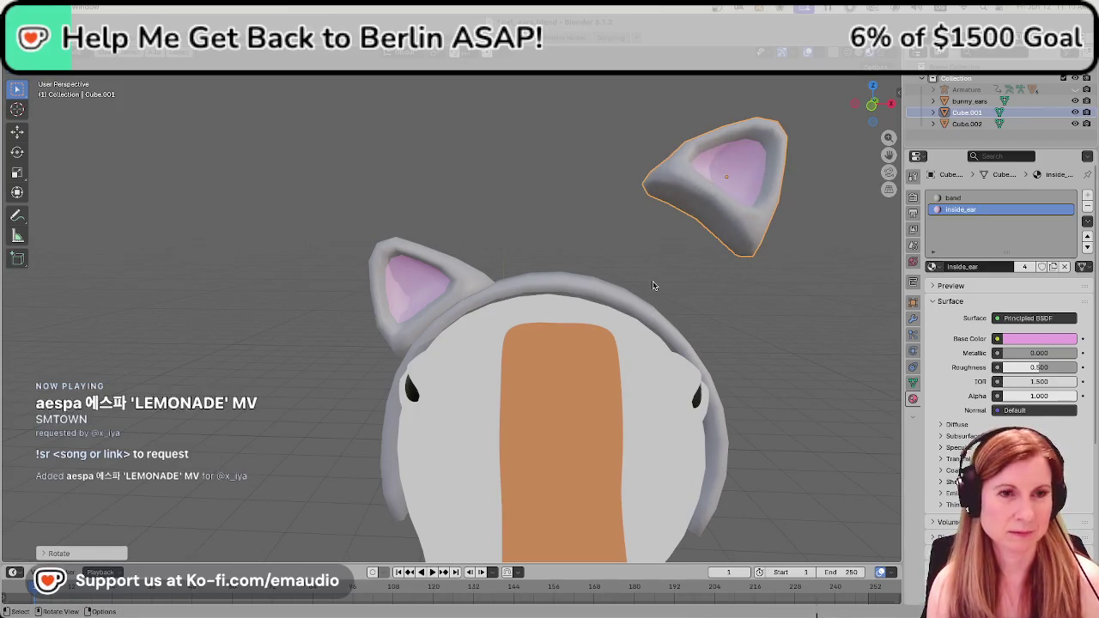
{"action": "key", "text": "g"}
{"action": "key", "text": "z"}
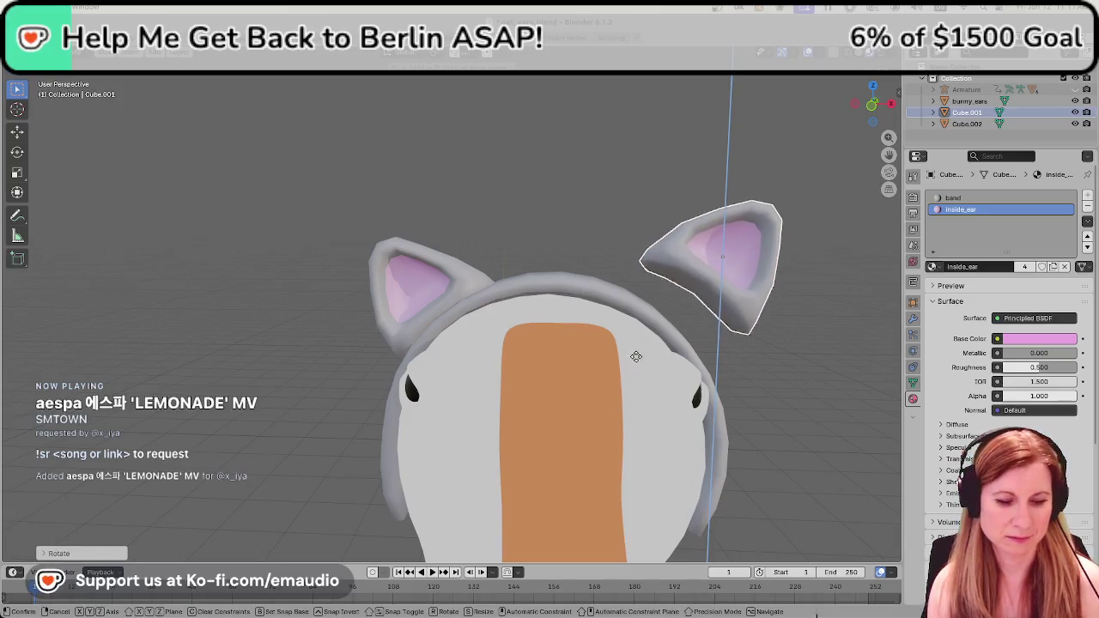
{"action": "left_click", "coordinate": [636, 357]}
{"action": "key", "text": "g"}
{"action": "key", "text": "x"}
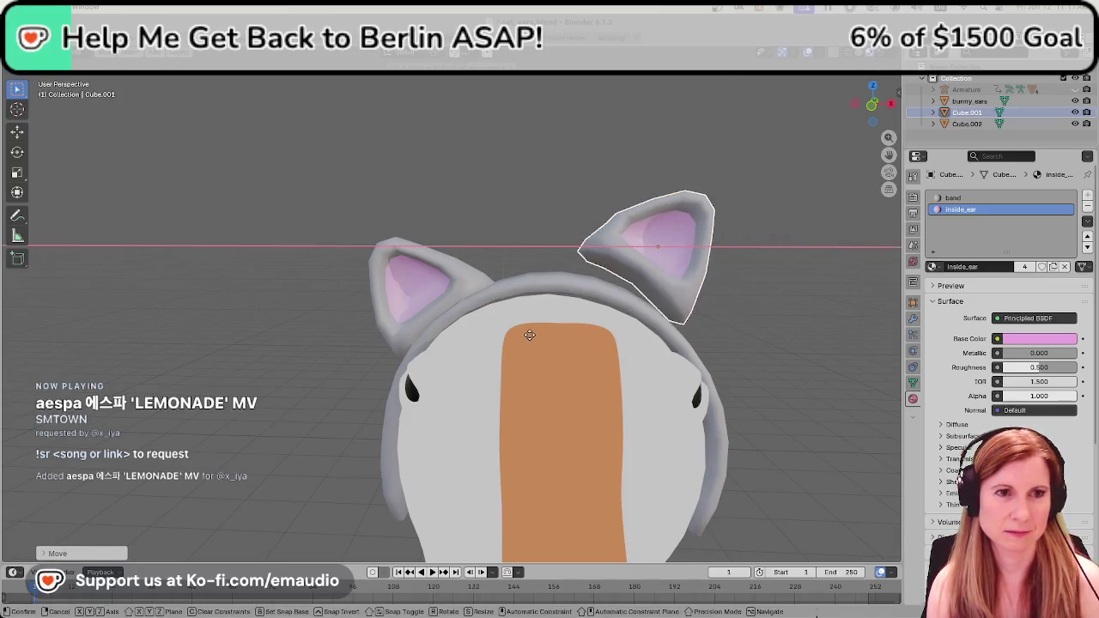
{"action": "key", "text": "z"}
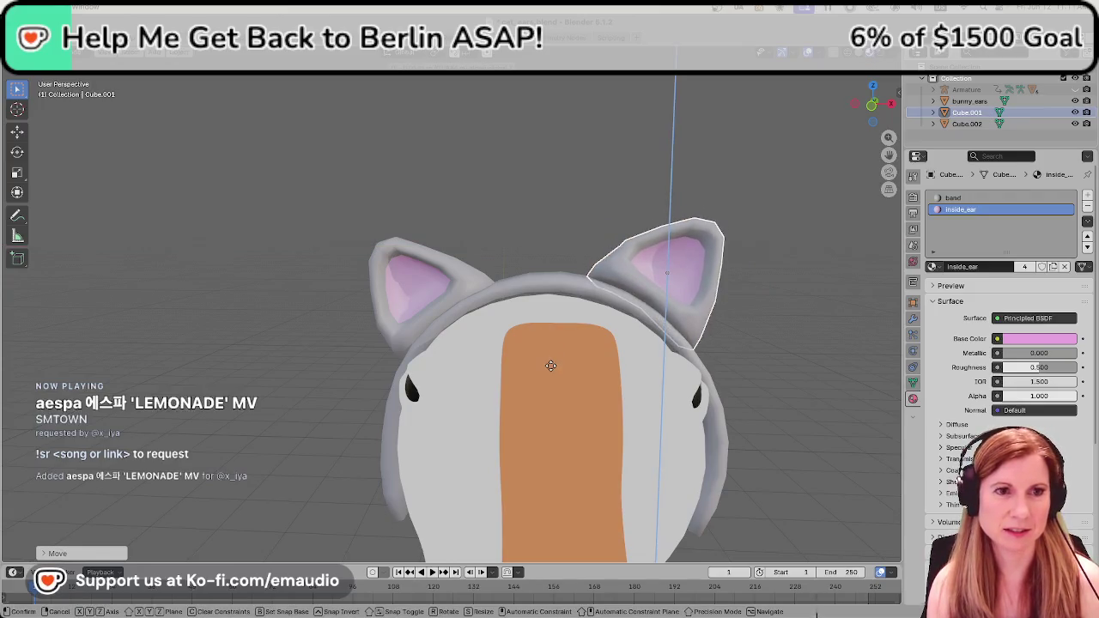
{"action": "left_click", "coordinate": [551, 366]}
Check the copied ear's placement from the front and side views.
{"action": "scroll", "coordinate": [663, 417], "scroll_direction": "down", "scroll_amount": 3}
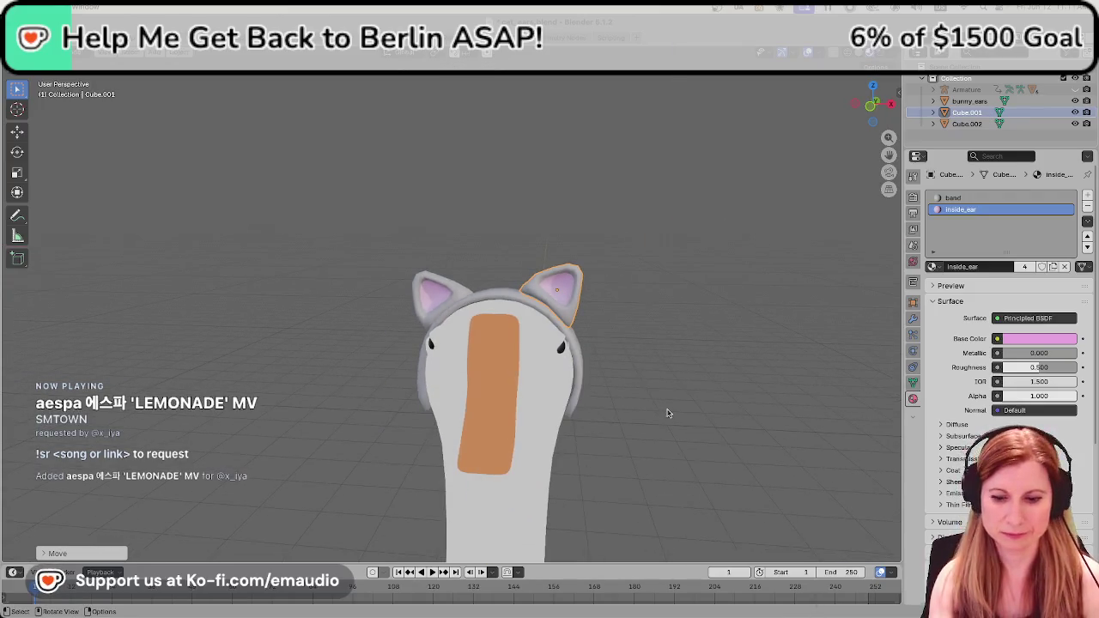
{"action": "key", "text": "KP_1"}
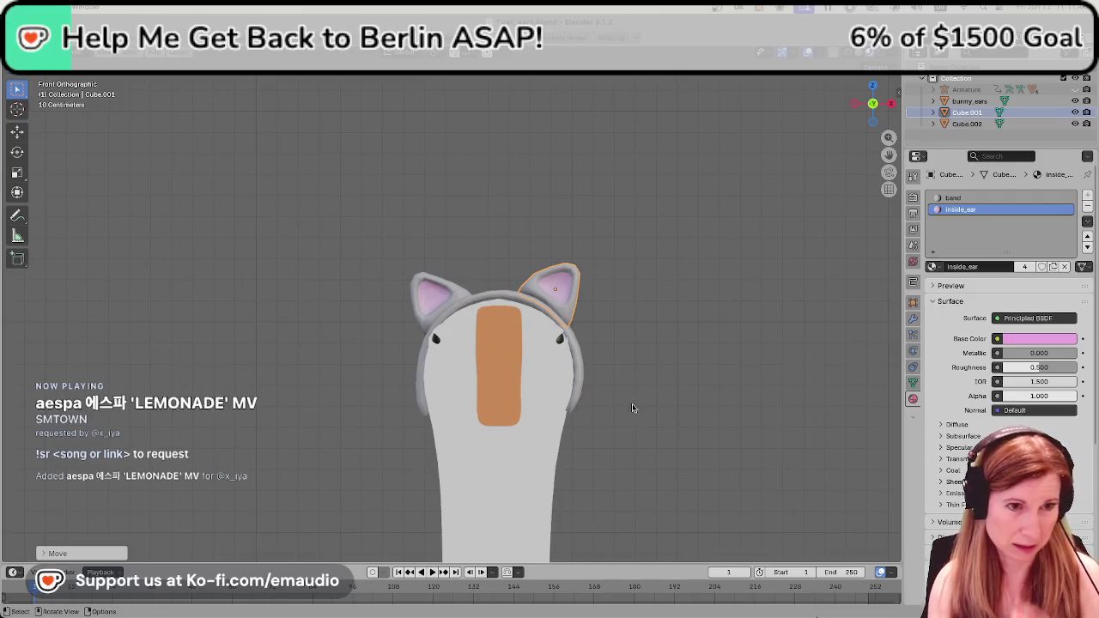
{"action": "scroll", "coordinate": [567, 417], "scroll_direction": "up", "scroll_amount": 1}
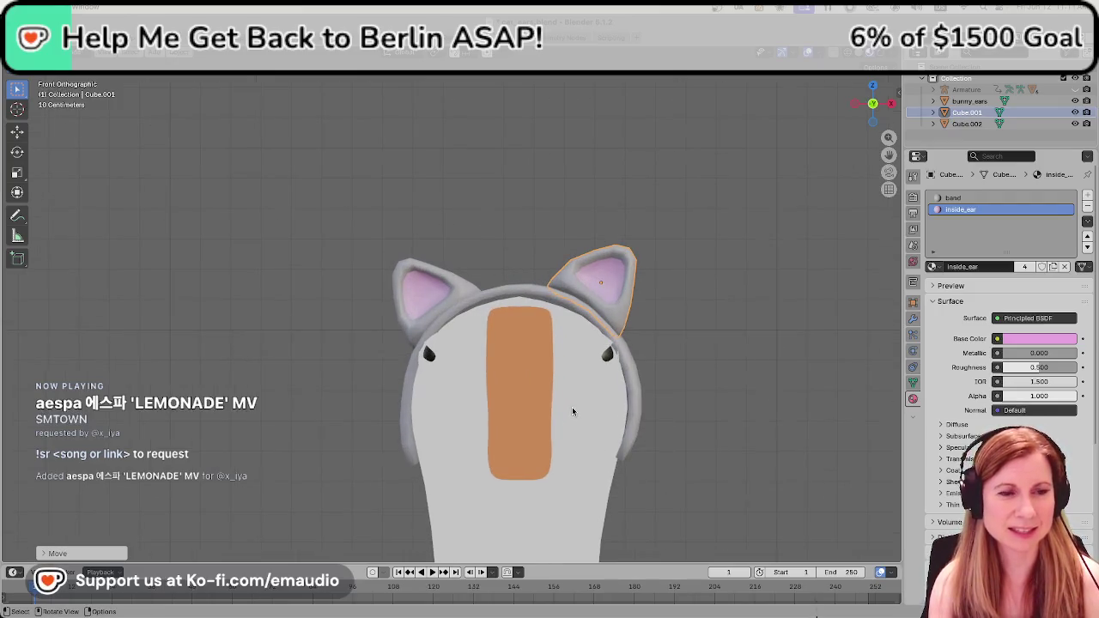
{"action": "middle_click_drag", "start_coordinate": [571, 413], "coordinate": [577, 422]}
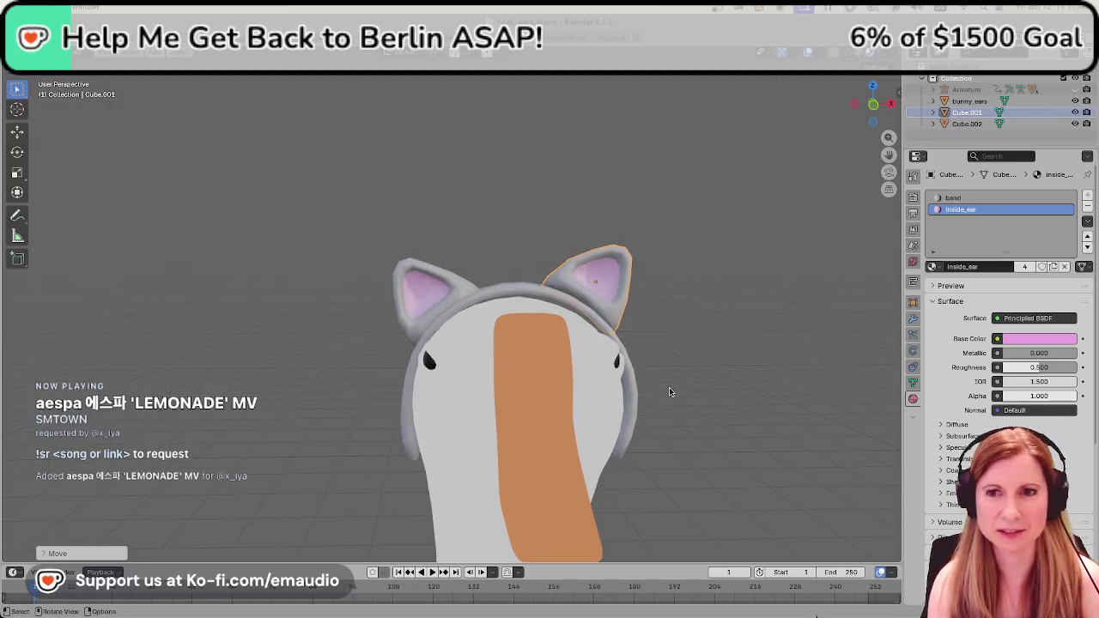
{"action": "mouse_move", "coordinate": [737, 350]}
{"action": "middle_mouse_down"}
{"action": "mouse_move", "coordinate": [566, 350]}
{"action": "mouse_move", "coordinate": [601, 349]}
{"action": "middle_mouse_up"}
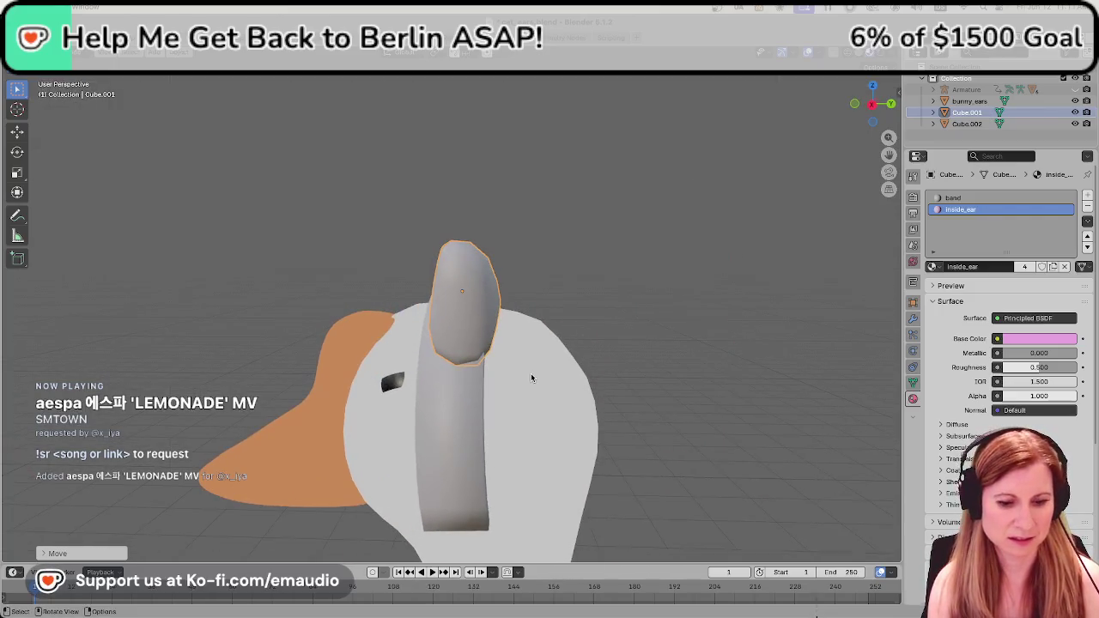
{"action": "key", "text": "g"}
{"action": "key", "text": "y"}
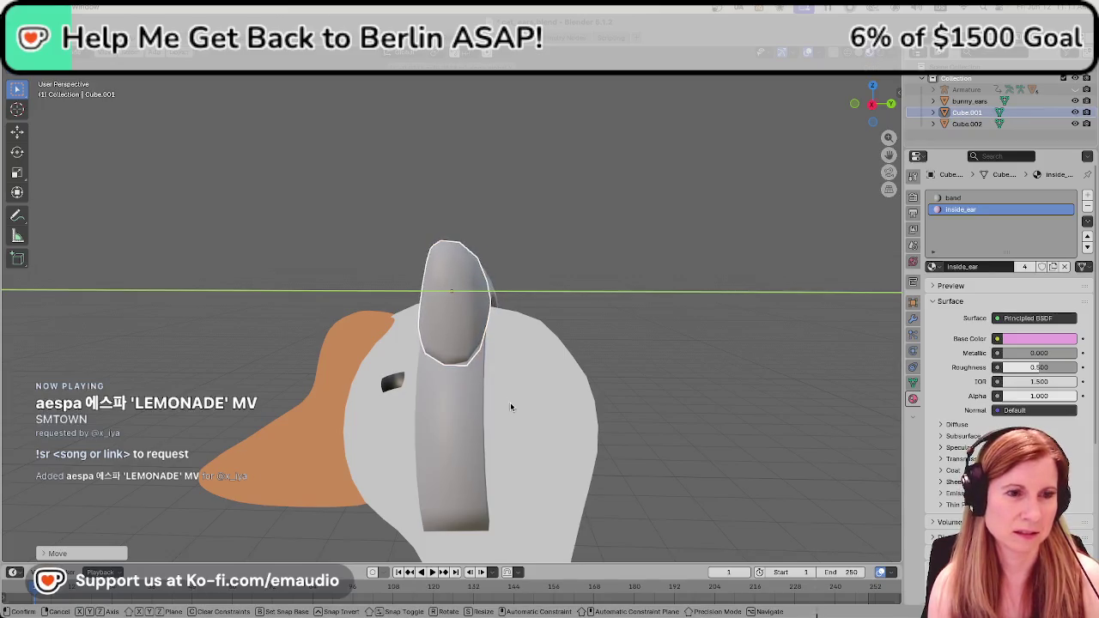
{"action": "key", "text": "Escape"}
{"action": "key", "text": "KP_1"}
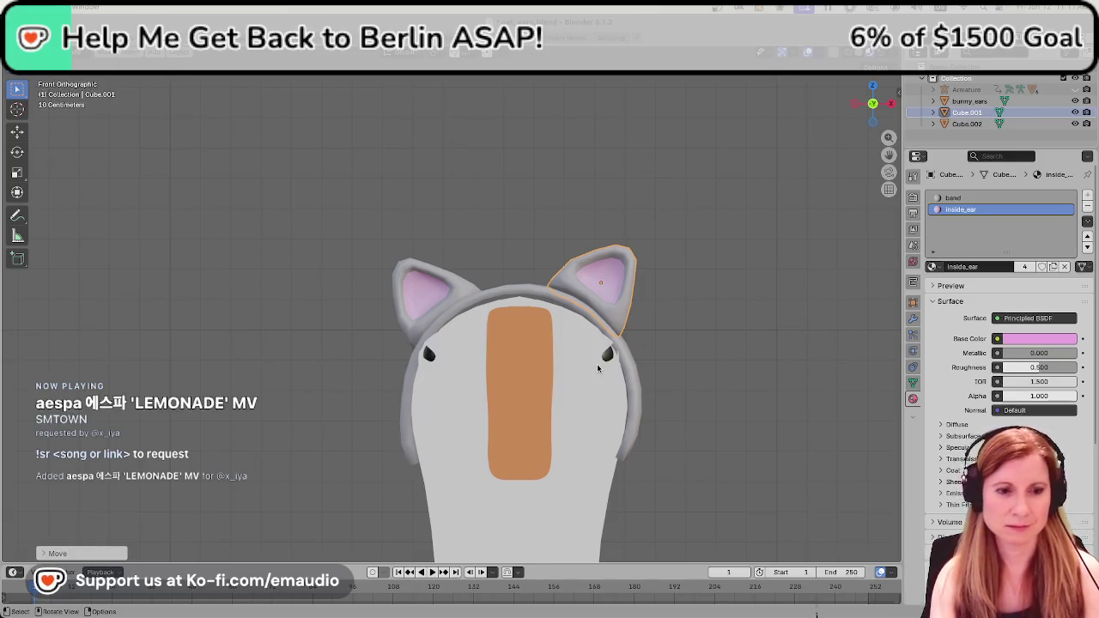
Raise the right ear vertically and orbit into a perspective view.
{"action": "key", "text": "g"}
{"action": "key", "text": "z"}
{"action": "left_click", "coordinate": [666, 369]}
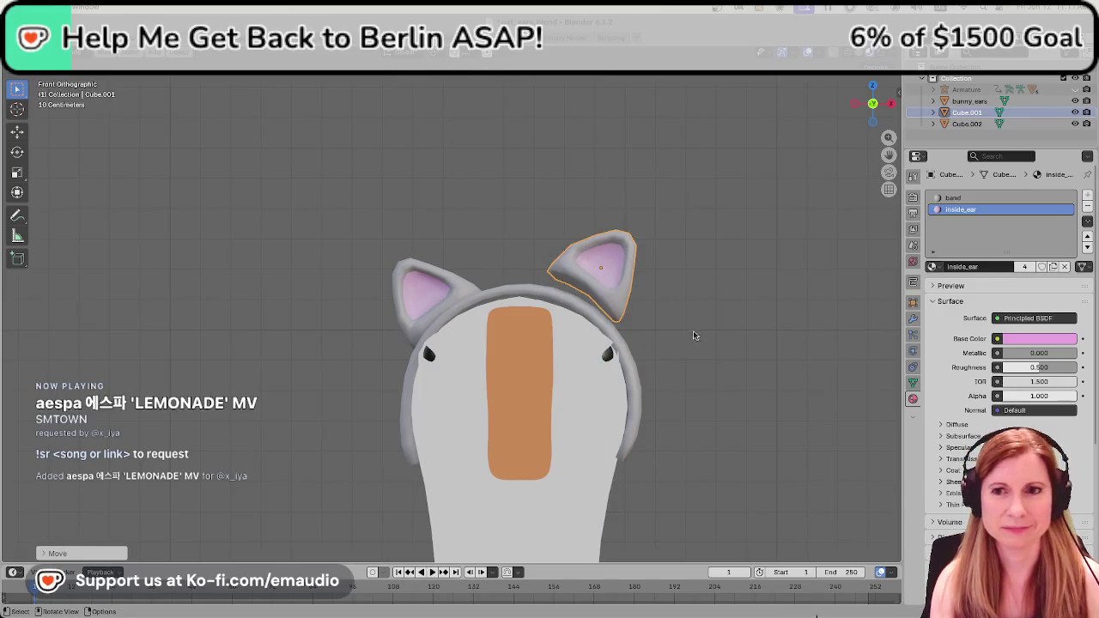
{"action": "middle_click_drag", "start_coordinate": [745, 323], "coordinate": [692, 398]}
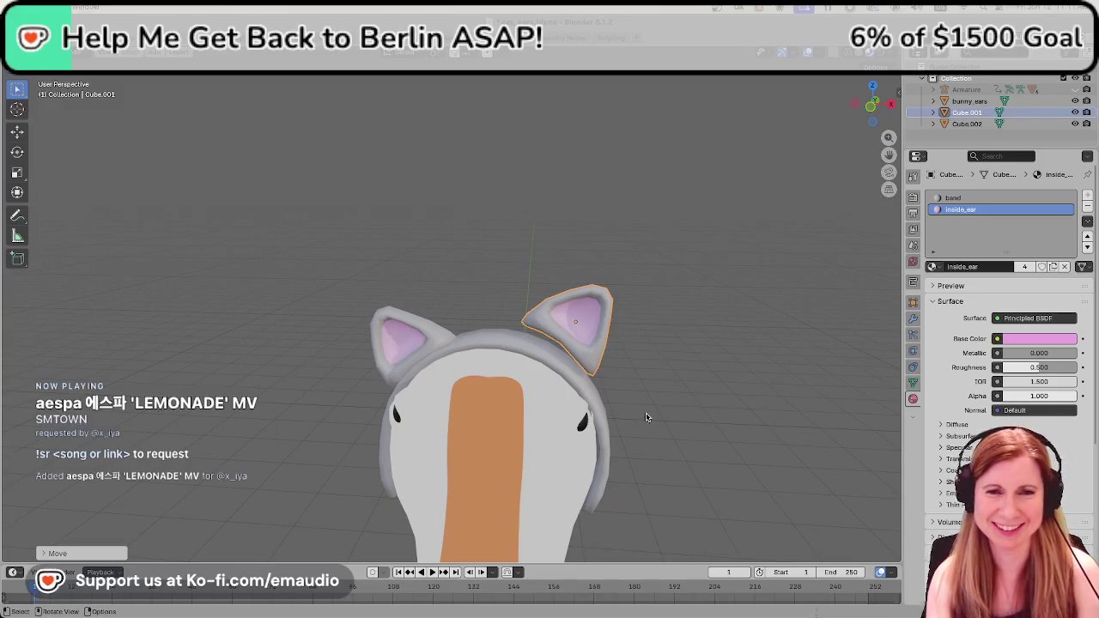
Abandon further move attempts and delete the right ear copy.
{"action": "key", "text": "g"}
{"action": "key", "text": "y"}
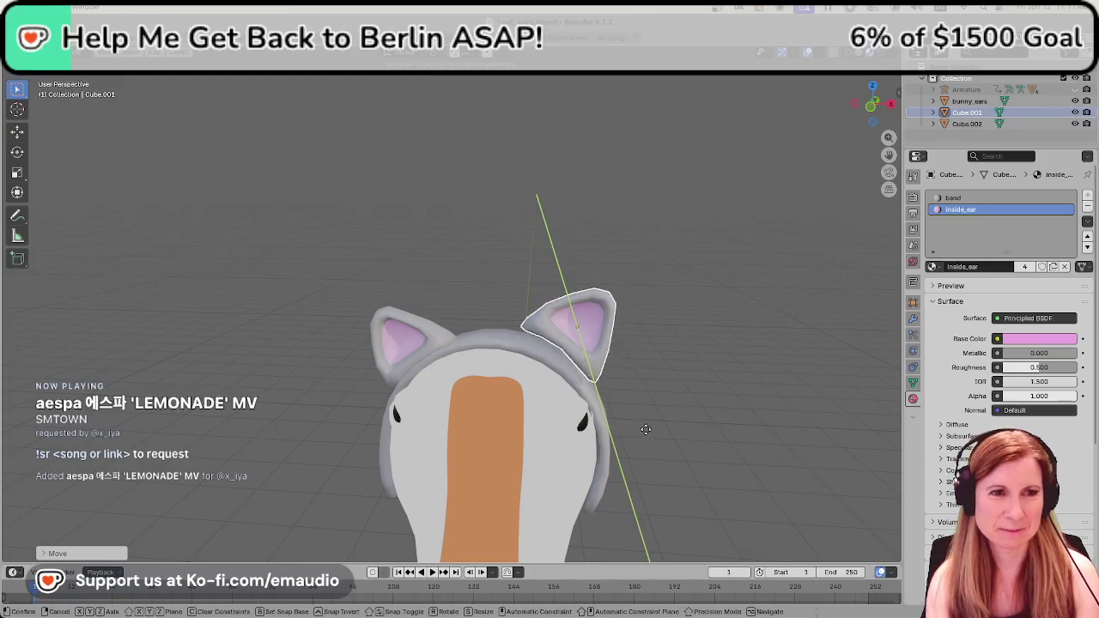
{"action": "key", "text": "Escape"}
{"action": "key", "text": "g"}
{"action": "key", "text": "x"}
{"action": "key", "text": "Escape"}
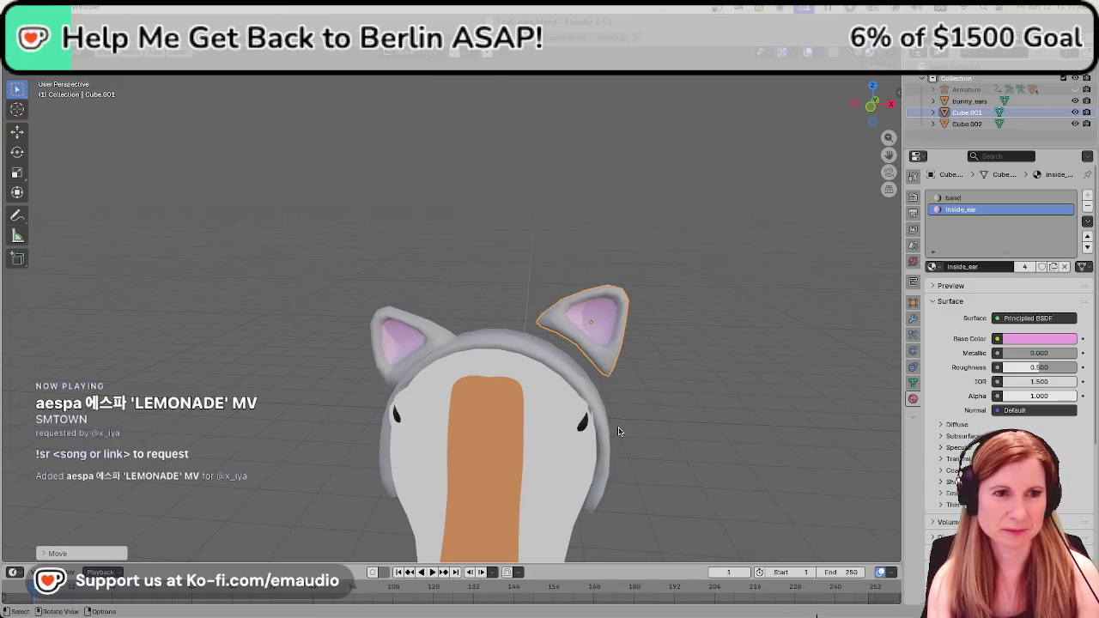
{"action": "key", "text": "g"}
{"action": "key", "text": "z"}
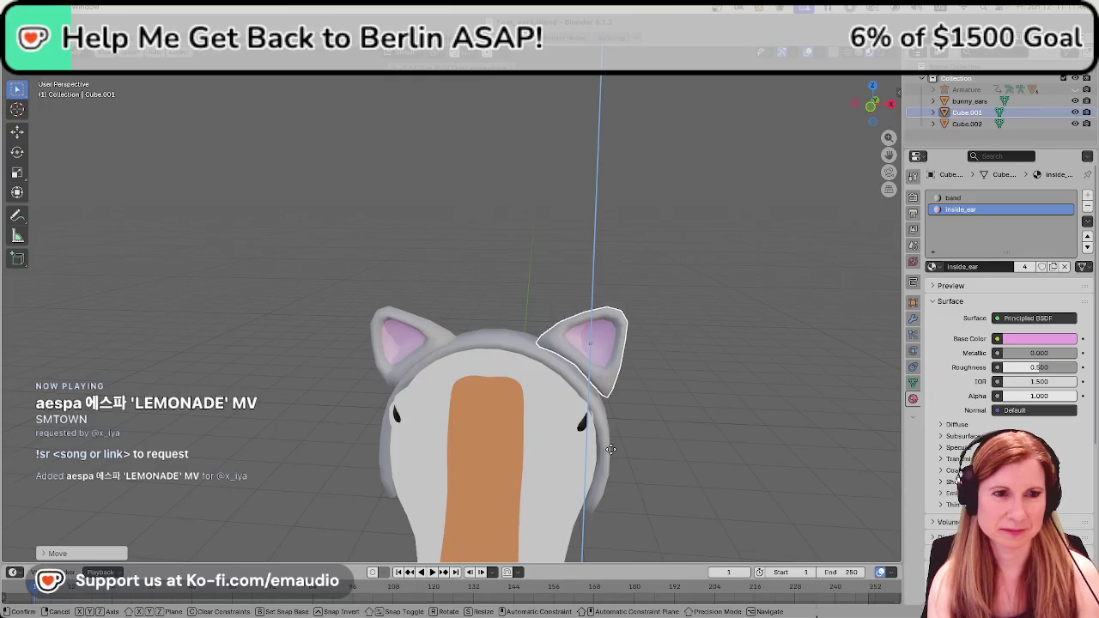
{"action": "key", "text": "Escape"}
{"action": "left_click", "coordinate": [700, 474]}
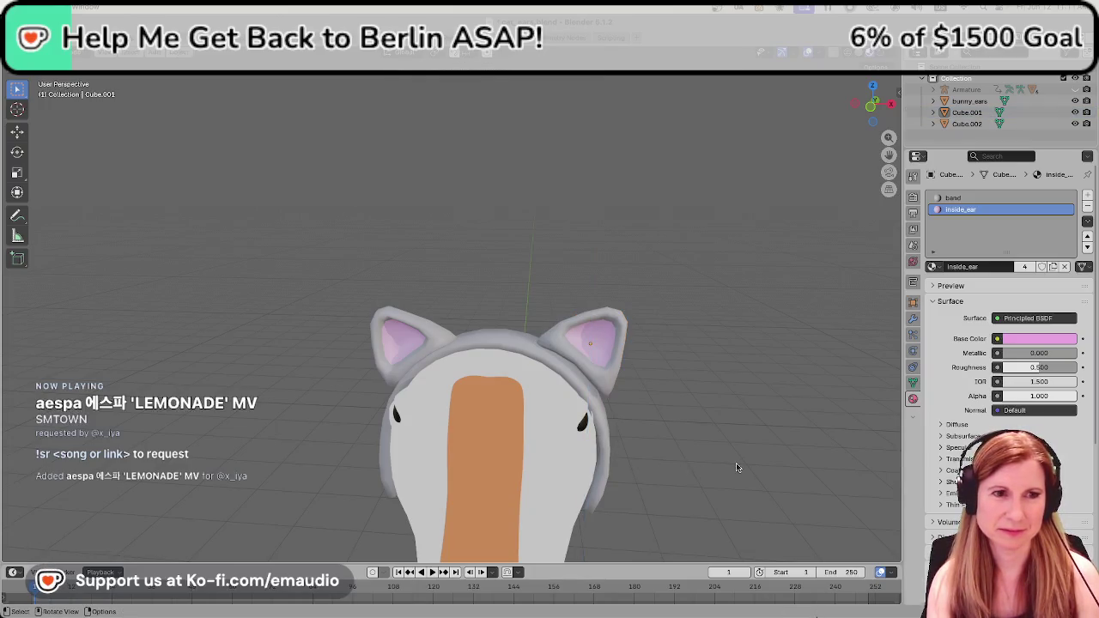
{"action": "left_click", "coordinate": [623, 367]}
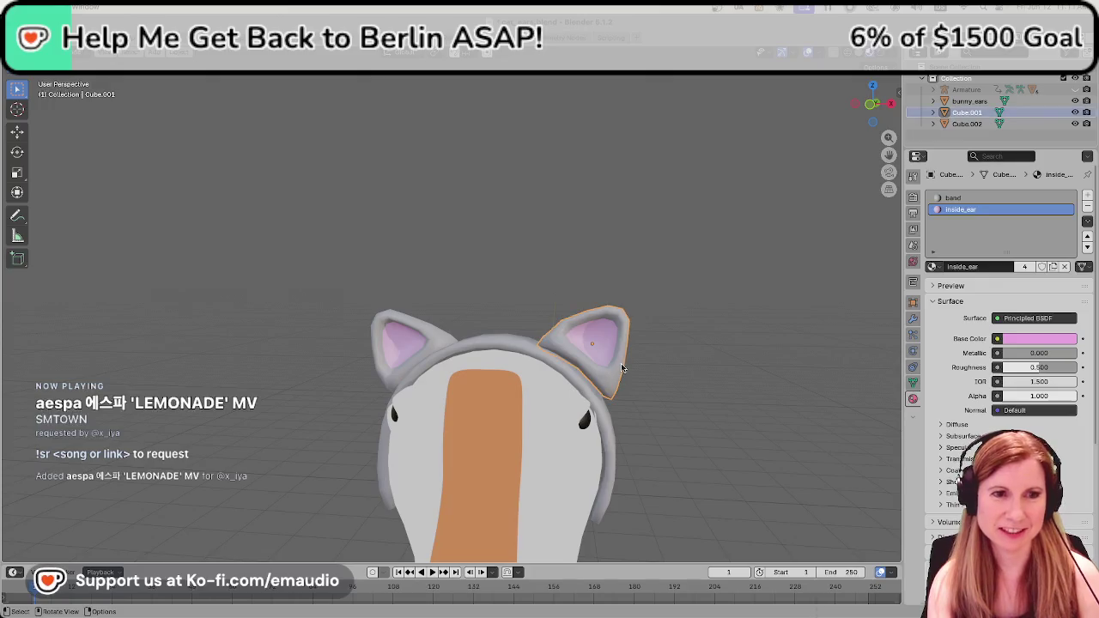
{"action": "key", "text": "Delete"}
Select the left ear and browse its Add Modifier list.
{"action": "left_click", "coordinate": [405, 341]}
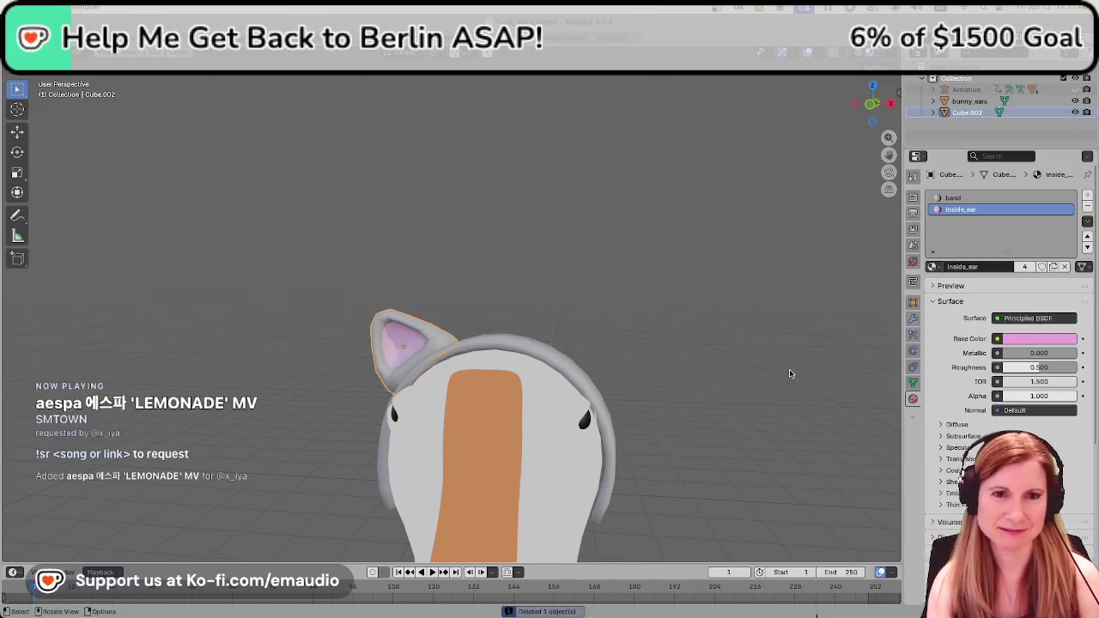
{"action": "left_click", "coordinate": [913, 318]}
{"action": "left_click", "coordinate": [936, 195]}
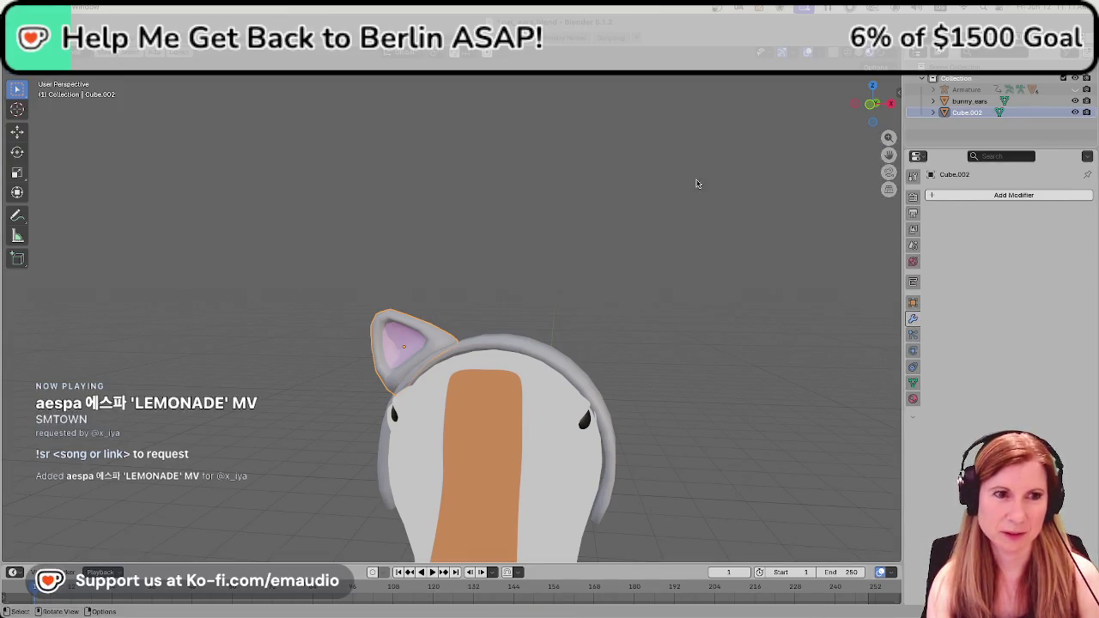
Set the goose Body's origin to its geometry.
{"action": "left_click", "coordinate": [609, 418]}
{"action": "right_click", "coordinate": [489, 395]}
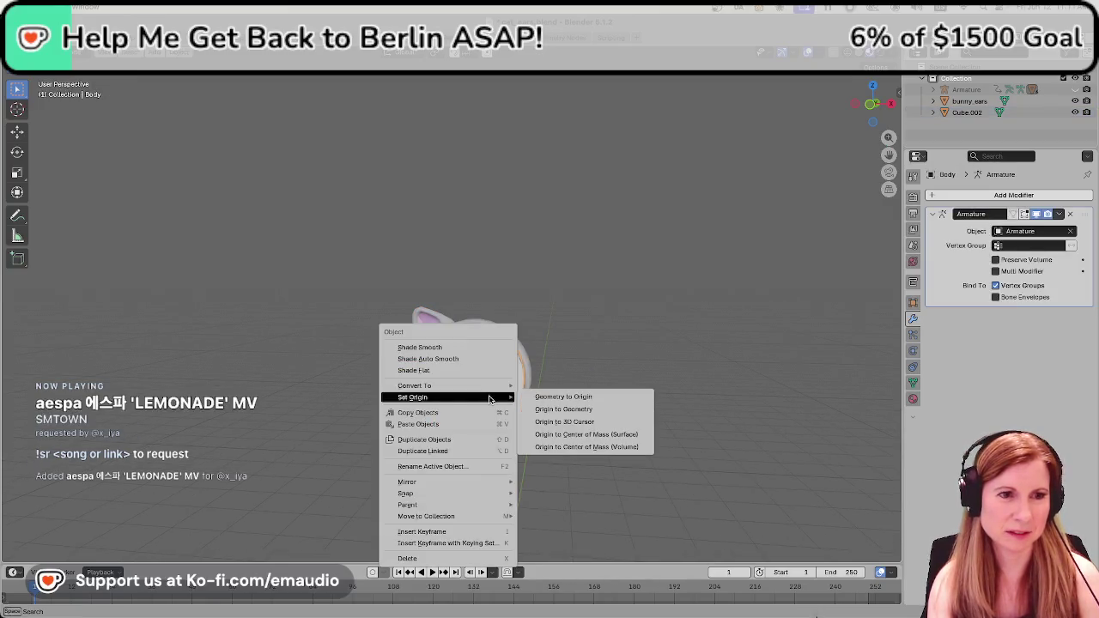
{"action": "left_click", "coordinate": [550, 410]}
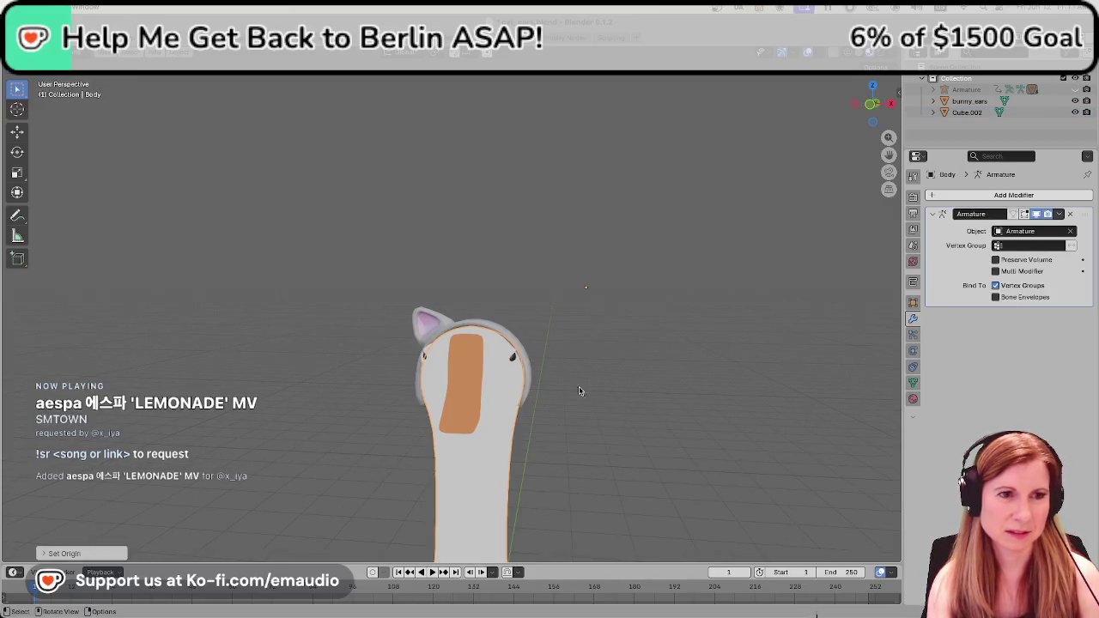
{"action": "right_click", "coordinate": [496, 464]}
{"action": "mouse_move", "coordinate": [419, 442]}
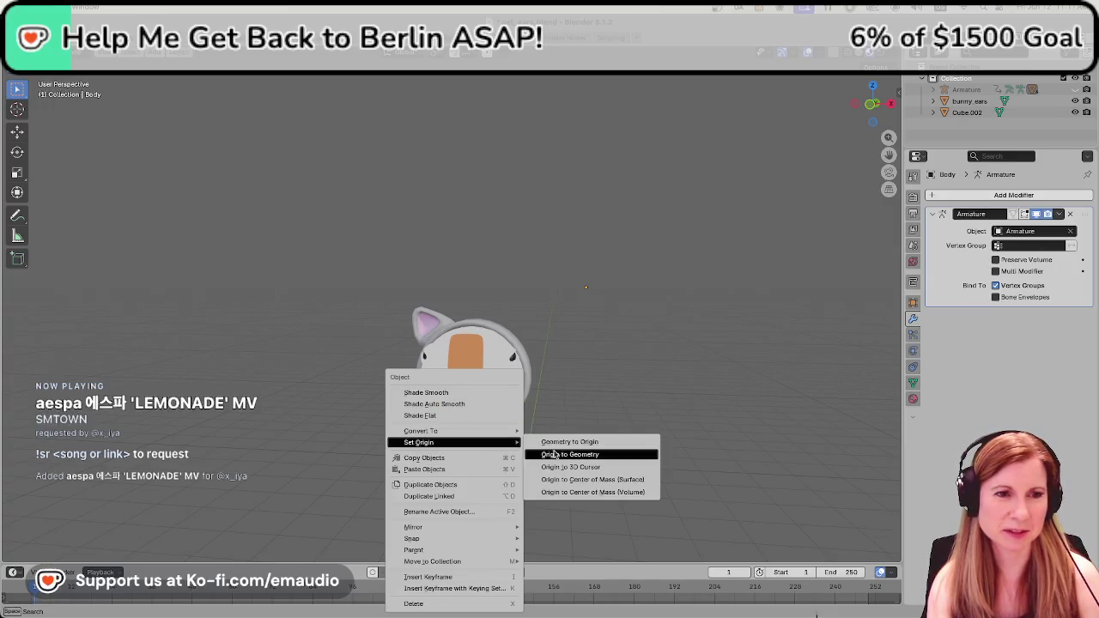
{"action": "left_click", "coordinate": [555, 454]}
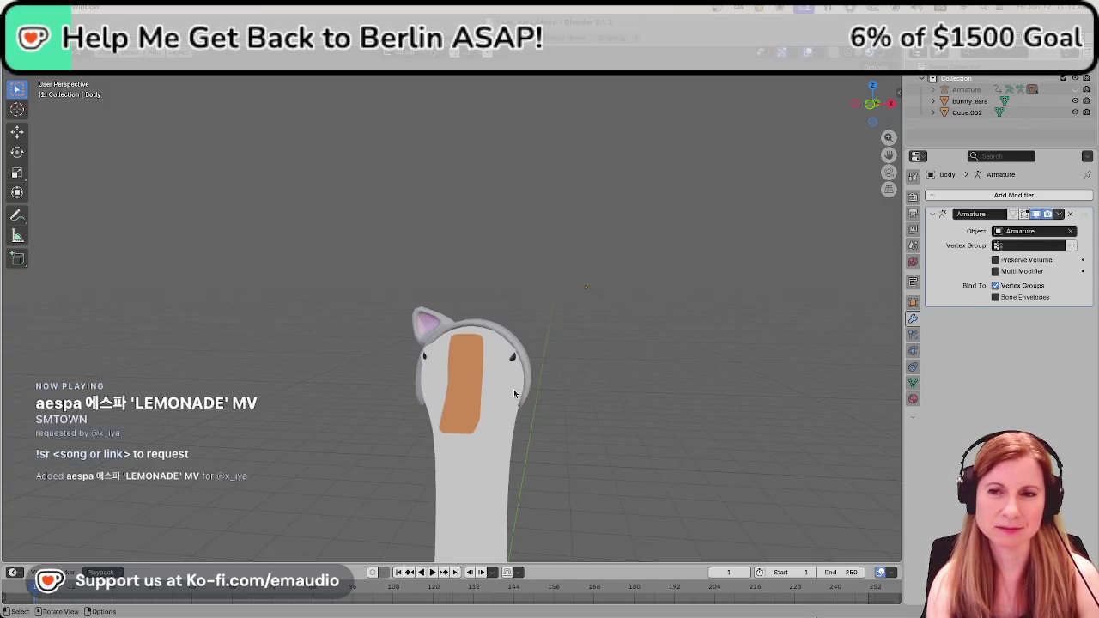
Set the Beak's origin to its geometry and save cat_ears.blend.
{"action": "scroll", "coordinate": [498, 397], "scroll_direction": "up", "scroll_amount": 2}
{"action": "scroll", "coordinate": [619, 326], "scroll_direction": "up", "scroll_amount": 2}
{"action": "scroll", "coordinate": [650, 307], "scroll_direction": "down", "scroll_amount": 1}
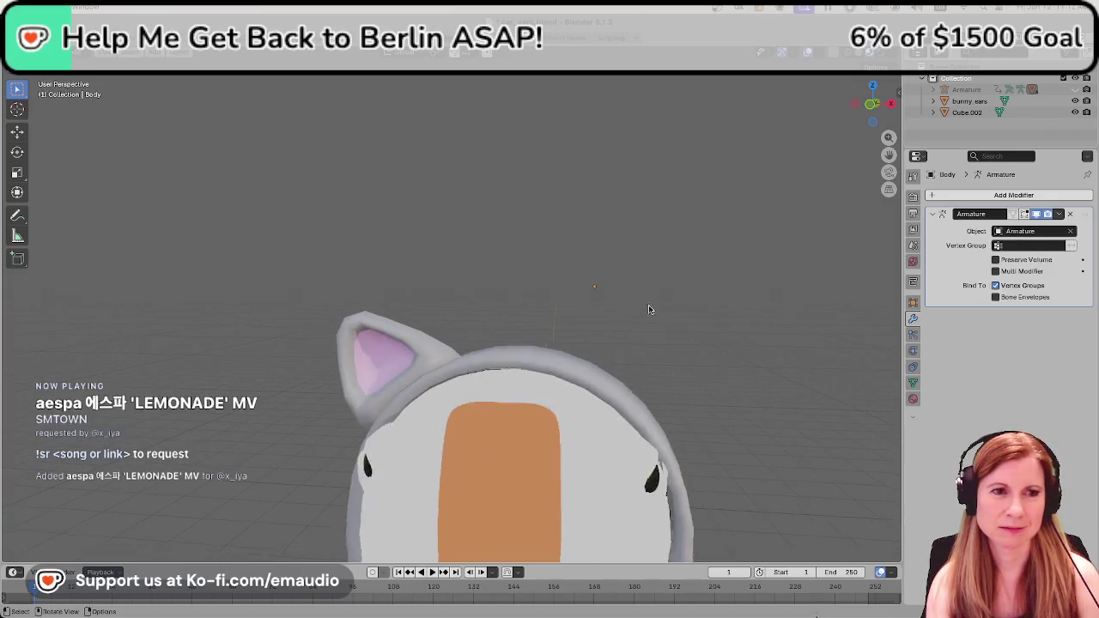
{"action": "scroll", "coordinate": [623, 371], "scroll_direction": "down", "scroll_amount": 3}
{"action": "scroll", "coordinate": [634, 371], "scroll_direction": "down", "scroll_amount": 4}
{"action": "scroll", "coordinate": [662, 437], "scroll_direction": "down", "scroll_amount": 3}
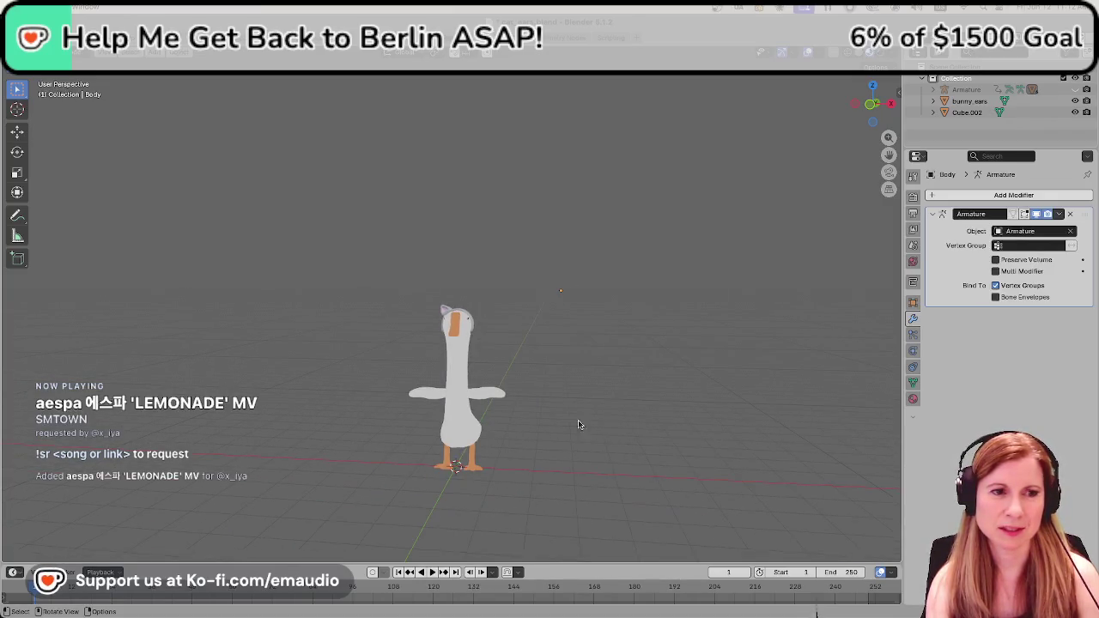
{"action": "scroll", "coordinate": [576, 421], "scroll_direction": "up", "scroll_amount": 1}
{"action": "scroll", "coordinate": [503, 442], "scroll_direction": "up", "scroll_amount": 4}
{"action": "scroll", "coordinate": [499, 438], "scroll_direction": "up", "scroll_amount": 3}
{"action": "left_click", "coordinate": [464, 376]}
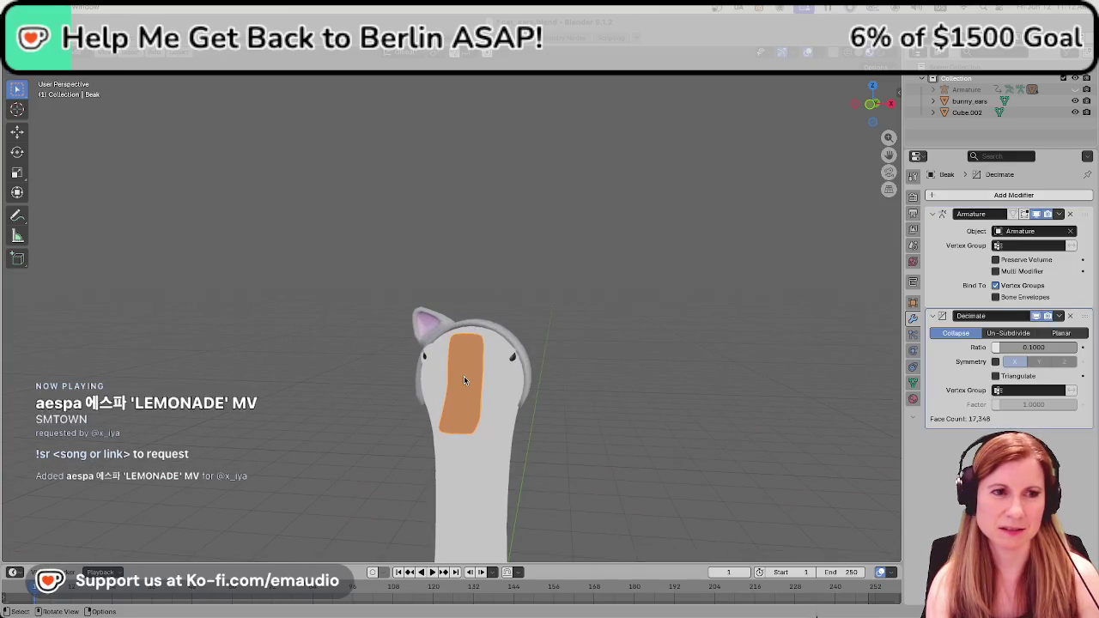
{"action": "right_click", "coordinate": [464, 376]}
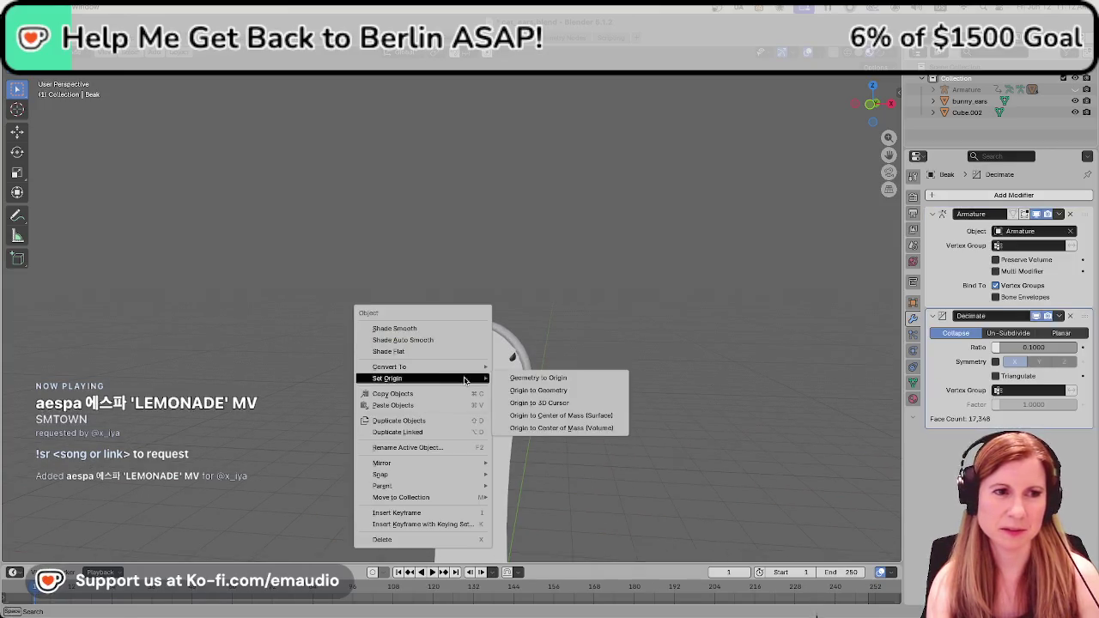
{"action": "left_click", "coordinate": [554, 391]}
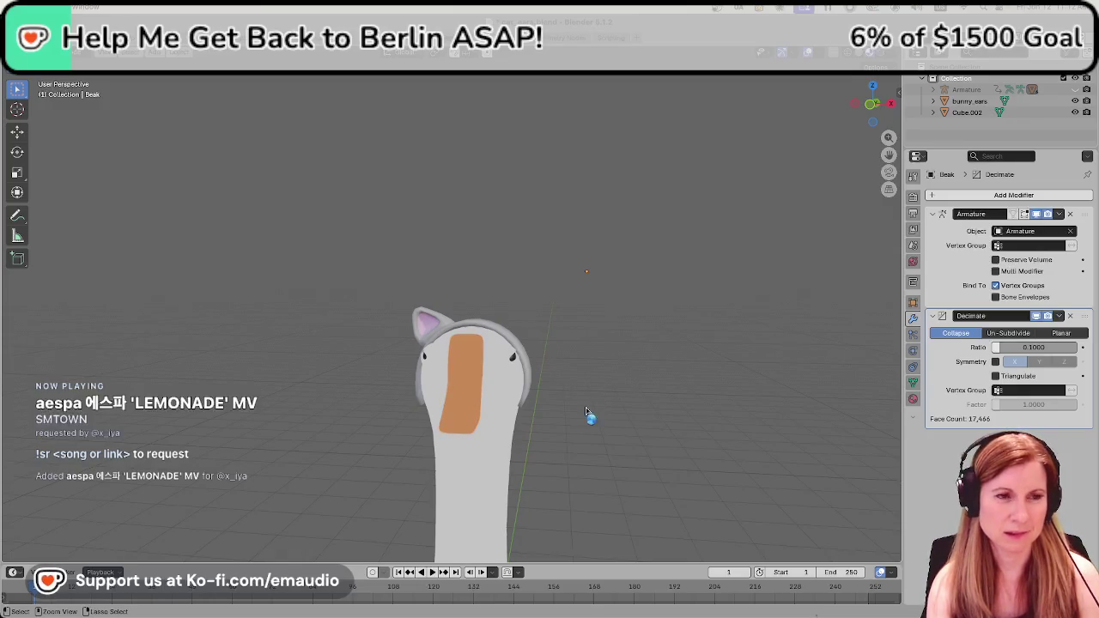
{"action": "key", "text": "ctrl+s"}
{"action": "left_click", "coordinate": [421, 322]}
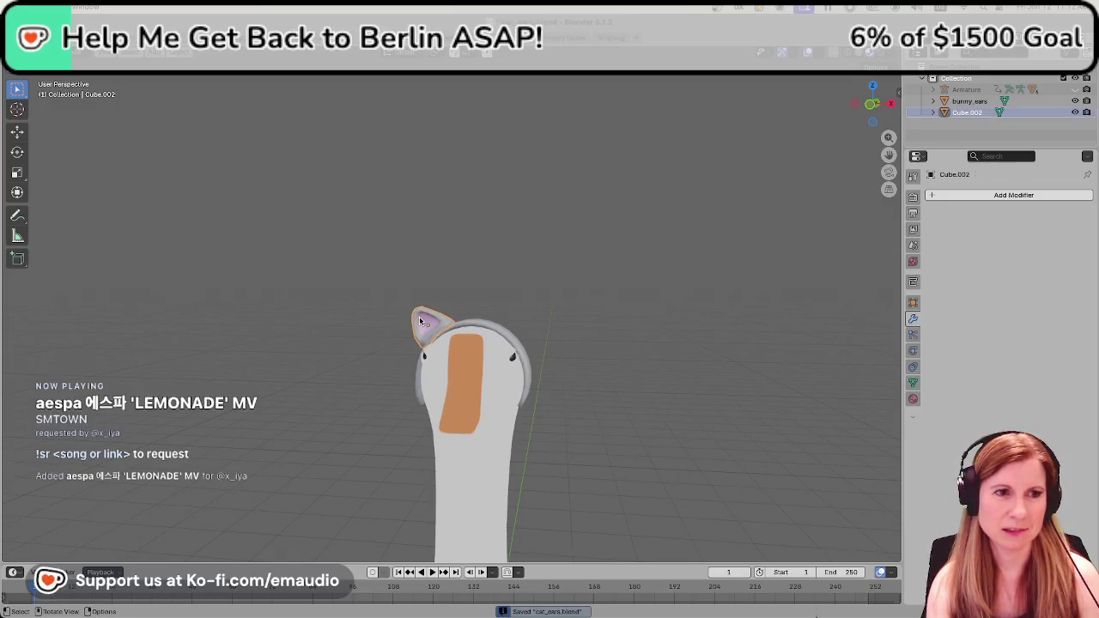
Add a Mirror modifier to the left ear and try different axes and mirror objects.
{"action": "left_click", "coordinate": [936, 195]}
{"action": "mouse_move", "coordinate": [897, 194]}
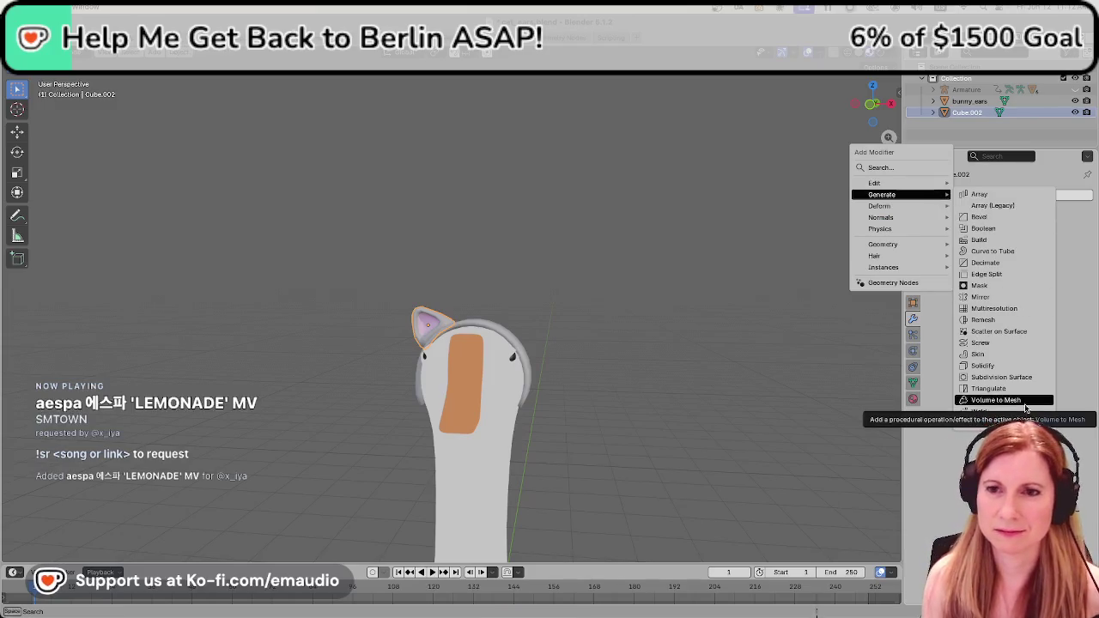
{"action": "left_click", "coordinate": [1014, 297]}
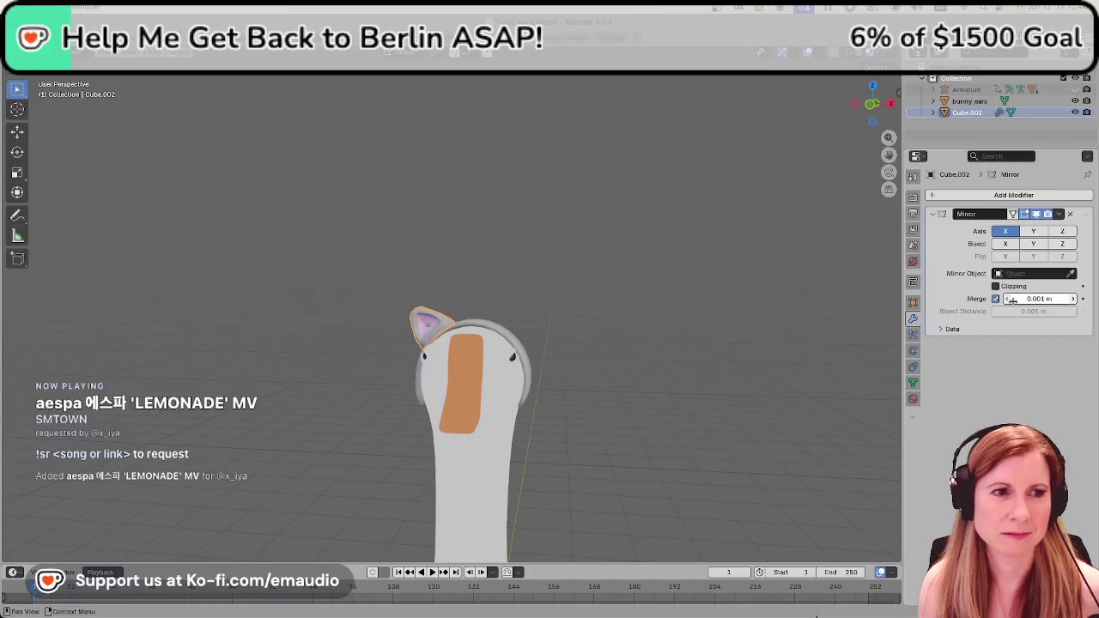
{"action": "left_click", "coordinate": [1029, 232]}
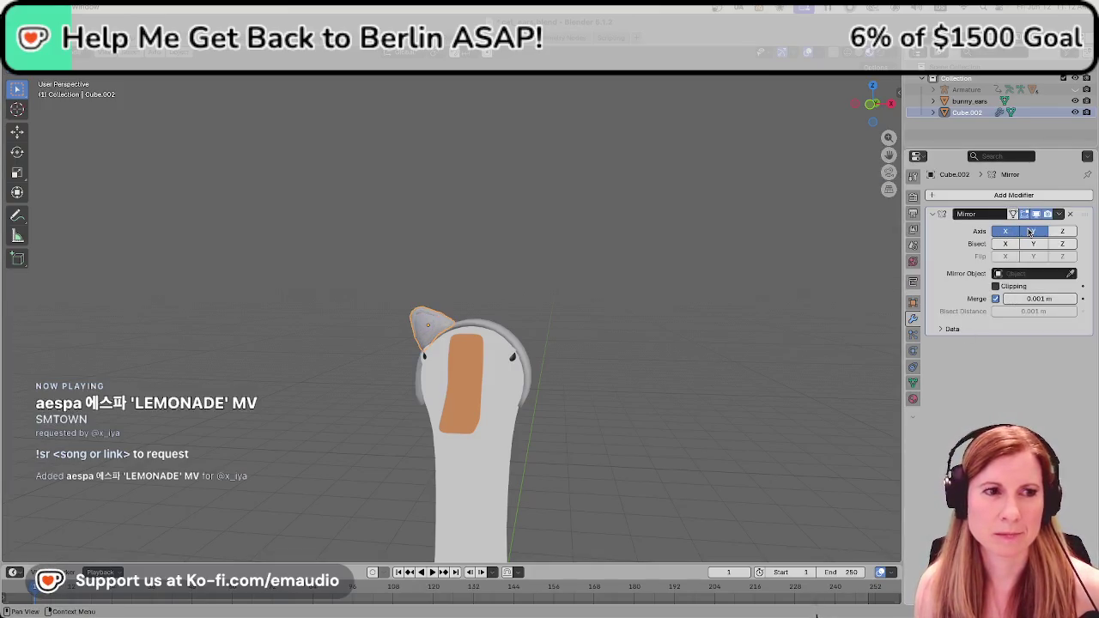
{"action": "left_click", "coordinate": [1012, 232]}
{"action": "left_click", "coordinate": [1033, 232]}
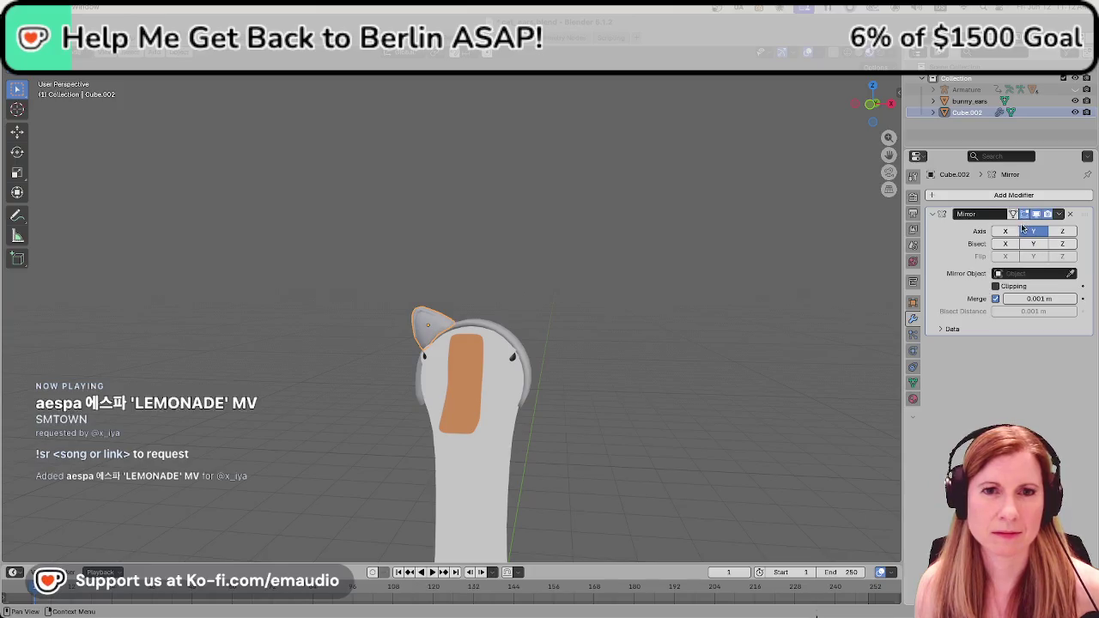
{"action": "left_click", "coordinate": [1063, 273]}
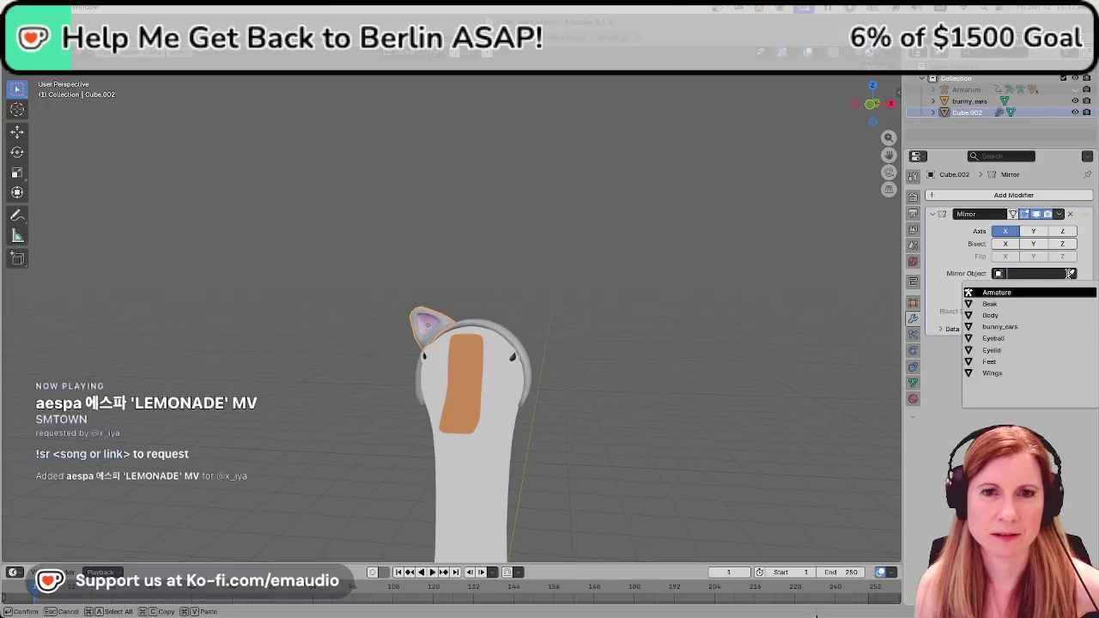
{"action": "left_click", "coordinate": [1069, 273]}
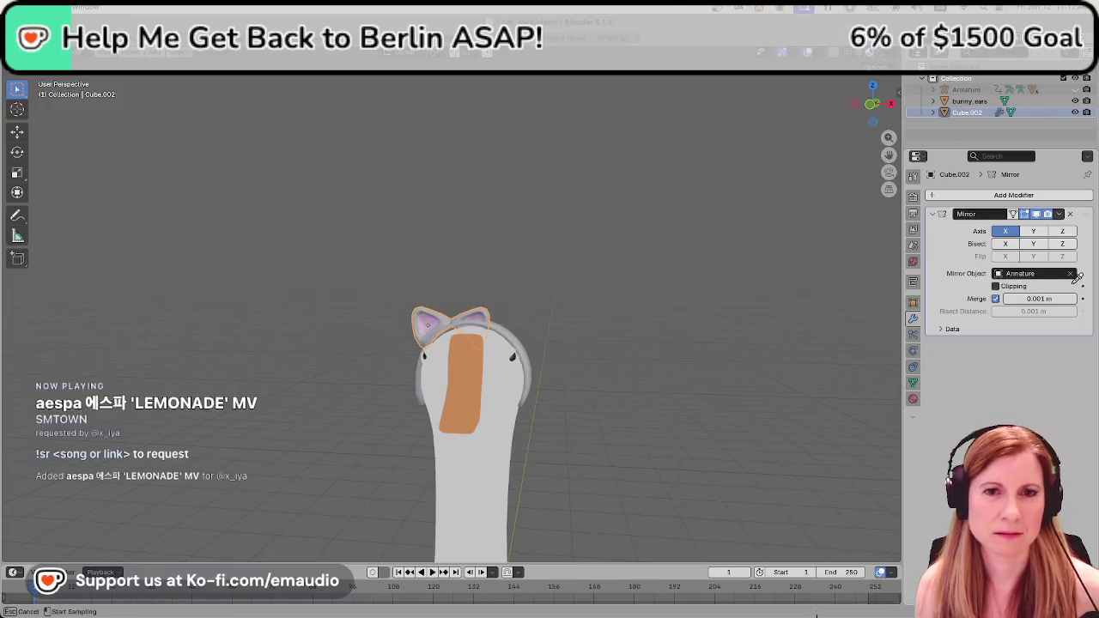
{"action": "left_click", "coordinate": [487, 383]}
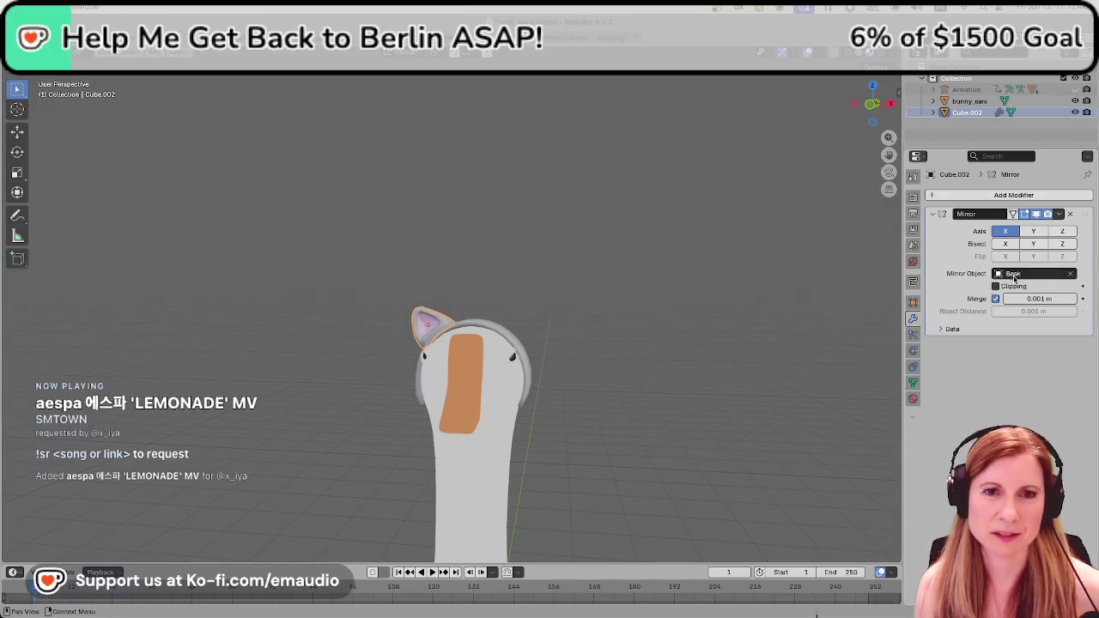
Pick the goose Body as the mirror object and mirror on the Y axis only.
{"action": "left_click", "coordinate": [1072, 274]}
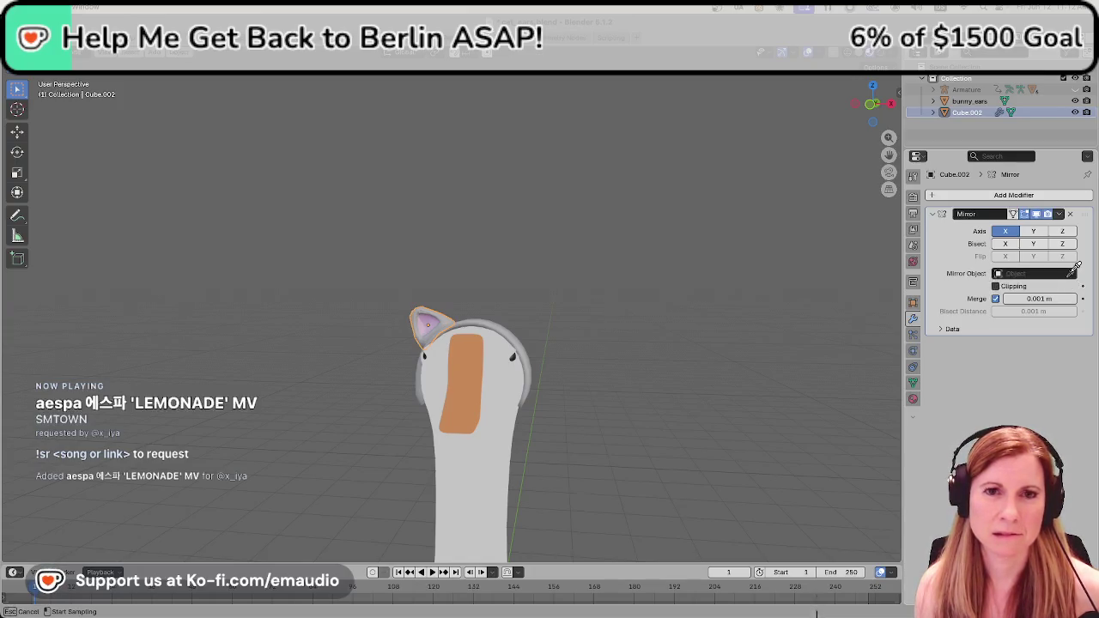
{"action": "left_click", "coordinate": [501, 405]}
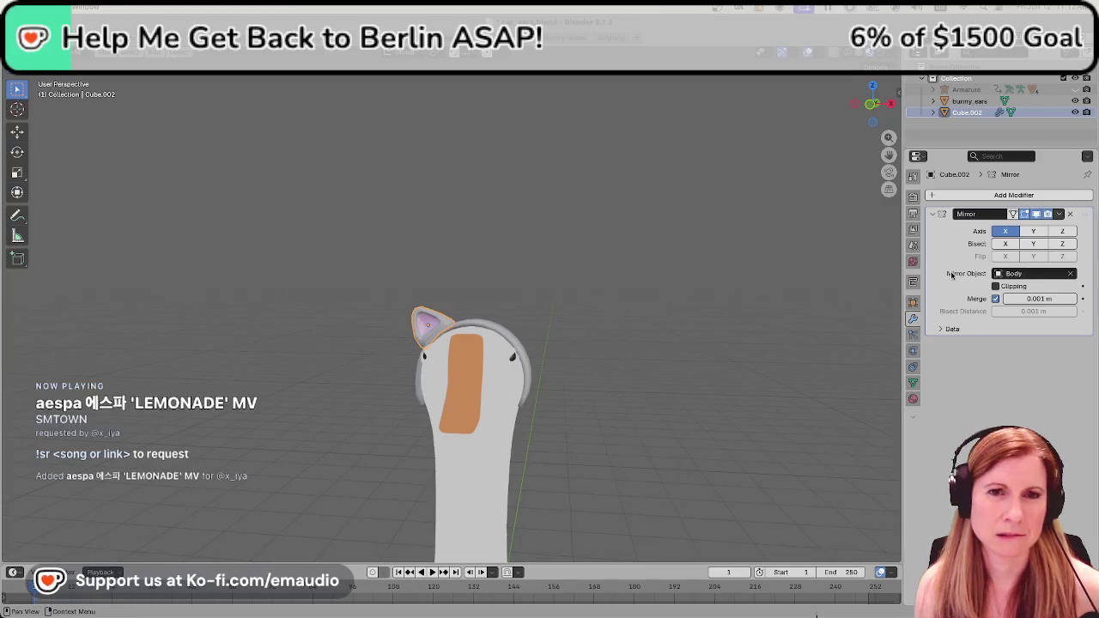
{"action": "left_click", "coordinate": [1005, 231]}
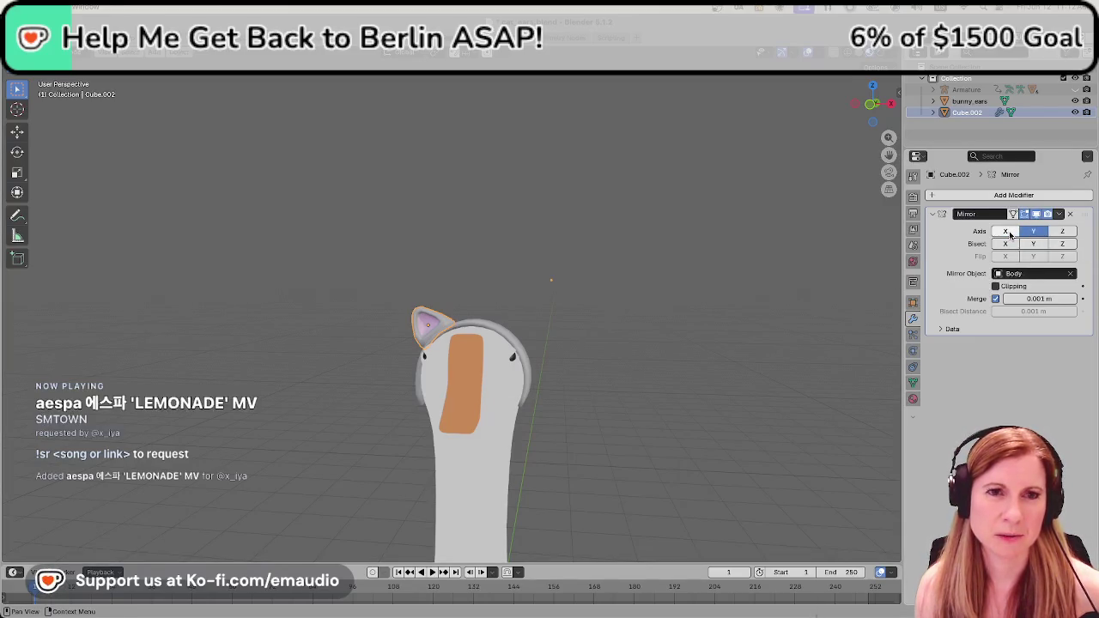
{"action": "mouse_move", "coordinate": [595, 308]}
{"action": "middle_mouse_down"}
{"action": "mouse_move", "coordinate": [600, 348]}
{"action": "mouse_move", "coordinate": [601, 338]}
{"action": "mouse_move", "coordinate": [625, 387]}
{"action": "mouse_move", "coordinate": [709, 387]}
{"action": "middle_mouse_up"}
{"action": "scroll", "coordinate": [601, 339], "scroll_direction": "down", "scroll_amount": 5}
{"action": "scroll", "coordinate": [595, 341], "scroll_direction": "down", "scroll_amount": 2}
{"action": "scroll", "coordinate": [596, 338], "scroll_direction": "up", "scroll_amount": 3}
{"action": "scroll", "coordinate": [597, 338], "scroll_direction": "up", "scroll_amount": 3}
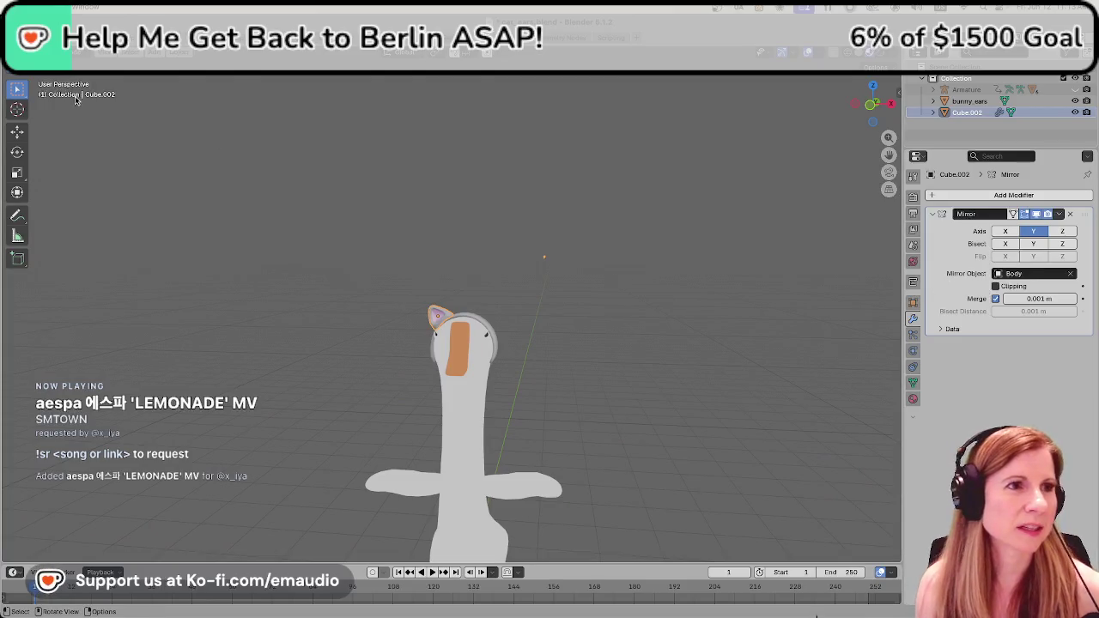
Delete the Body's Armature modifier, then undo back to the ear's mirror.
{"action": "left_click", "coordinate": [477, 440]}
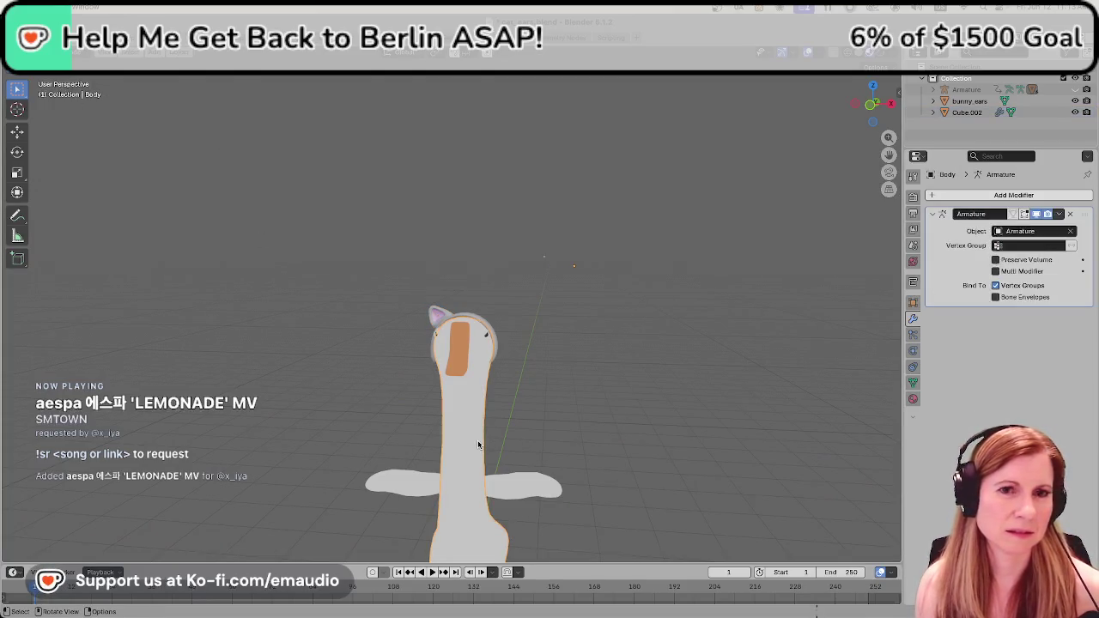
{"action": "left_click", "coordinate": [1069, 214]}
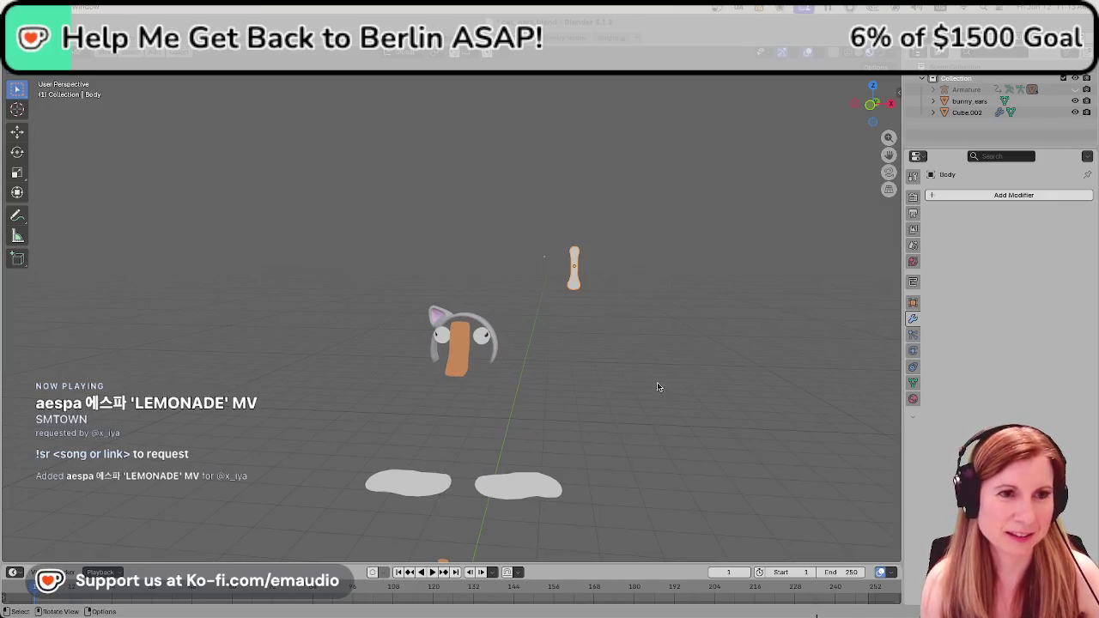
{"action": "key", "text": "ctrl+z"}
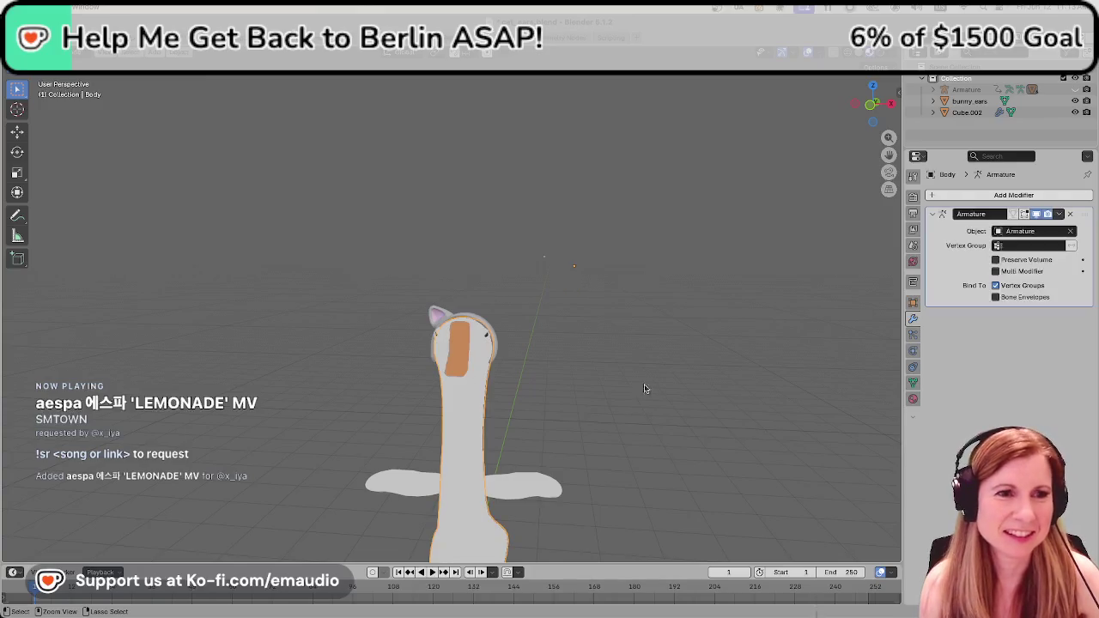
{"action": "key", "text": "ctrl+z"}
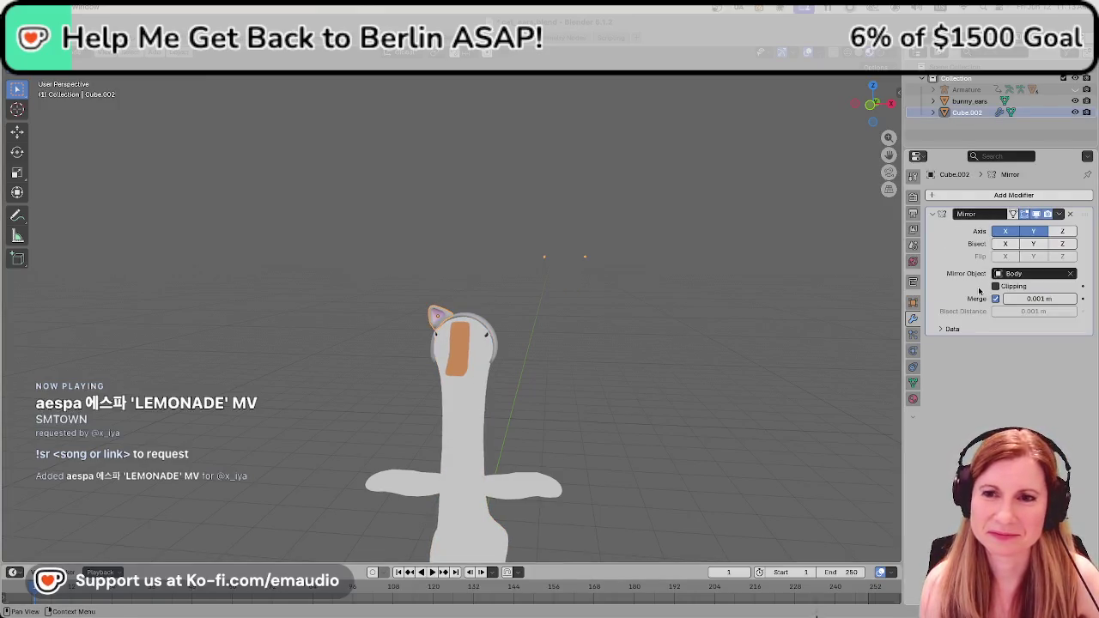
Reselect the Body, check the mode and Object menus, and delete its Armature modifier.
{"action": "left_click", "coordinate": [478, 448]}
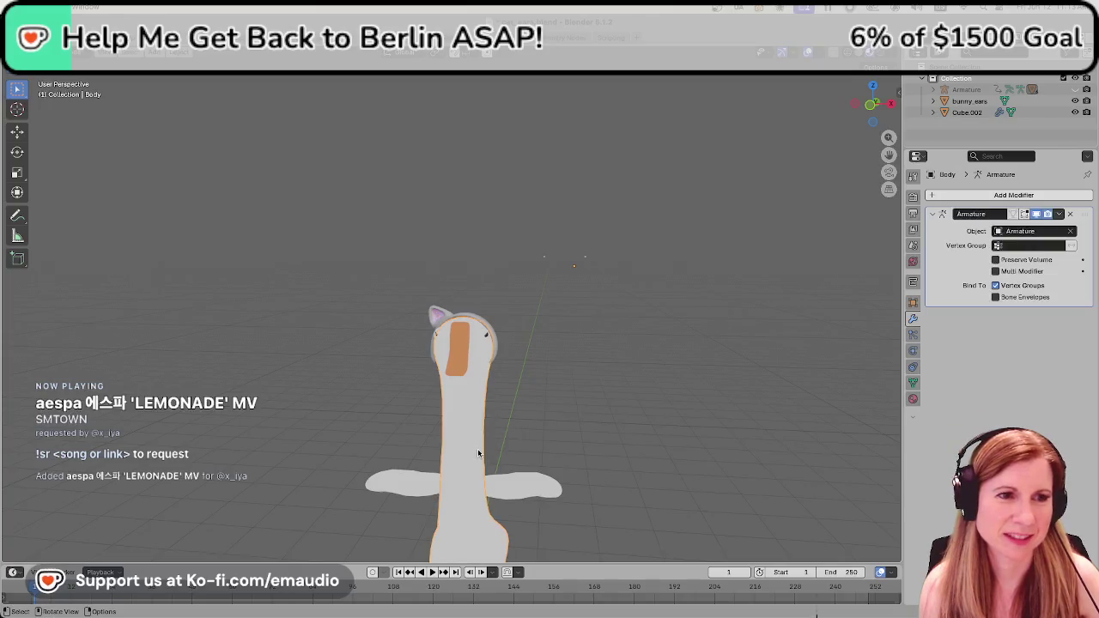
{"action": "left_click", "coordinate": [65, 65]}
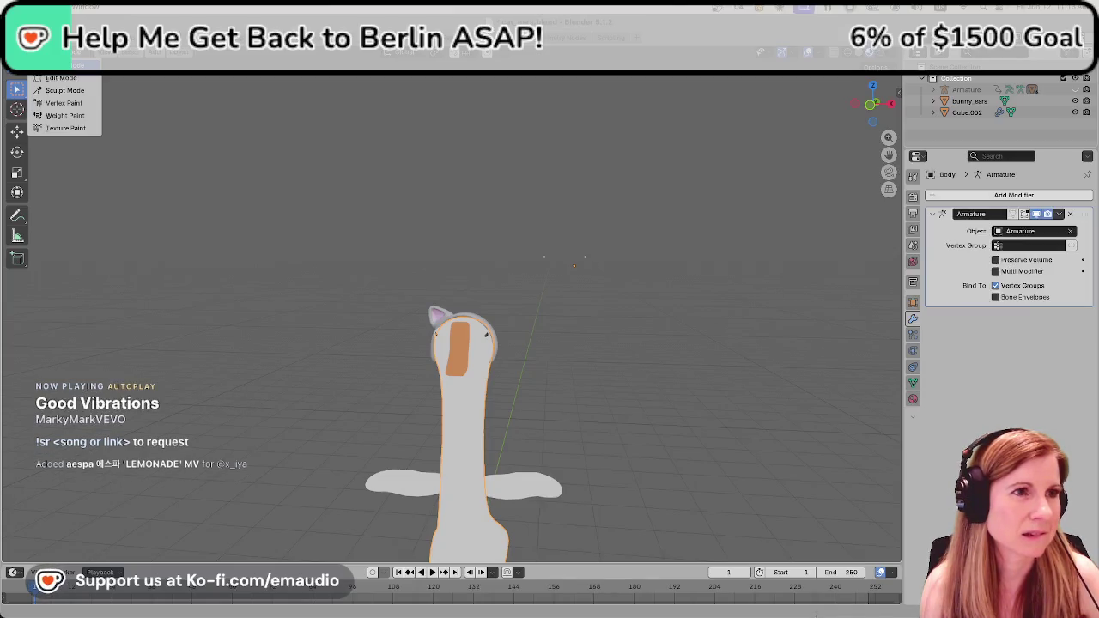
{"action": "left_click", "coordinate": [961, 90]}
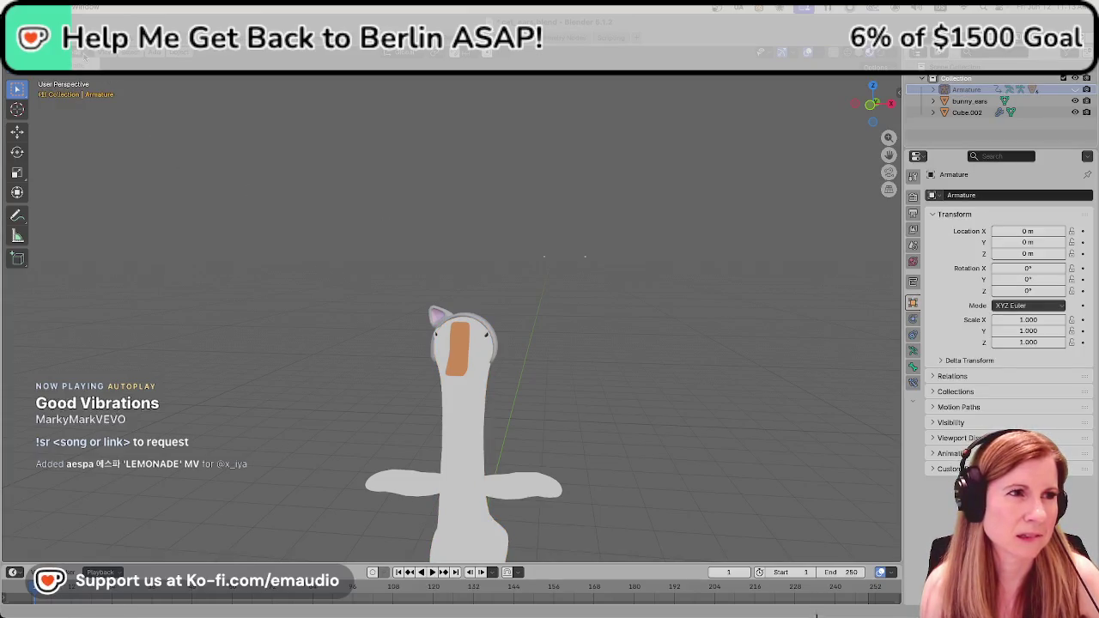
{"action": "left_click", "coordinate": [450, 421]}
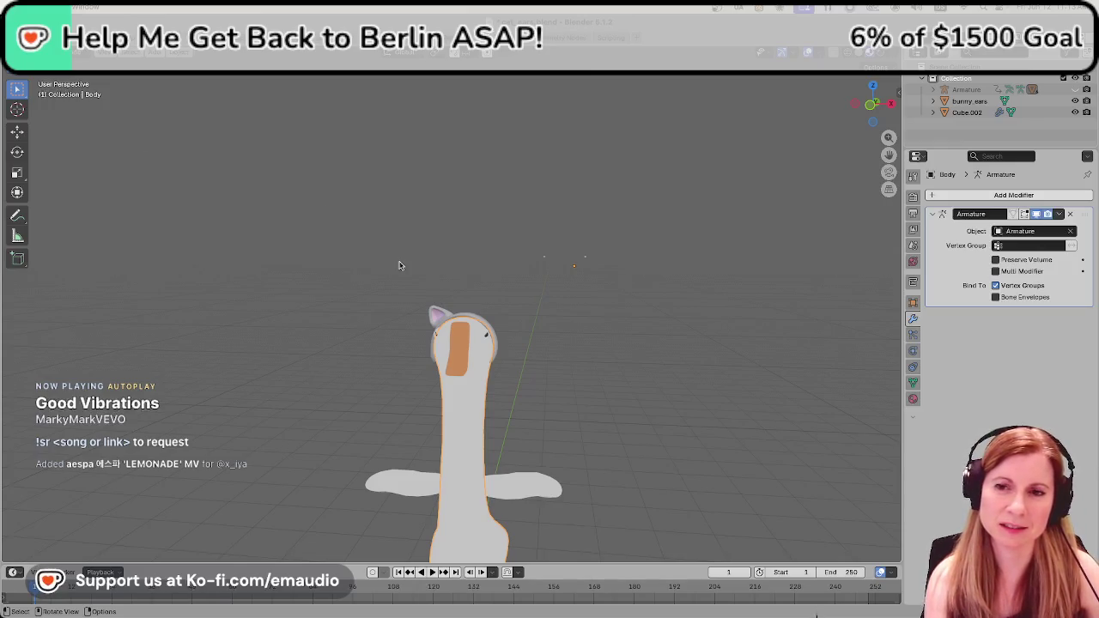
{"action": "left_click", "coordinate": [176, 53]}
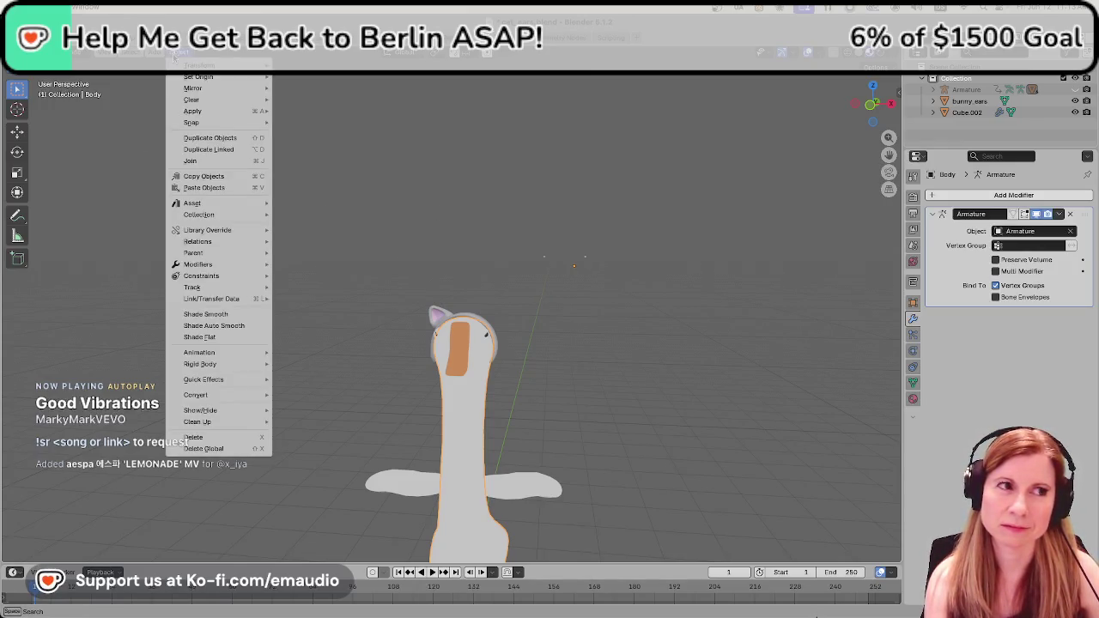
{"action": "left_click", "coordinate": [174, 55]}
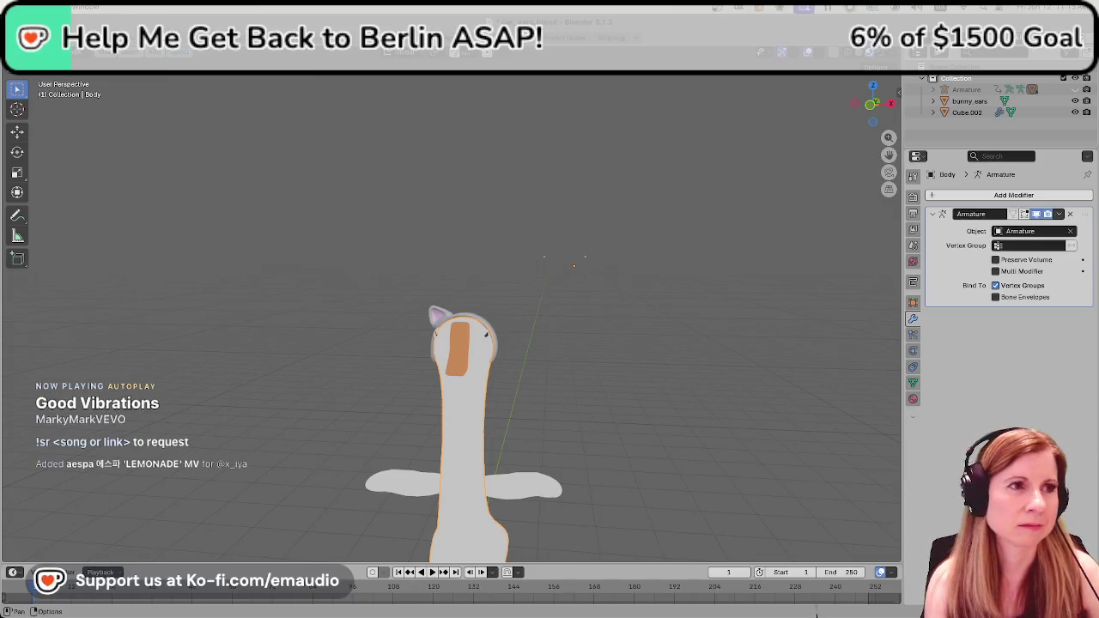
{"action": "left_click", "coordinate": [78, 53]}
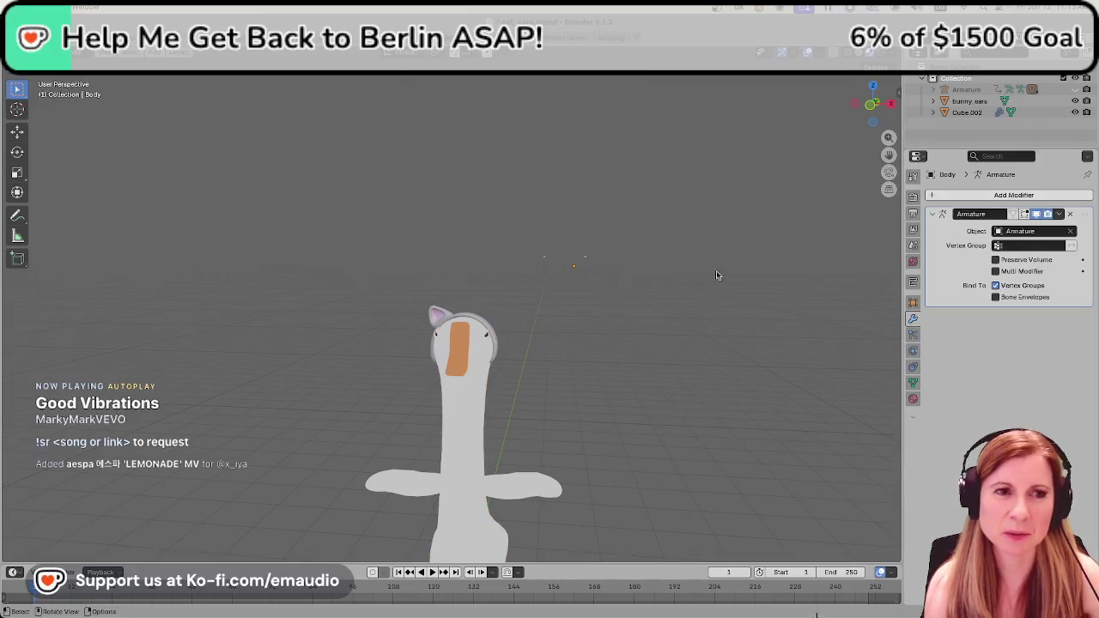
{"action": "left_click", "coordinate": [1070, 214]}
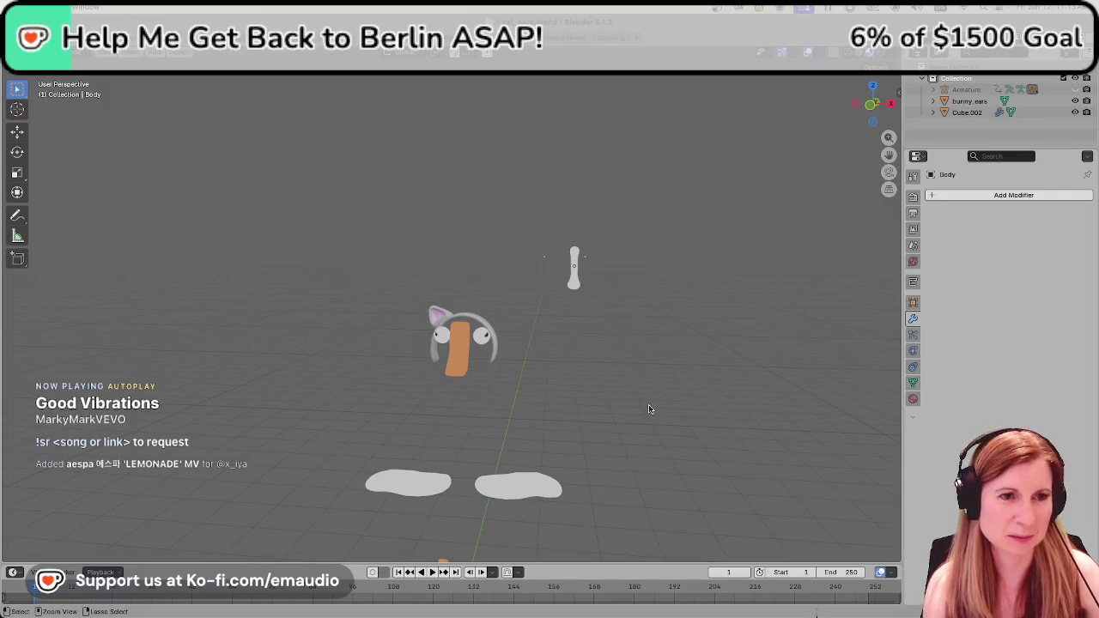
Undo past the Armature removal, Mirror edits and Beak changes until the second ear Cube.001 reappears.
{"action": "key", "text": "ctrl+z"}
{"action": "key", "text": "ctrl+z"}
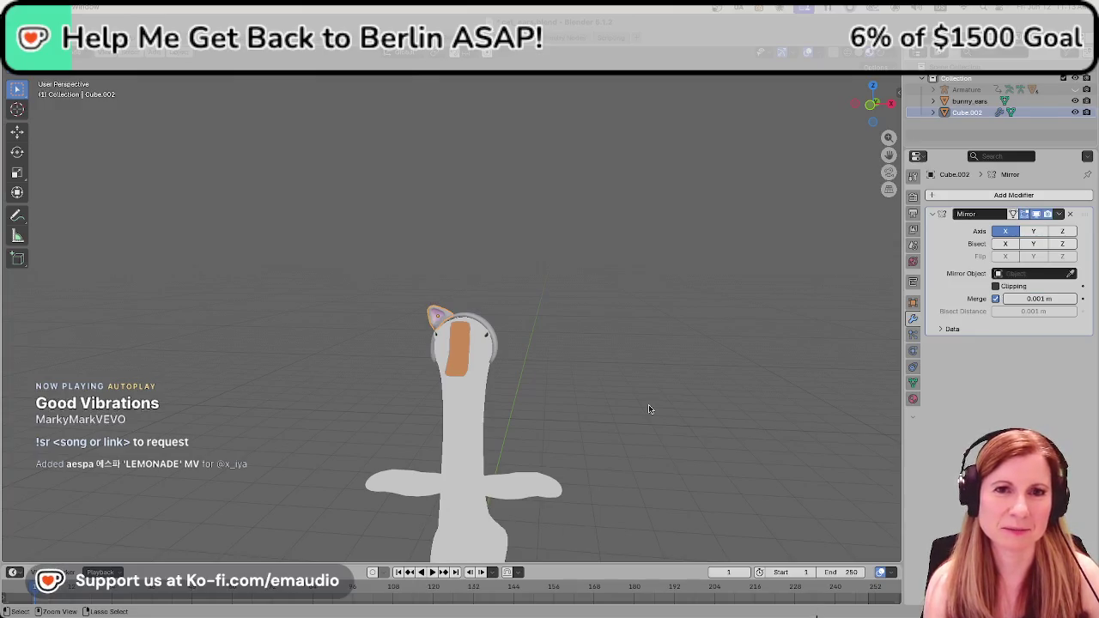
{"action": "key", "text": "ctrl+z"}
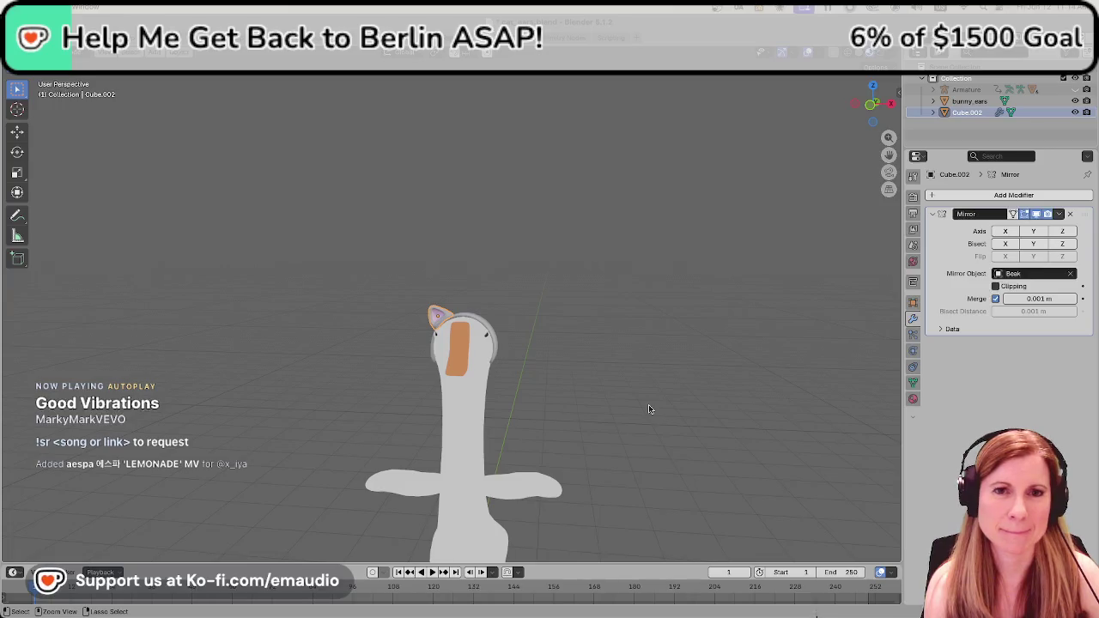
{"action": "key", "text": "ctrl+z"}
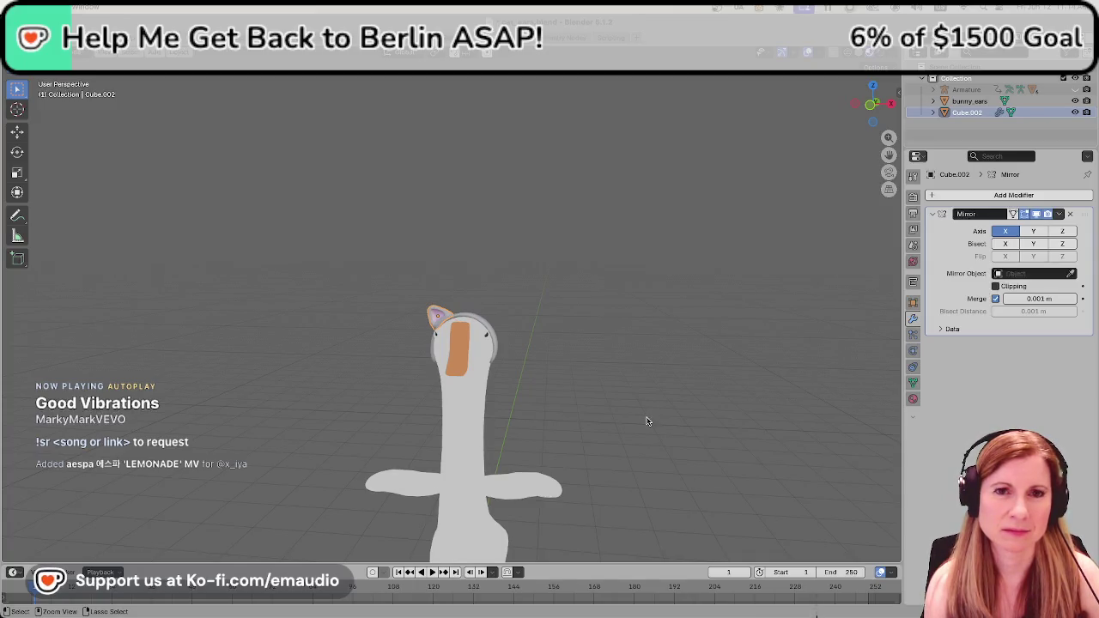
{"action": "key", "text": "ctrl+shift+z"}
{"action": "key", "text": "ctrl+shift+z"}
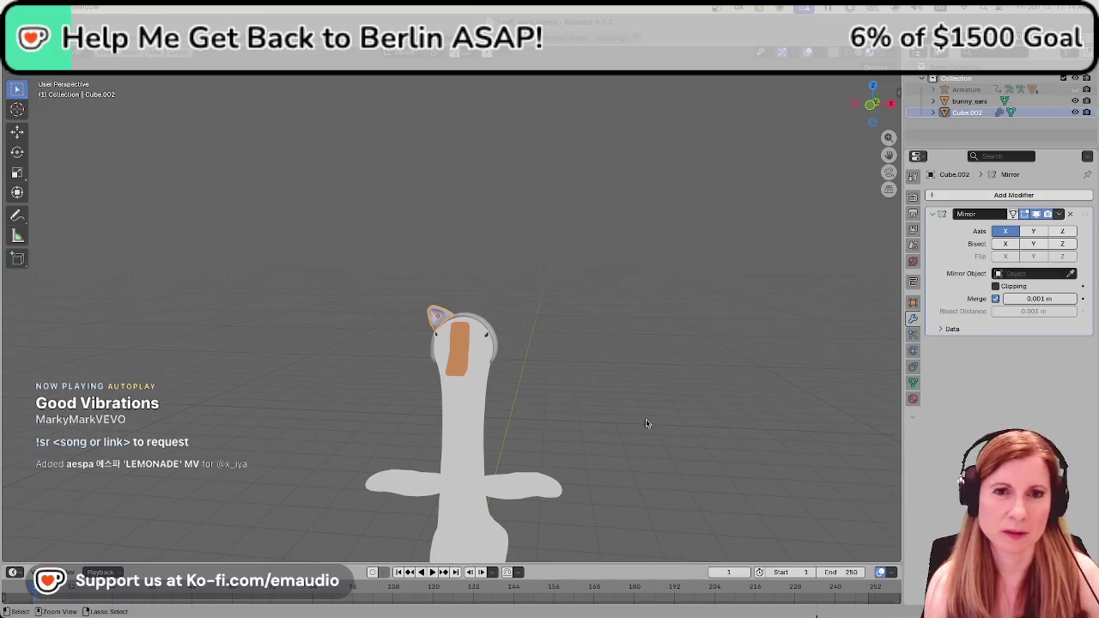
{"action": "key", "text": "ctrl+z"}
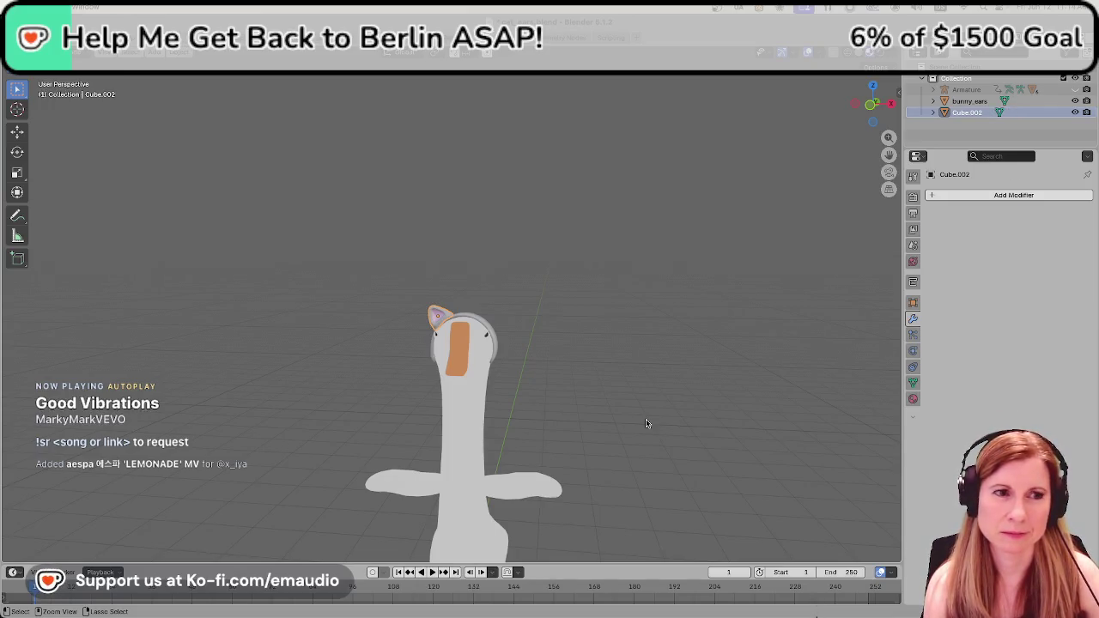
{"action": "key", "text": "ctrl+z"}
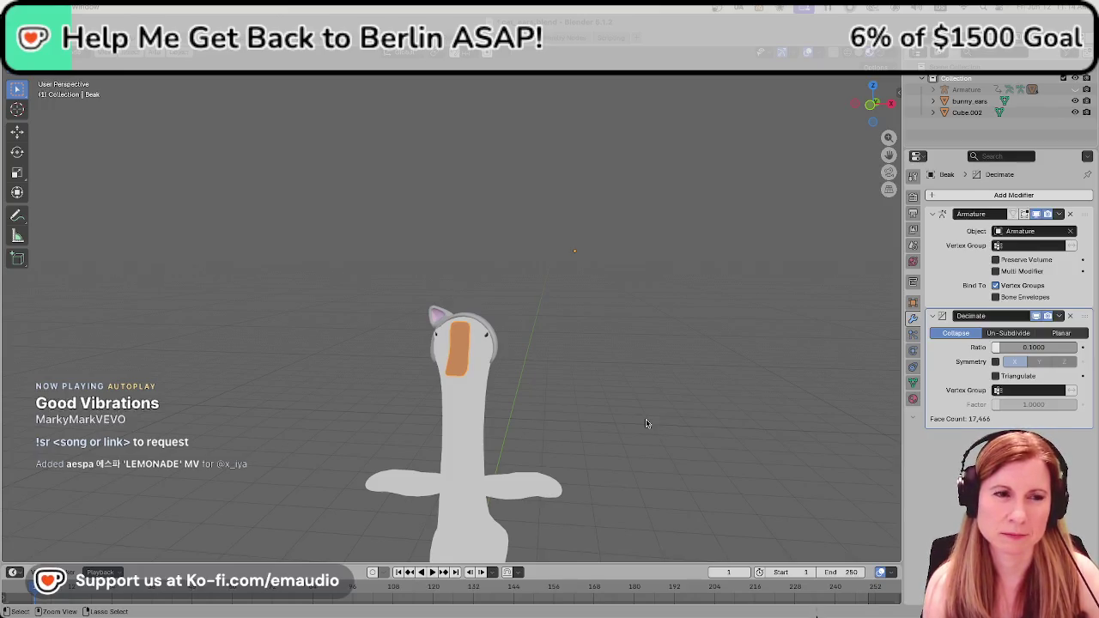
{"action": "key", "text": "ctrl+z"}
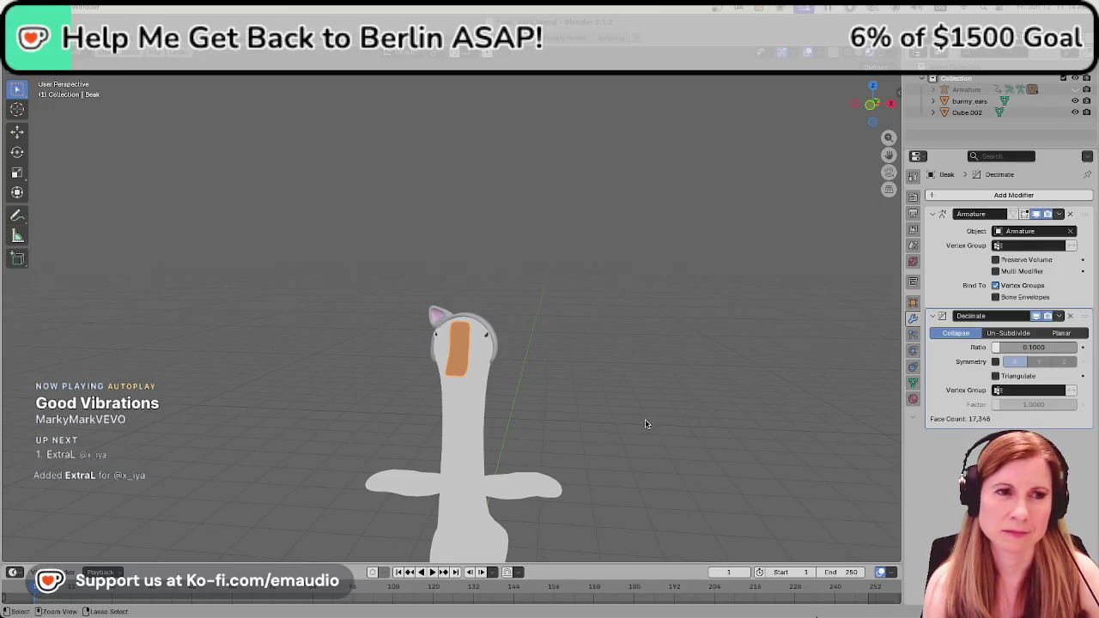
{"action": "key", "text": "ctrl+z"}
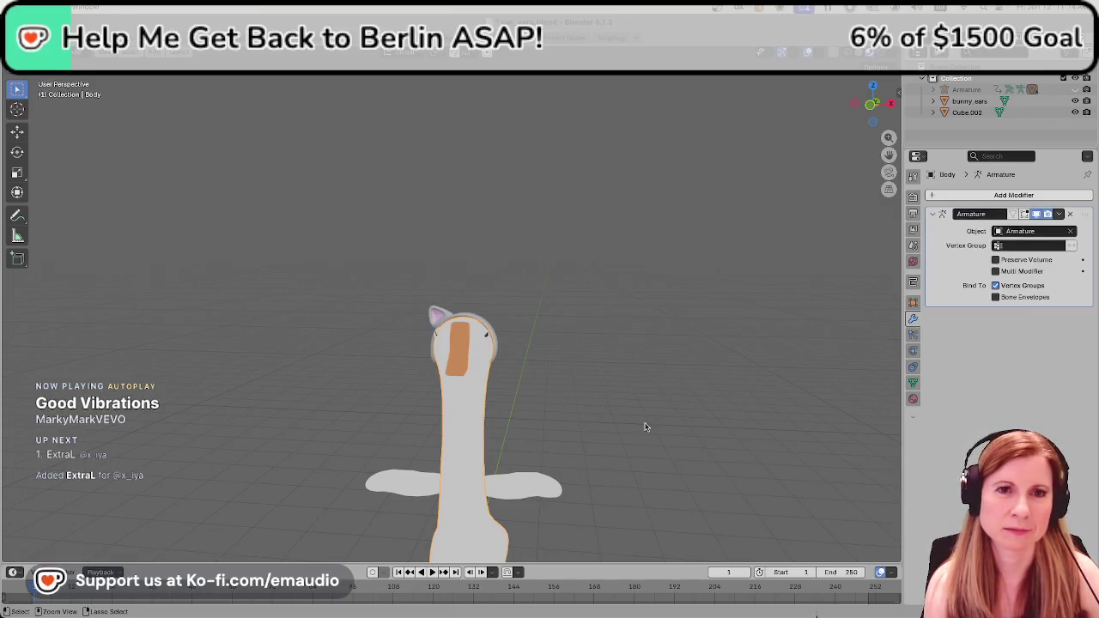
{"action": "key", "text": "ctrl+z"}
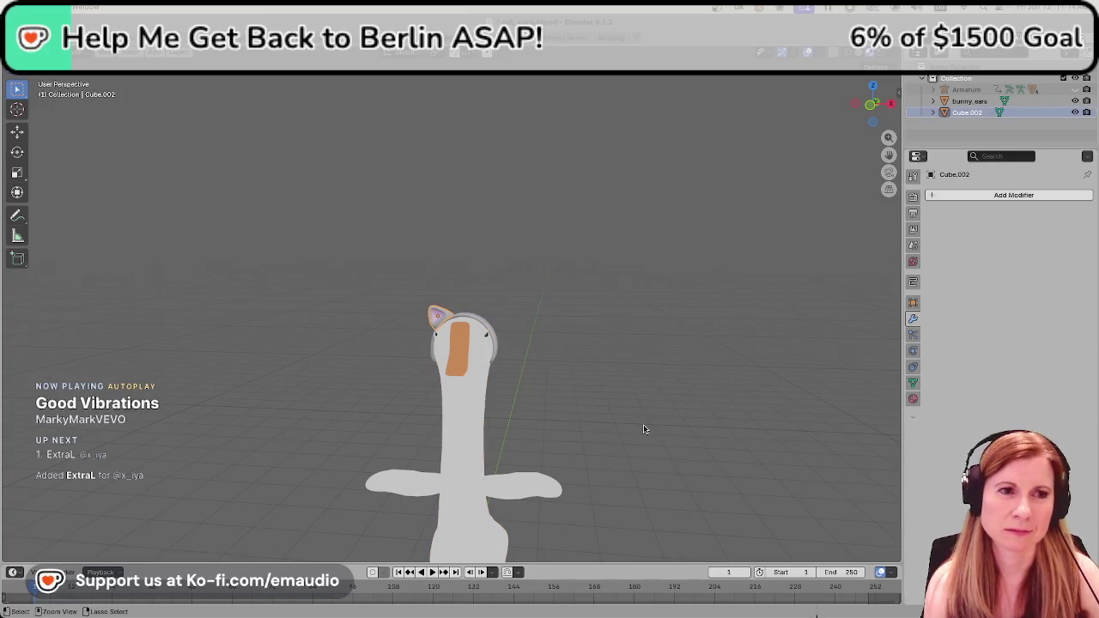
{"action": "key", "text": "ctrl+z"}
{"action": "key", "text": "ctrl+z"}
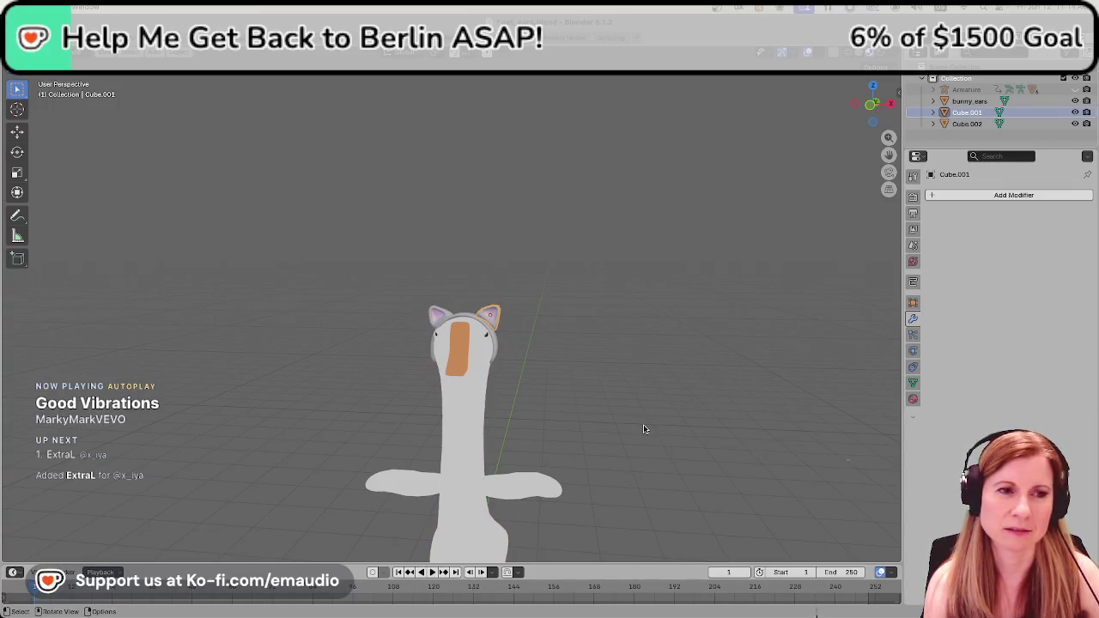
Select the copied right ear and lower it slightly along Z.
{"action": "scroll", "coordinate": [416, 375], "scroll_direction": "up", "scroll_amount": 5}
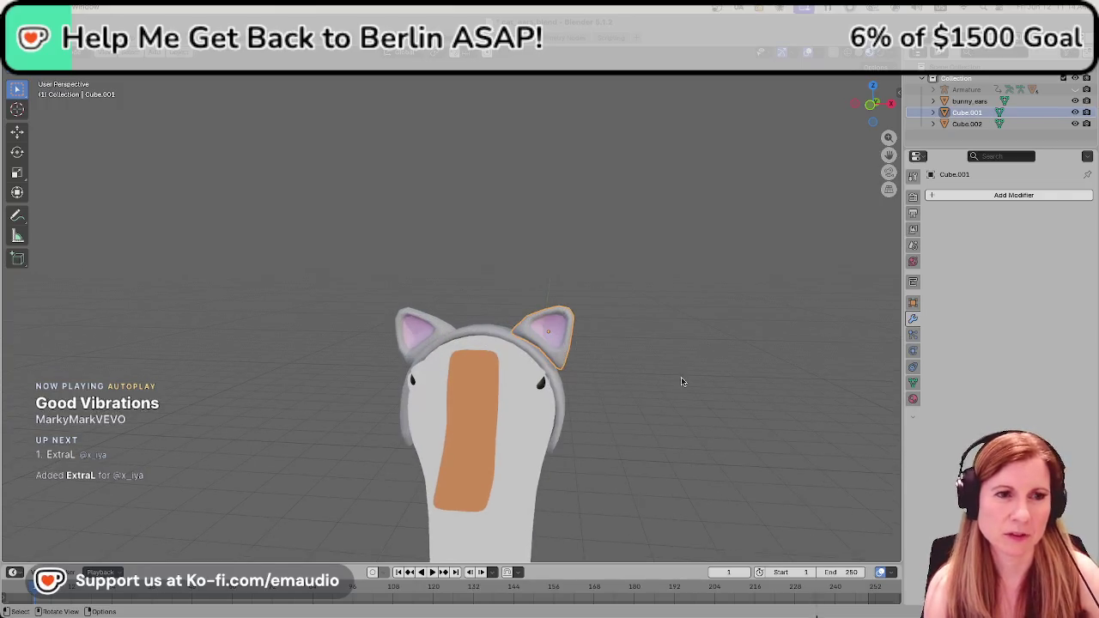
{"action": "left_click", "coordinate": [606, 387]}
{"action": "left_click", "coordinate": [548, 350]}
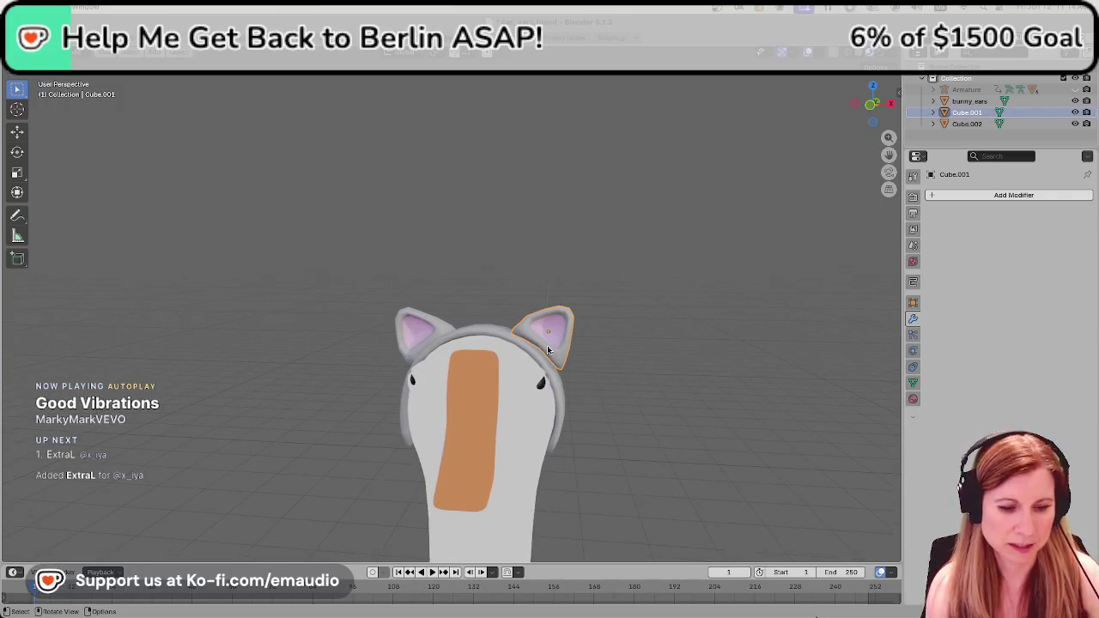
{"action": "key", "text": "g"}
{"action": "key", "text": "z"}
{"action": "left_click", "coordinate": [548, 354]}
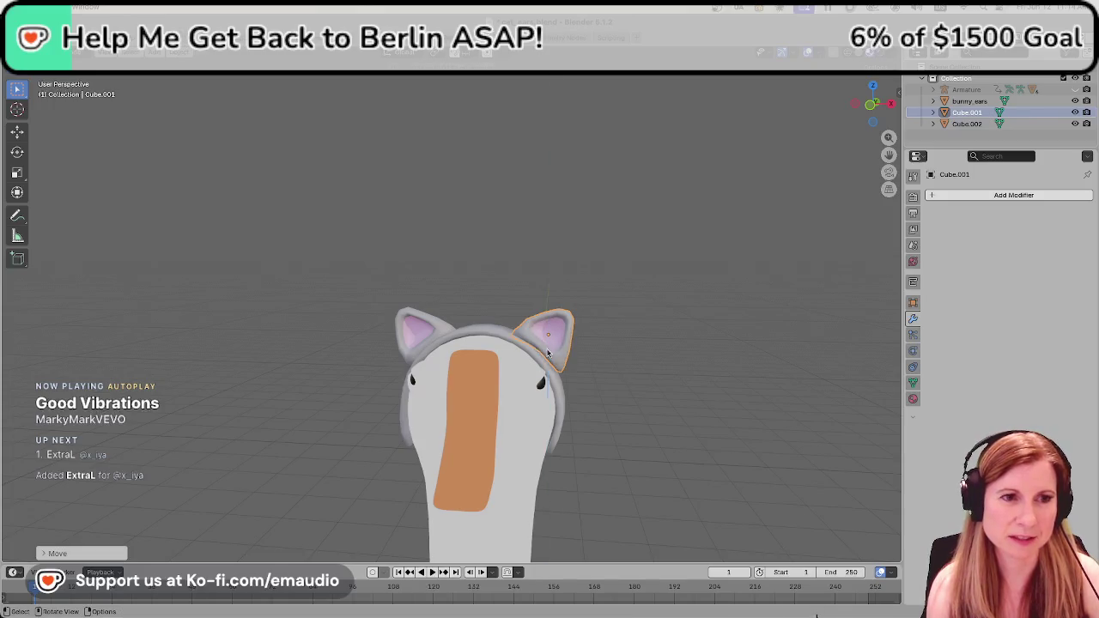
{"action": "left_click", "coordinate": [572, 408]}
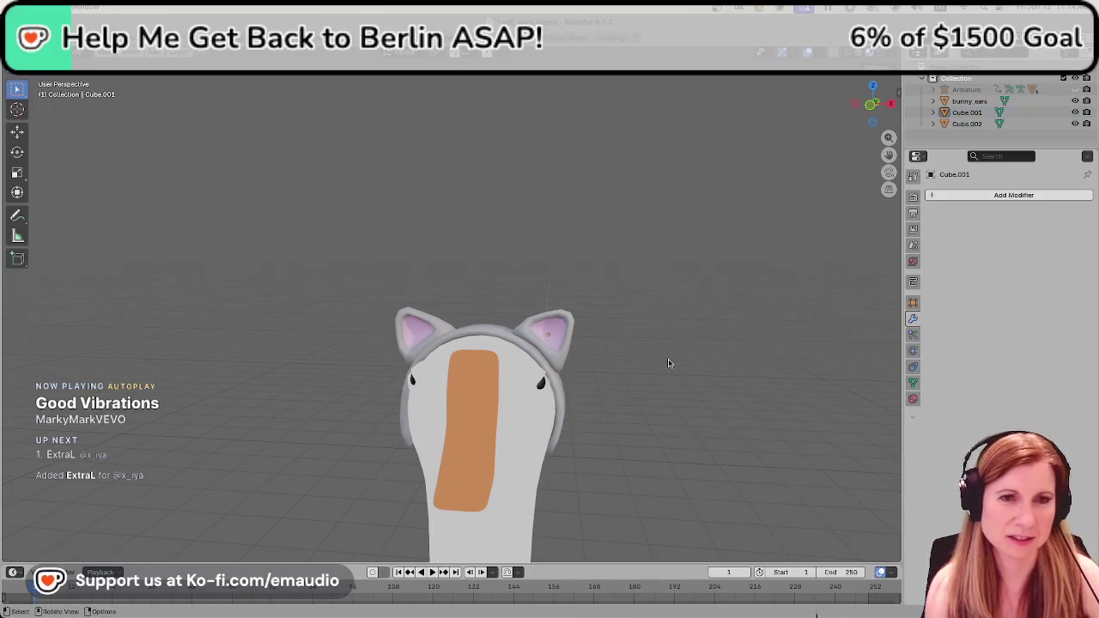
Zoom in on the head and adjust the right ear's height along Z again.
{"action": "mouse_move", "coordinate": [528, 399]}
{"action": "middle_mouse_down", "text": "ctrl"}
{"action": "mouse_move", "coordinate": [567, 266]}
{"action": "mouse_move", "coordinate": [619, 327]}
{"action": "middle_mouse_up", "text": "ctrl"}
{"action": "left_click", "coordinate": [657, 224]}
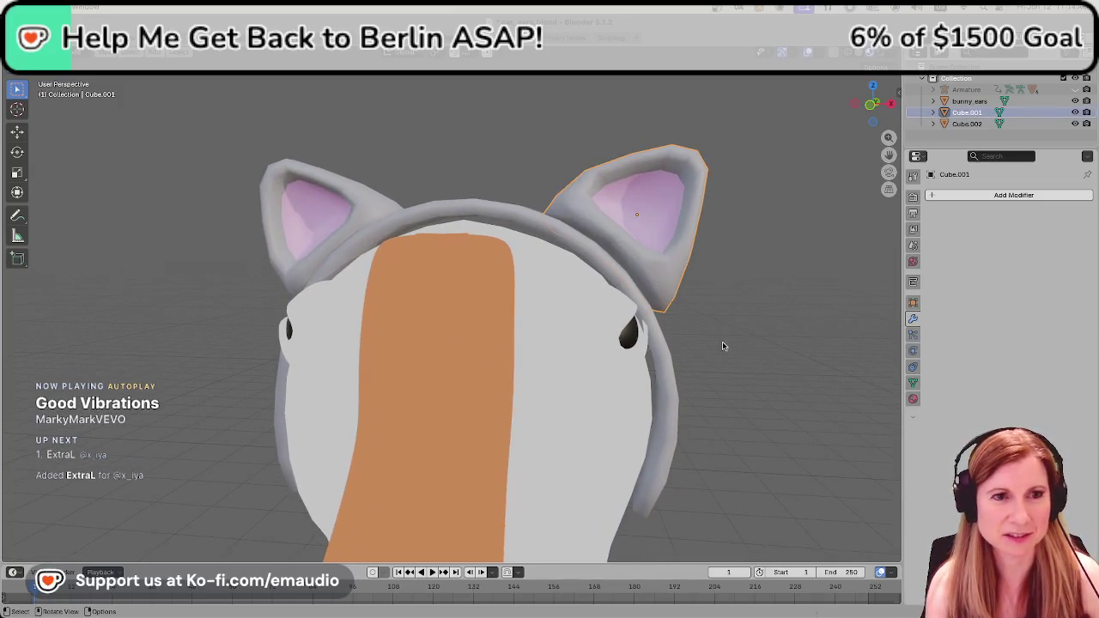
{"action": "middle_click_drag", "start_coordinate": [726, 347], "coordinate": [701, 359]}
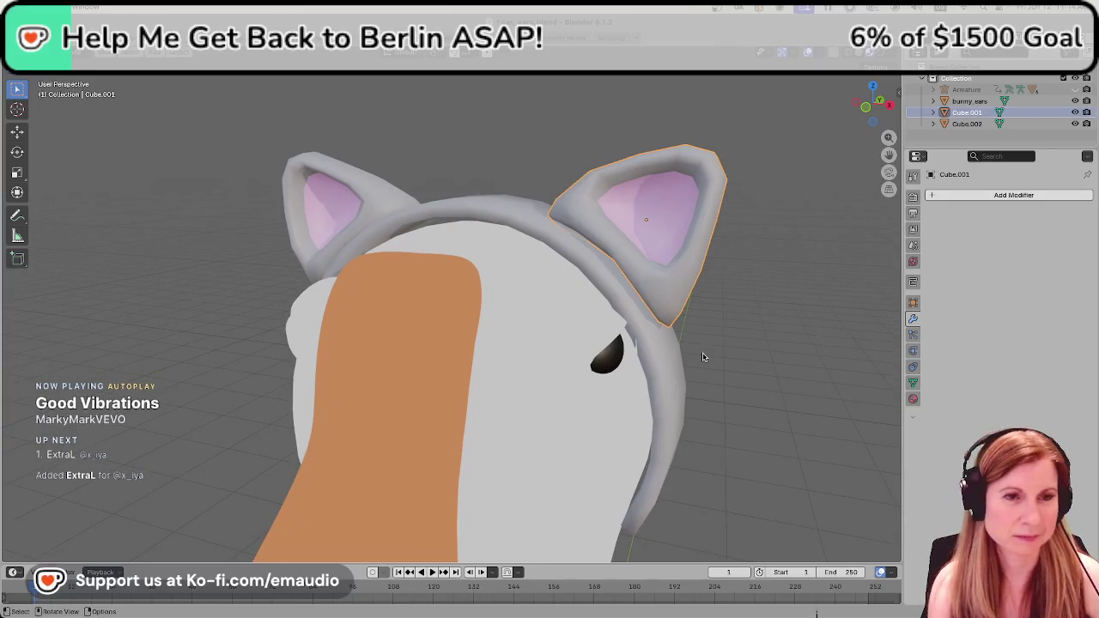
{"action": "key", "text": "g"}
{"action": "key", "text": "z"}
{"action": "left_click", "coordinate": [699, 362]}
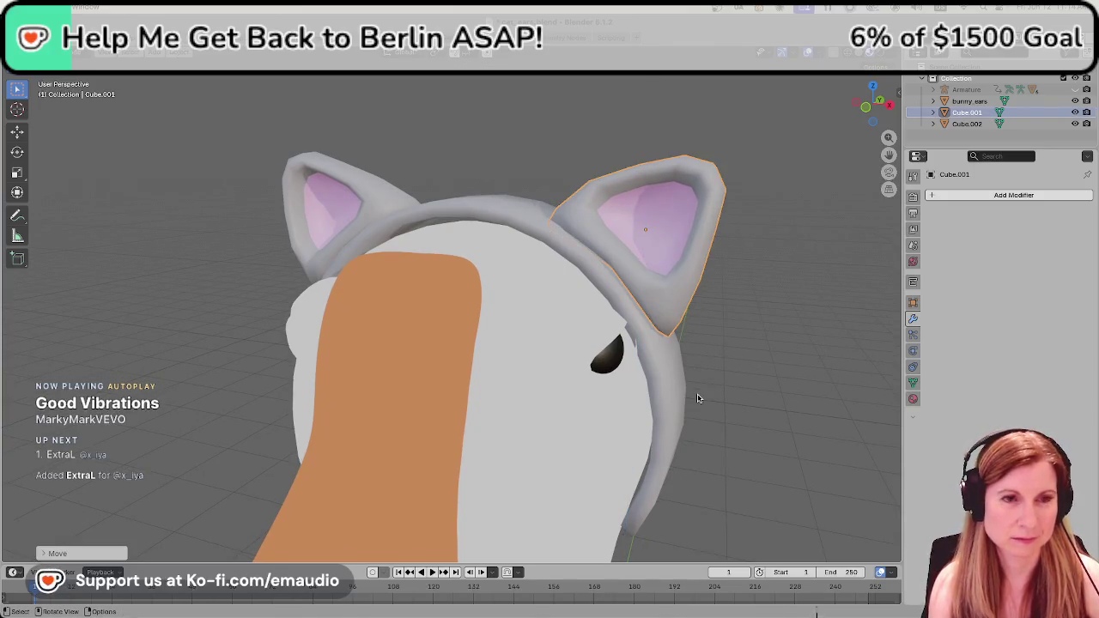
{"action": "key", "text": "r"}
{"action": "left_click", "coordinate": [722, 375]}
{"action": "left_click", "coordinate": [712, 382]}
Orbit to a front view of the goose and save cat_ears.blend.
{"action": "scroll", "coordinate": [601, 430], "scroll_direction": "down", "scroll_amount": 3}
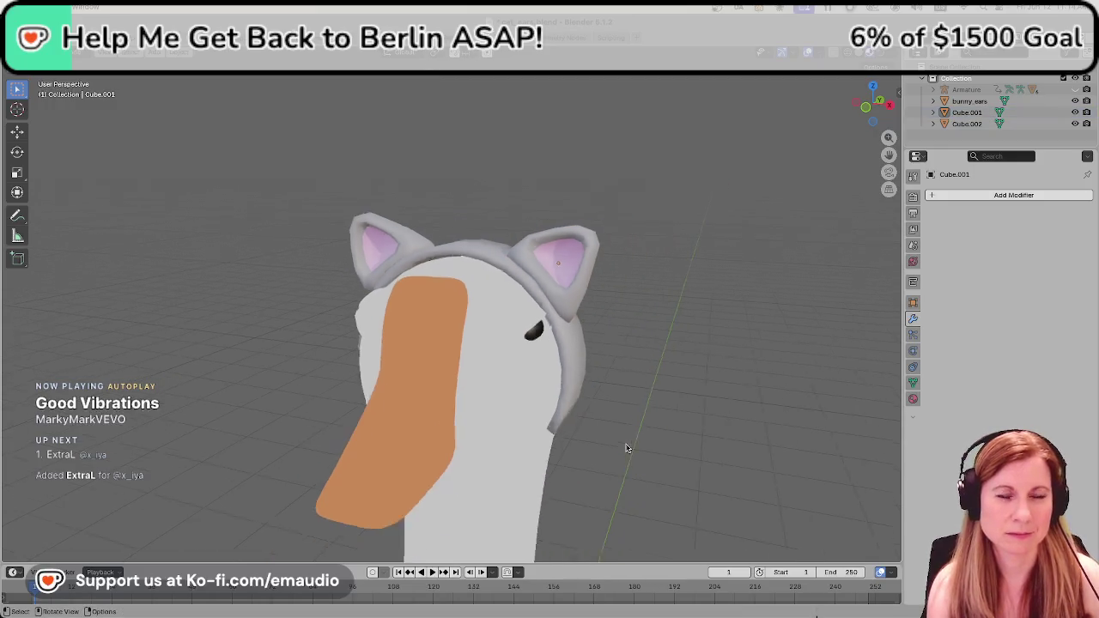
{"action": "scroll", "coordinate": [589, 442], "scroll_direction": "down", "scroll_amount": 2}
{"action": "mouse_move", "coordinate": [589, 443]}
{"action": "middle_mouse_down"}
{"action": "mouse_move", "coordinate": [658, 422]}
{"action": "mouse_move", "coordinate": [579, 451]}
{"action": "mouse_move", "coordinate": [599, 442]}
{"action": "mouse_move", "coordinate": [592, 452]}
{"action": "middle_mouse_up"}
{"action": "key", "text": "ctrl+s"}
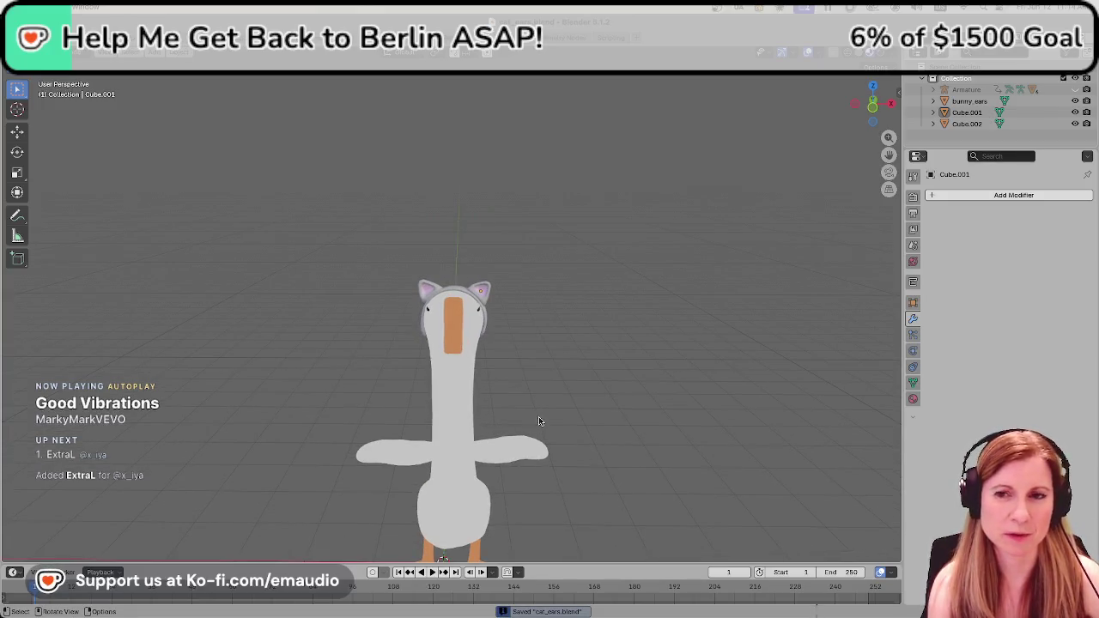
{"action": "scroll", "coordinate": [539, 445], "scroll_direction": "up", "scroll_amount": 3}
{"action": "scroll", "coordinate": [538, 446], "scroll_direction": "up", "scroll_amount": 2}
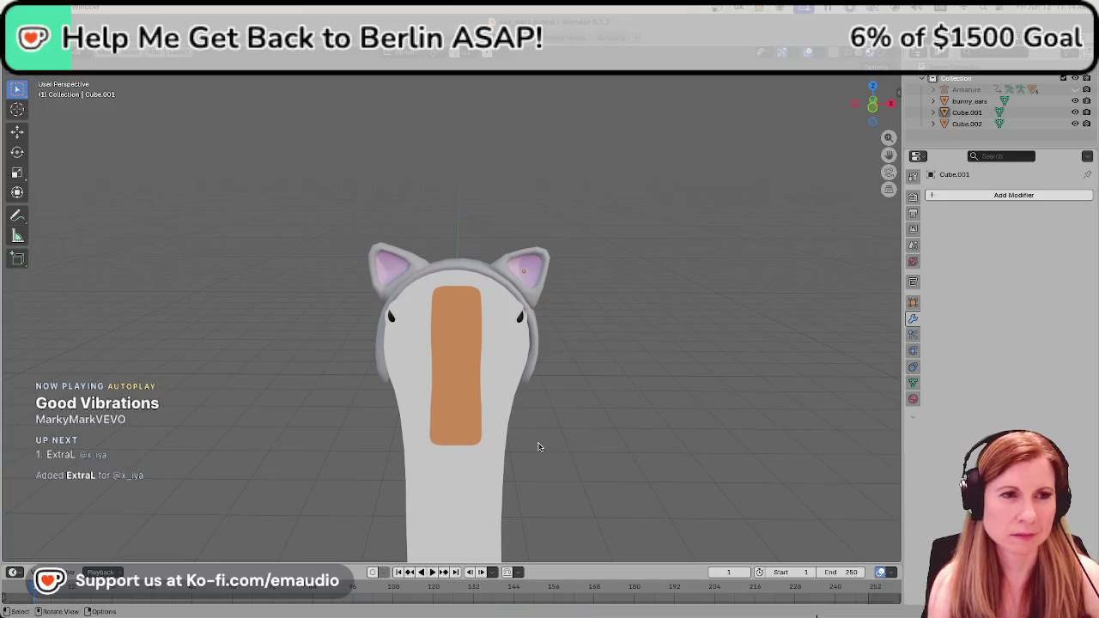
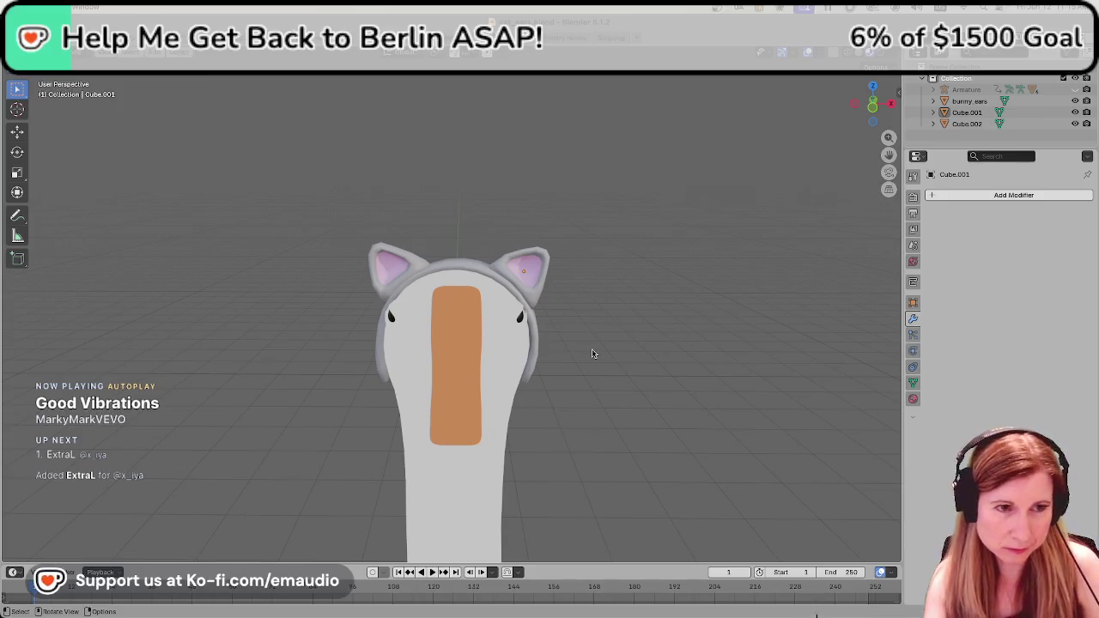
Relocate the bunny_ears headband's origin with Set Origin and save the file.
{"action": "left_click", "coordinate": [529, 372]}
{"action": "mouse_move", "coordinate": [536, 374]}
{"action": "middle_mouse_down"}
{"action": "mouse_move", "coordinate": [694, 368]}
{"action": "mouse_move", "coordinate": [475, 423]}
{"action": "middle_mouse_up"}
{"action": "right_click", "coordinate": [395, 378]}
{"action": "mouse_move", "coordinate": [357, 378]}
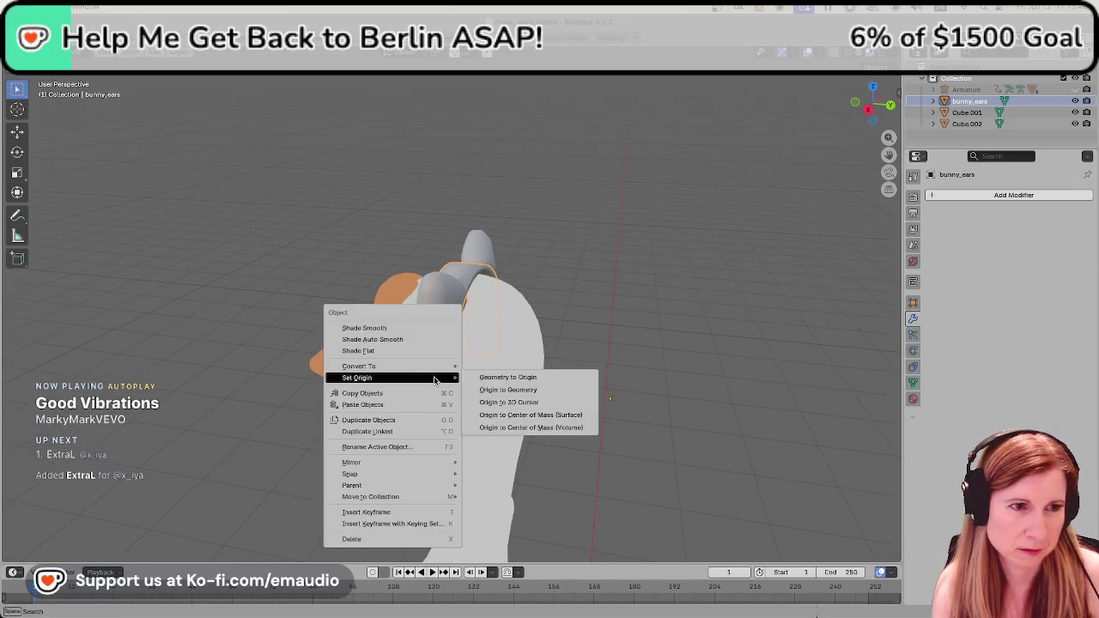
{"action": "left_click", "coordinate": [507, 390]}
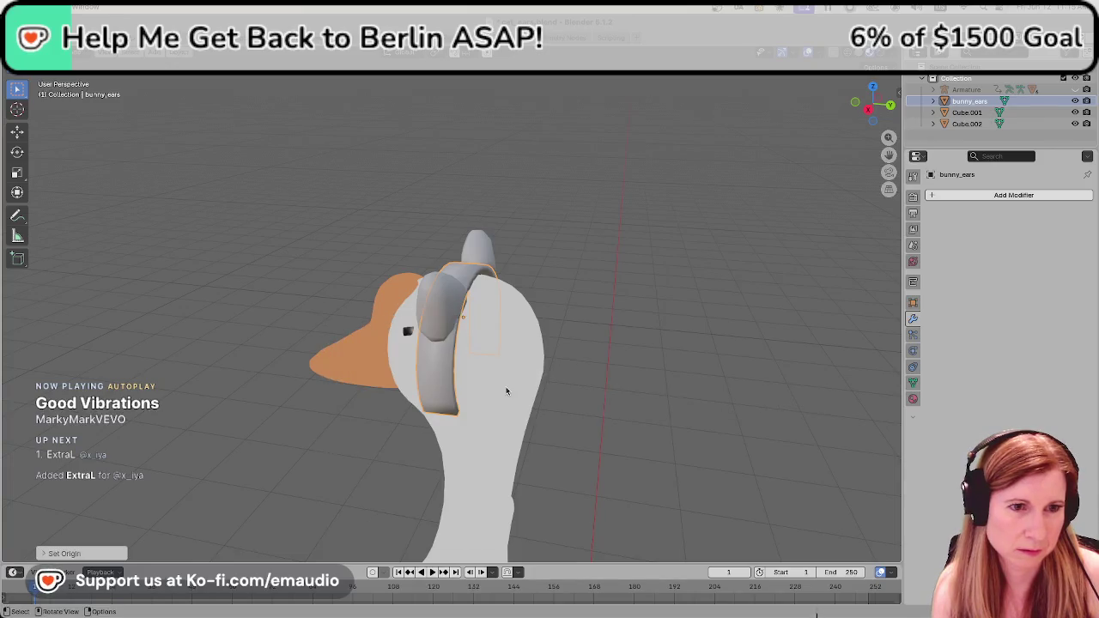
{"action": "key", "text": "ctrl+s"}
From a front view, move the selected headband geometry to fit the goose's head.
{"action": "middle_click_drag", "start_coordinate": [447, 379], "coordinate": [504, 371]}
{"action": "middle_click_drag", "start_coordinate": [510, 389], "coordinate": [536, 380]}
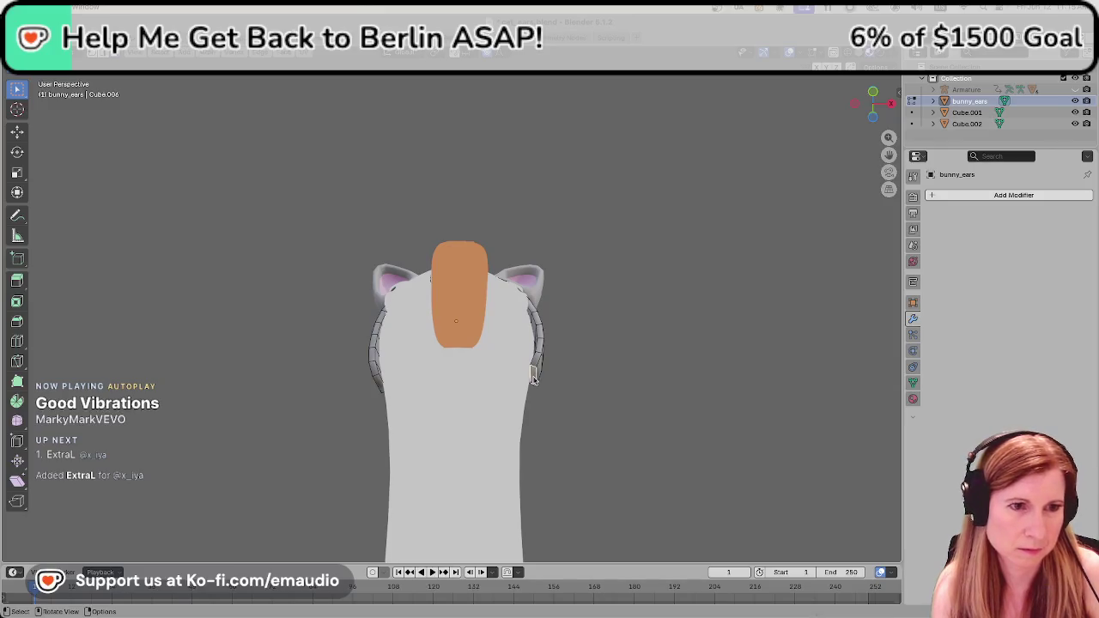
{"action": "middle_click_drag", "start_coordinate": [533, 378], "coordinate": [538, 483]}
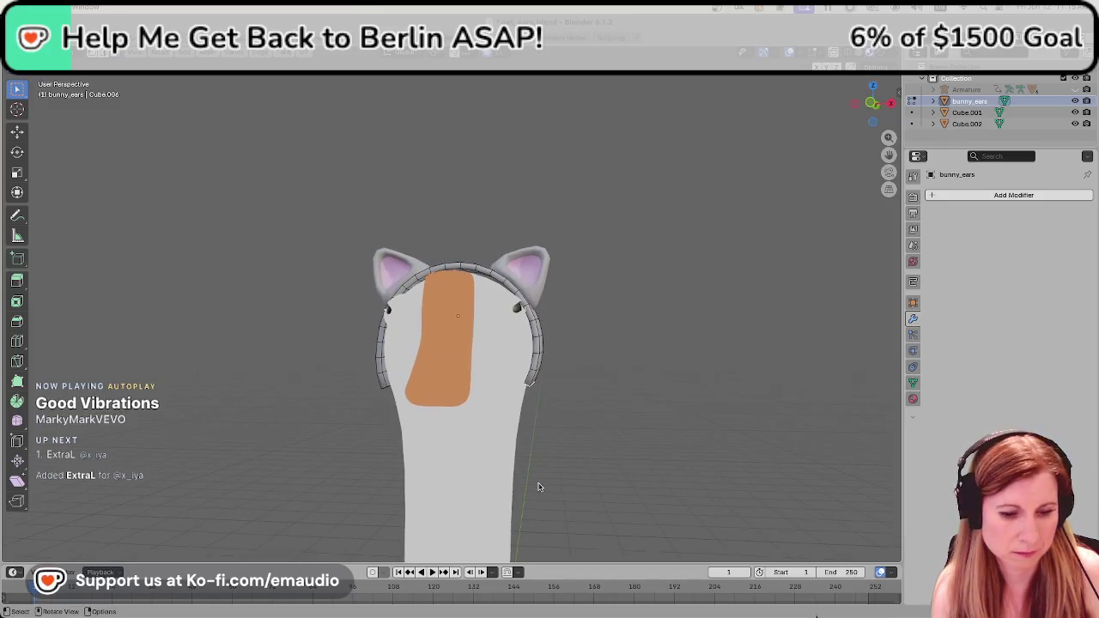
{"action": "key", "text": "g"}
{"action": "left_click", "coordinate": [539, 483]}
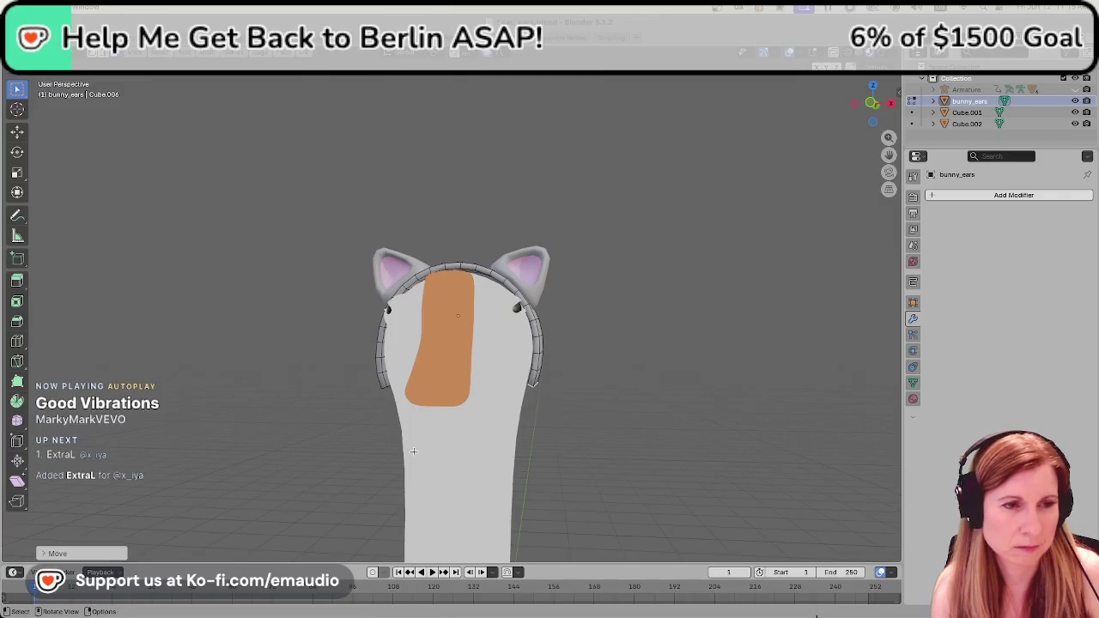
Select a face at the headband's end and reposition it.
{"action": "middle_click_drag", "start_coordinate": [414, 452], "coordinate": [496, 442]}
{"action": "middle_click_drag", "start_coordinate": [346, 381], "coordinate": [377, 305]}
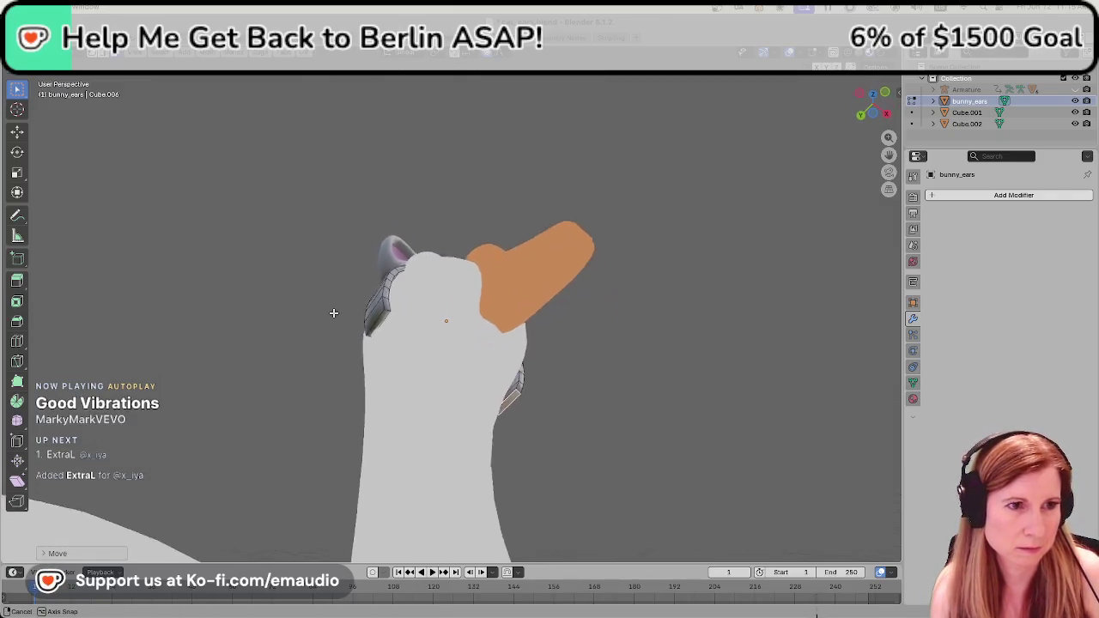
{"action": "left_click", "coordinate": [383, 331]}
{"action": "middle_click_drag", "start_coordinate": [392, 388], "coordinate": [373, 361]}
{"action": "key", "text": "g"}
{"action": "left_click", "coordinate": [367, 406]}
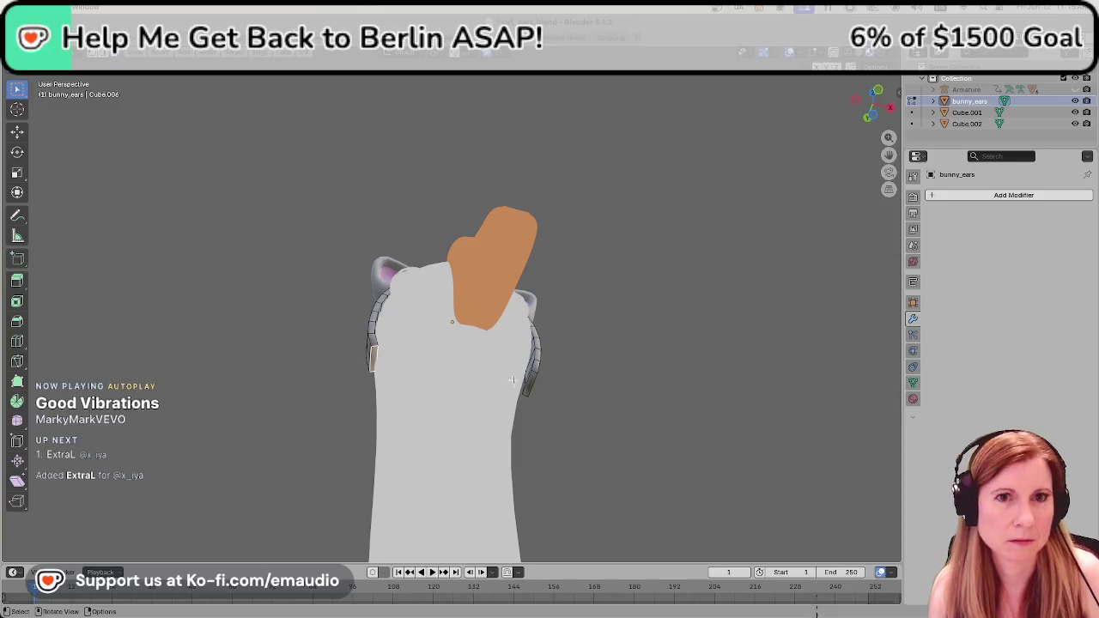
Shift the headband part along the X axis and return to Object Mode.
{"action": "middle_click_drag", "start_coordinate": [527, 345], "coordinate": [515, 437]}
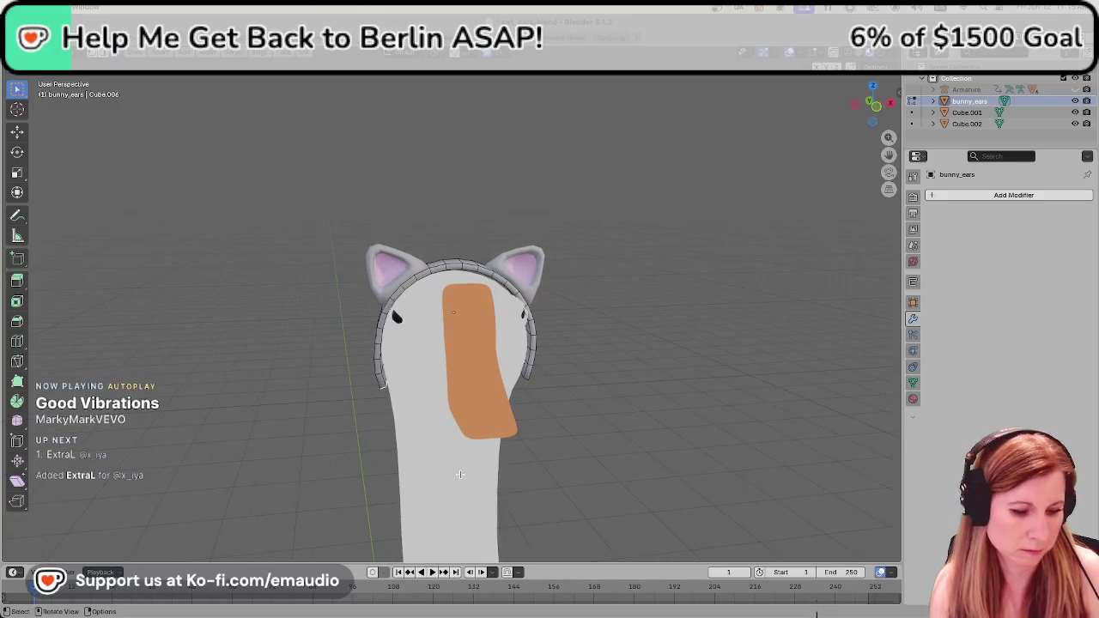
{"action": "key", "text": "g"}
{"action": "key", "text": "x"}
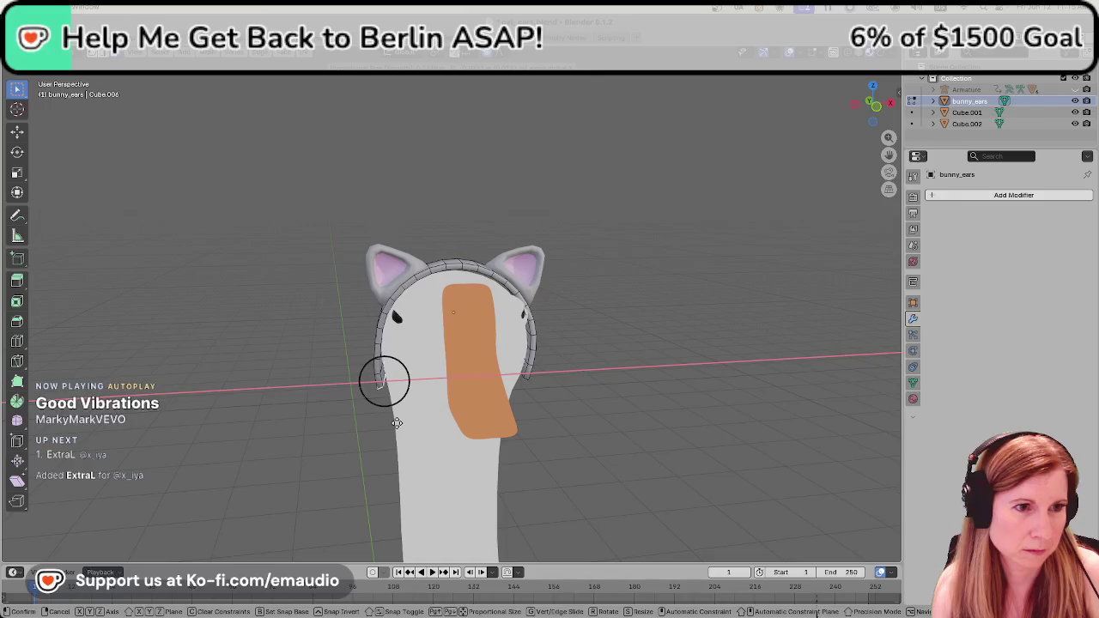
{"action": "left_click", "coordinate": [397, 422]}
{"action": "mouse_move", "coordinate": [625, 429]}
{"action": "middle_mouse_down"}
{"action": "mouse_move", "coordinate": [565, 436]}
{"action": "mouse_move", "coordinate": [690, 513]}
{"action": "middle_mouse_up"}
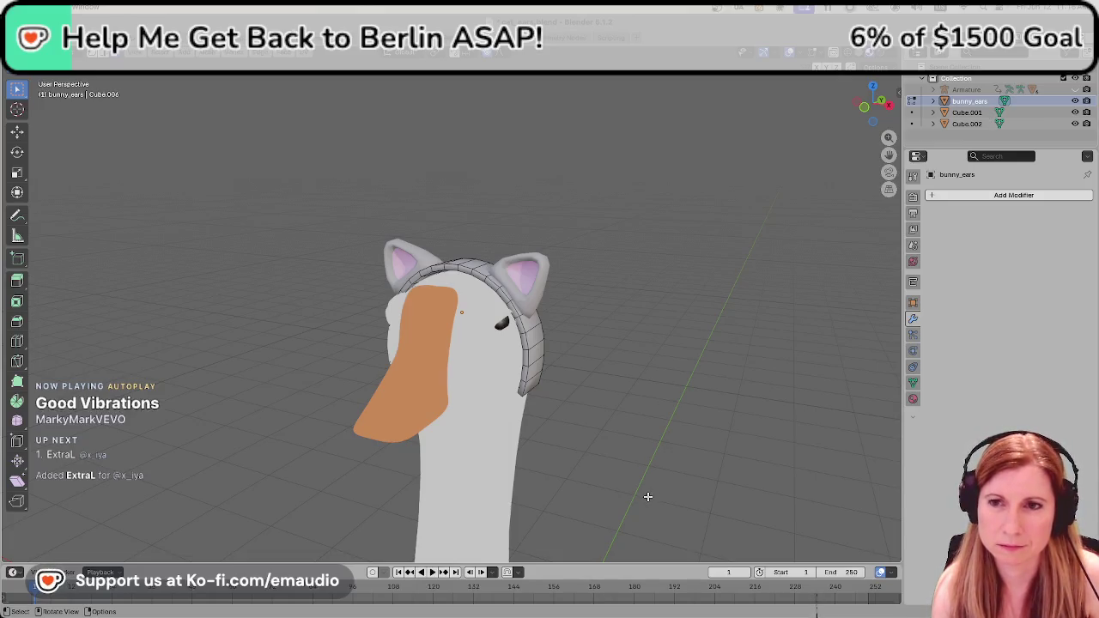
{"action": "key", "text": "Tab"}
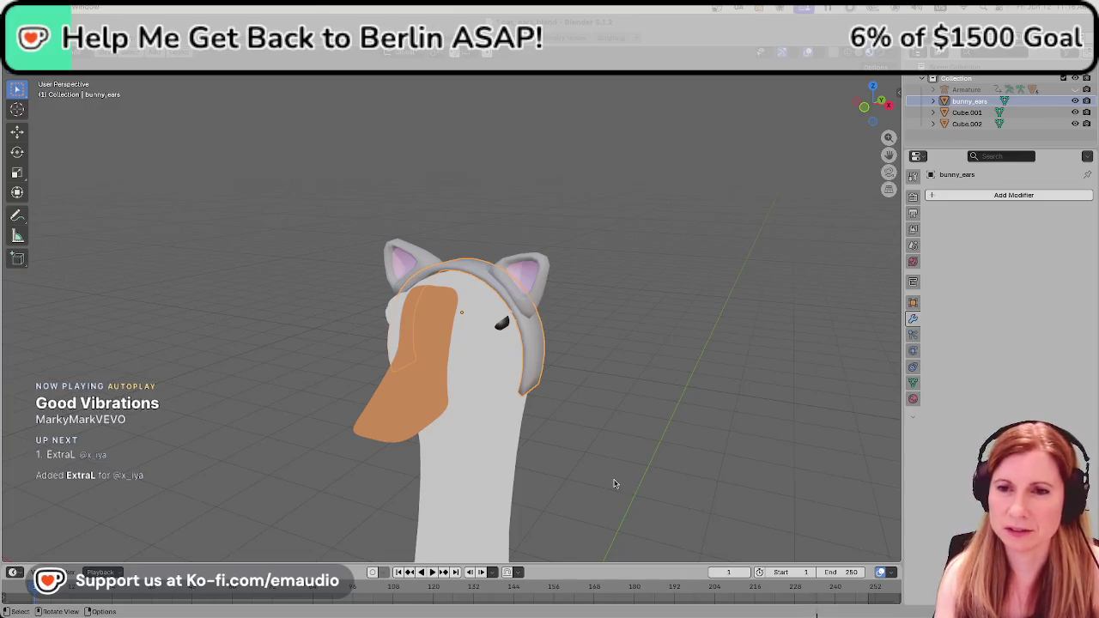
Save, then select the bunny_ears headband and left ear Cube.002 and save again.
{"action": "left_click", "coordinate": [599, 450]}
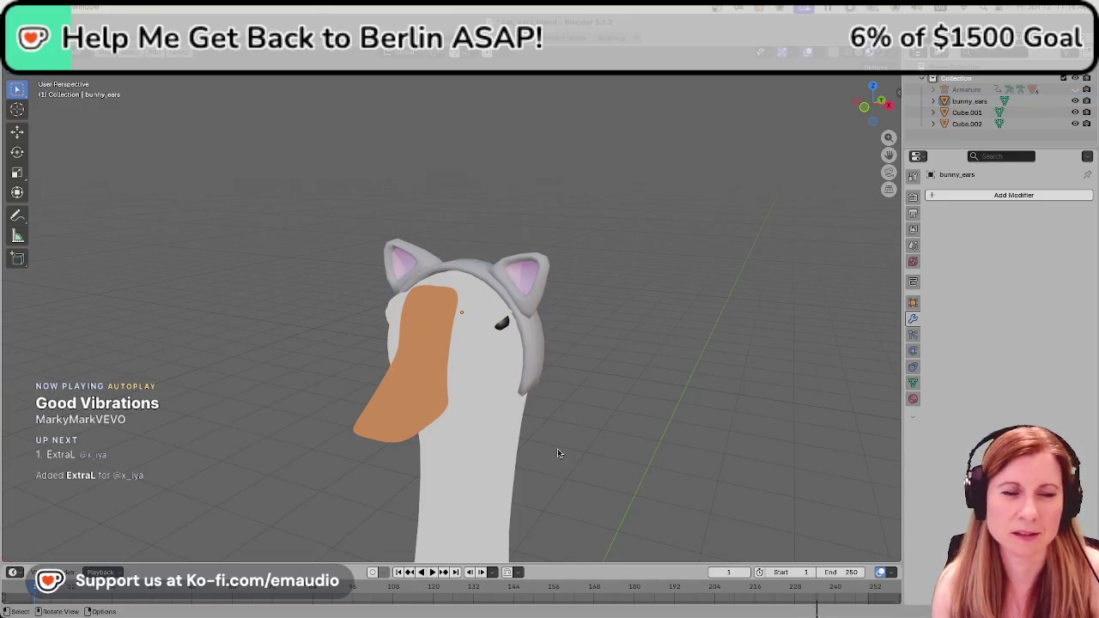
{"action": "middle_click_drag", "start_coordinate": [561, 454], "coordinate": [591, 459]}
{"action": "key", "text": "ctrl+s"}
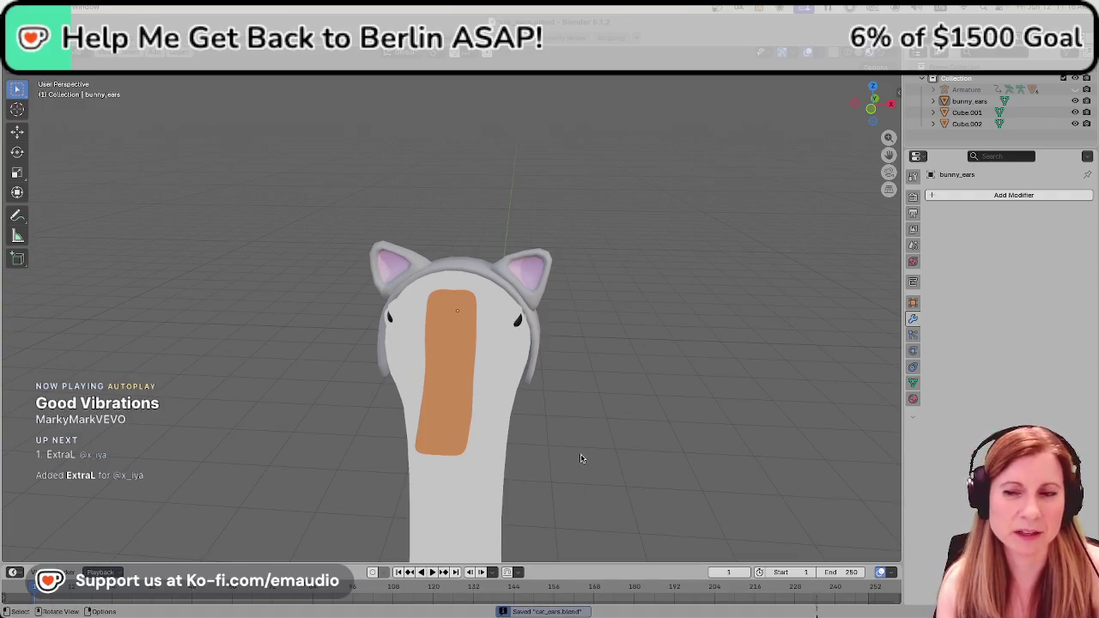
{"action": "left_click", "coordinate": [455, 267]}
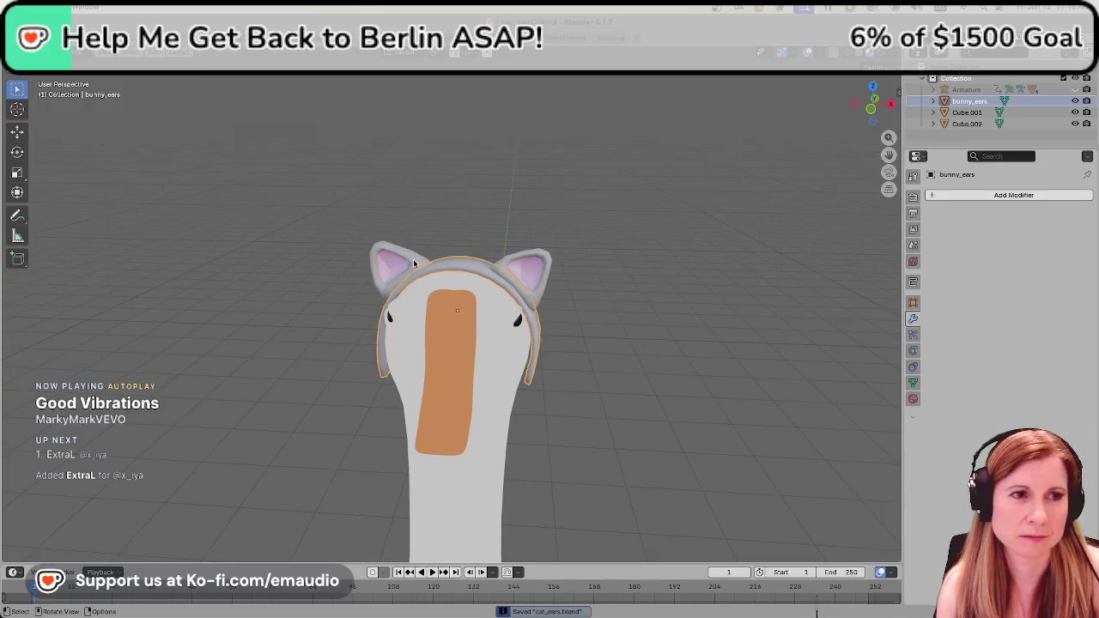
{"action": "left_click", "coordinate": [414, 263]}
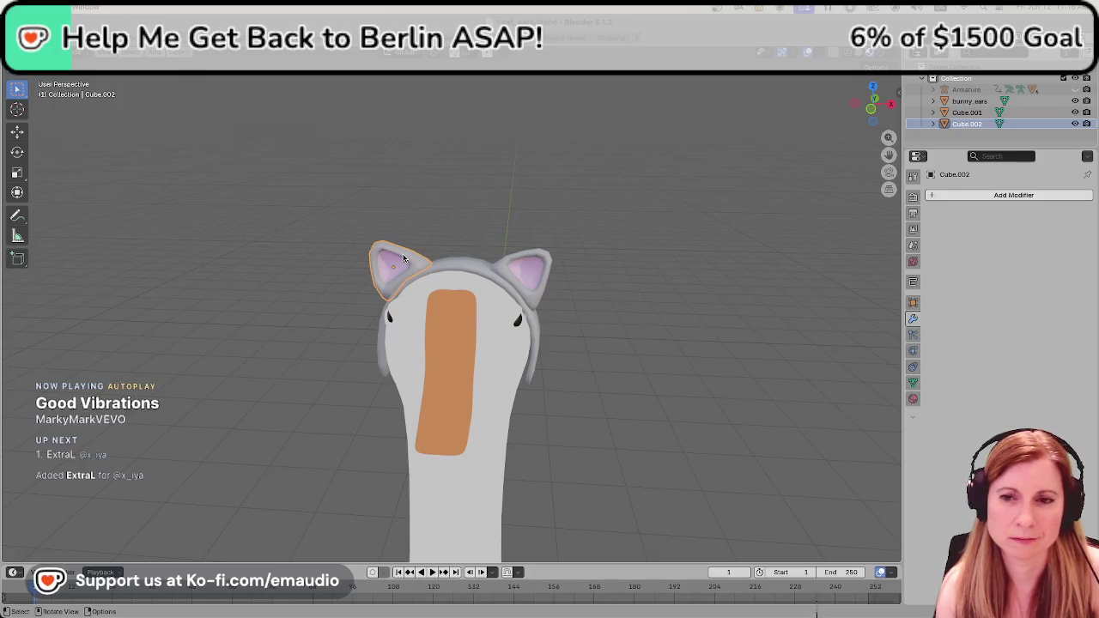
{"action": "mouse_move", "coordinate": [684, 434]}
{"action": "middle_mouse_down"}
{"action": "mouse_move", "coordinate": [493, 424]}
{"action": "mouse_move", "coordinate": [392, 443]}
{"action": "mouse_move", "coordinate": [454, 414]}
{"action": "mouse_move", "coordinate": [589, 417]}
{"action": "mouse_move", "coordinate": [730, 401]}
{"action": "mouse_move", "coordinate": [686, 415]}
{"action": "middle_mouse_up"}
{"action": "scroll", "coordinate": [639, 405], "scroll_direction": "down", "scroll_amount": 3}
{"action": "scroll", "coordinate": [576, 419], "scroll_direction": "down", "scroll_amount": 2}
{"action": "key", "text": "ctrl+s"}
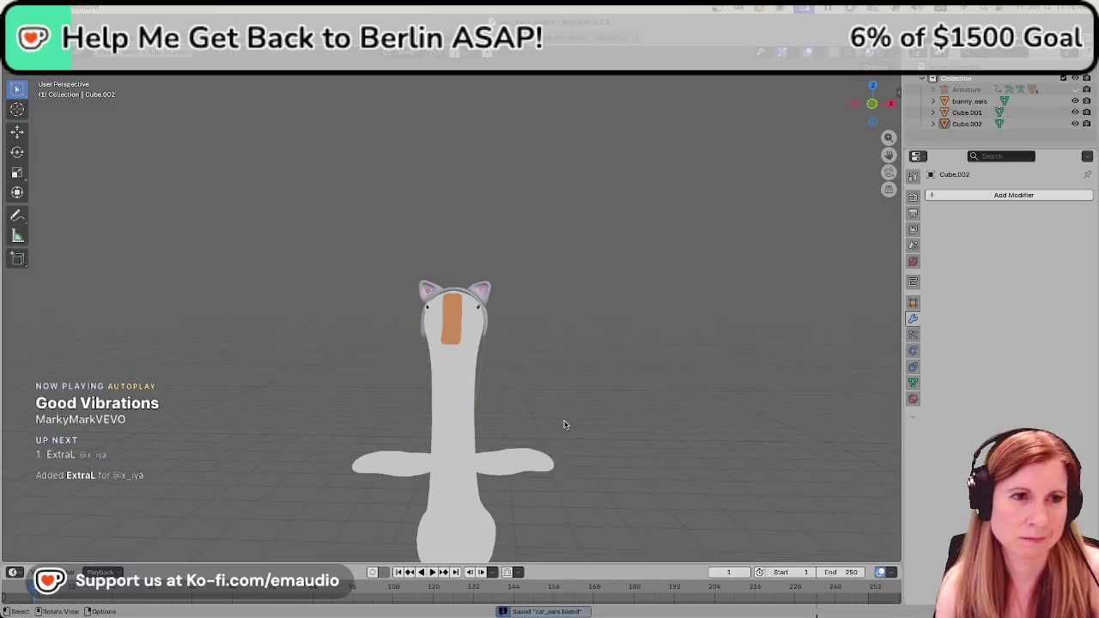
Select the Cube.001 cat ear and switch to the Right Orthographic view.
{"action": "scroll", "coordinate": [554, 403], "scroll_direction": "up", "scroll_amount": 1}
{"action": "scroll", "coordinate": [537, 396], "scroll_direction": "up", "scroll_amount": 2}
{"action": "scroll", "coordinate": [628, 407], "scroll_direction": "up", "scroll_amount": 2}
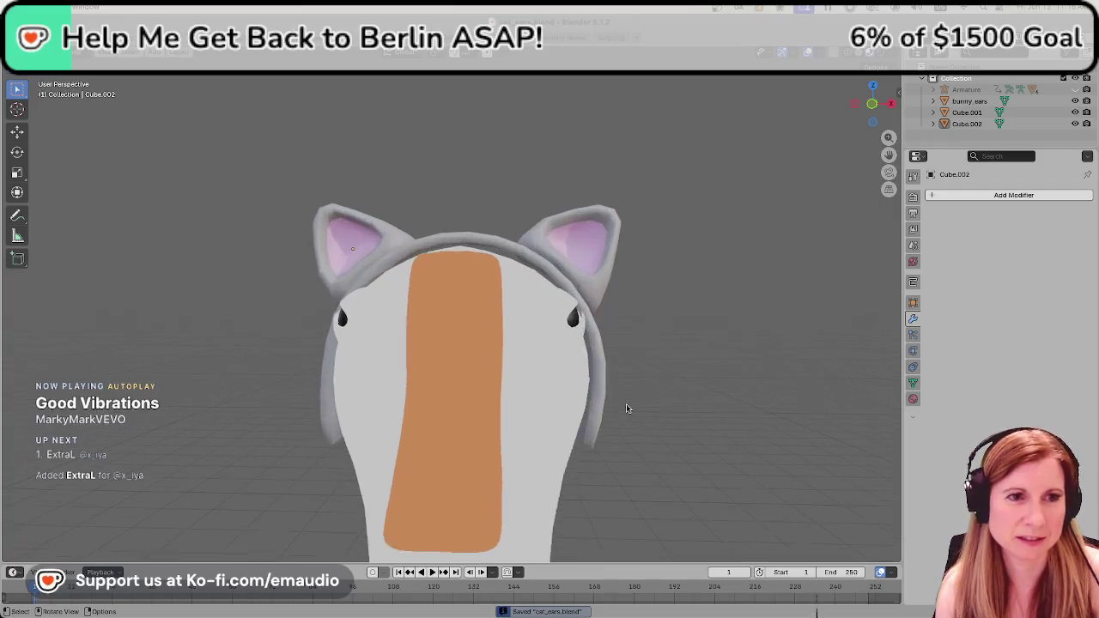
{"action": "scroll", "coordinate": [670, 402], "scroll_direction": "up", "scroll_amount": 2}
{"action": "mouse_move", "coordinate": [718, 396]}
{"action": "middle_mouse_down"}
{"action": "mouse_move", "coordinate": [680, 415]}
{"action": "mouse_move", "coordinate": [713, 413]}
{"action": "mouse_move", "coordinate": [521, 398]}
{"action": "mouse_move", "coordinate": [625, 428]}
{"action": "middle_mouse_up"}
{"action": "left_click", "coordinate": [533, 354]}
{"action": "middle_click_drag", "start_coordinate": [538, 385], "coordinate": [585, 454]}
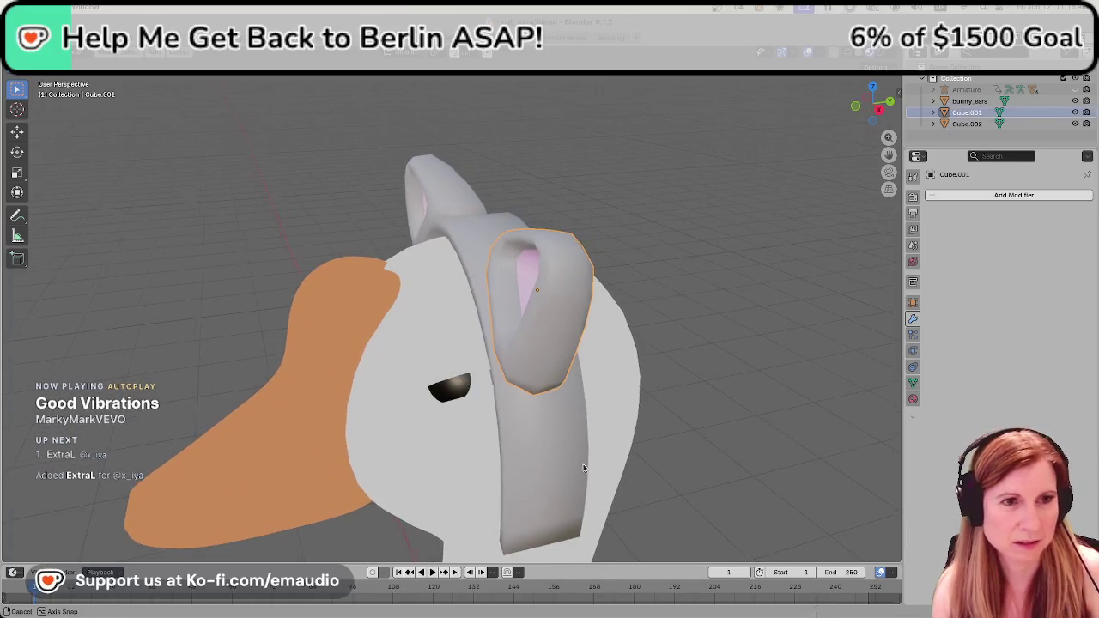
{"action": "key", "text": "KP_1"}
{"action": "key", "text": "KP_3"}
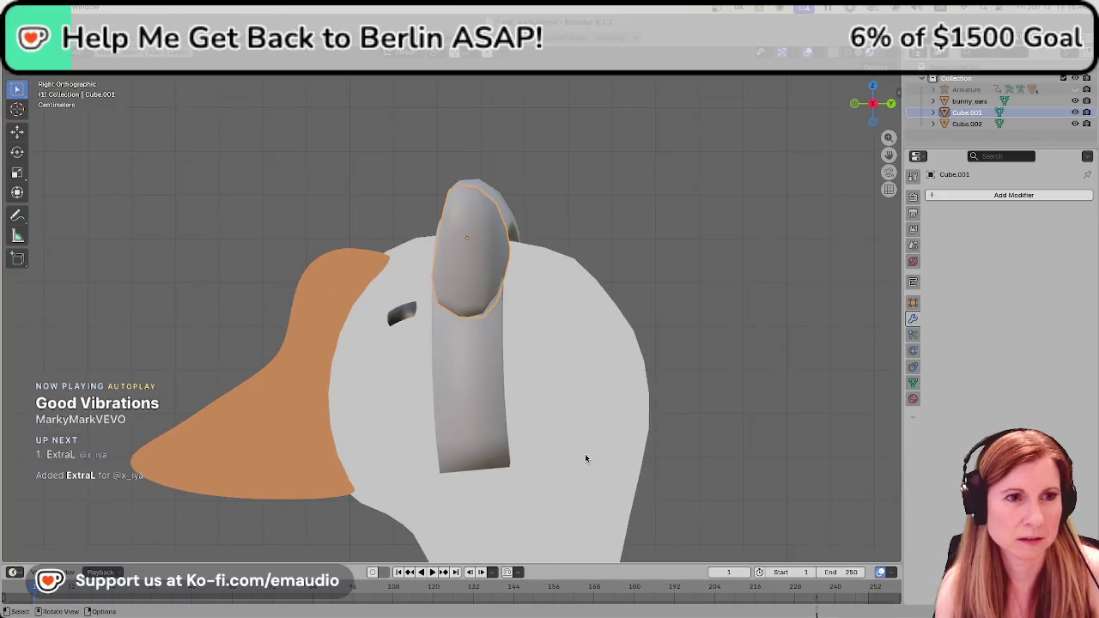
Tilt Cube.001 and slide it along Y so it sits on the headband.
{"action": "key", "text": "r"}
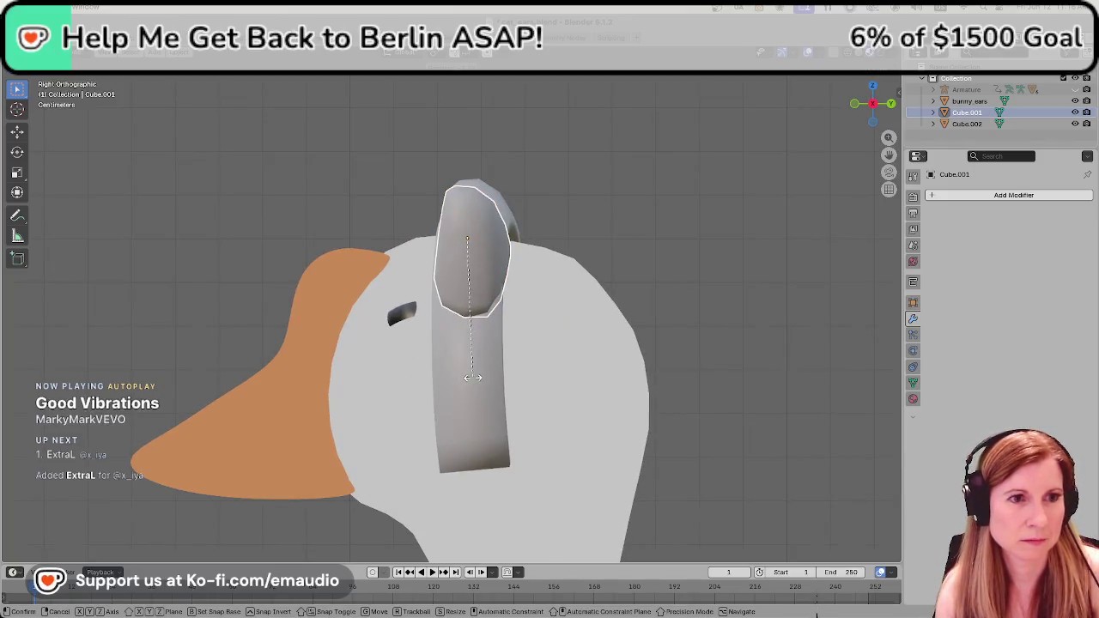
{"action": "left_click", "coordinate": [486, 375]}
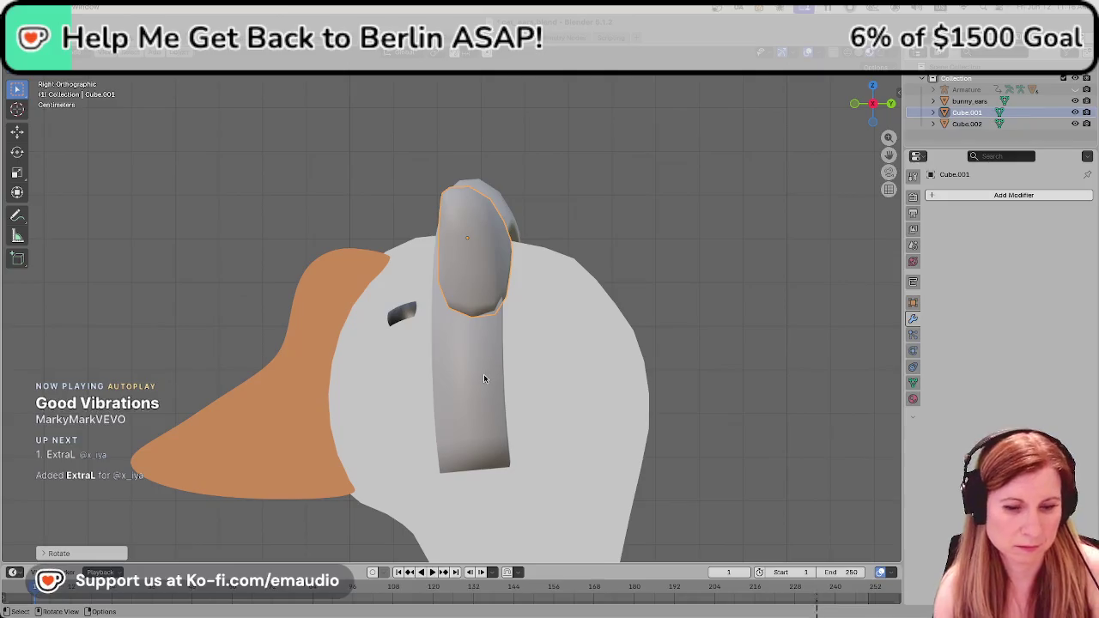
{"action": "key", "text": "g"}
{"action": "key", "text": "y"}
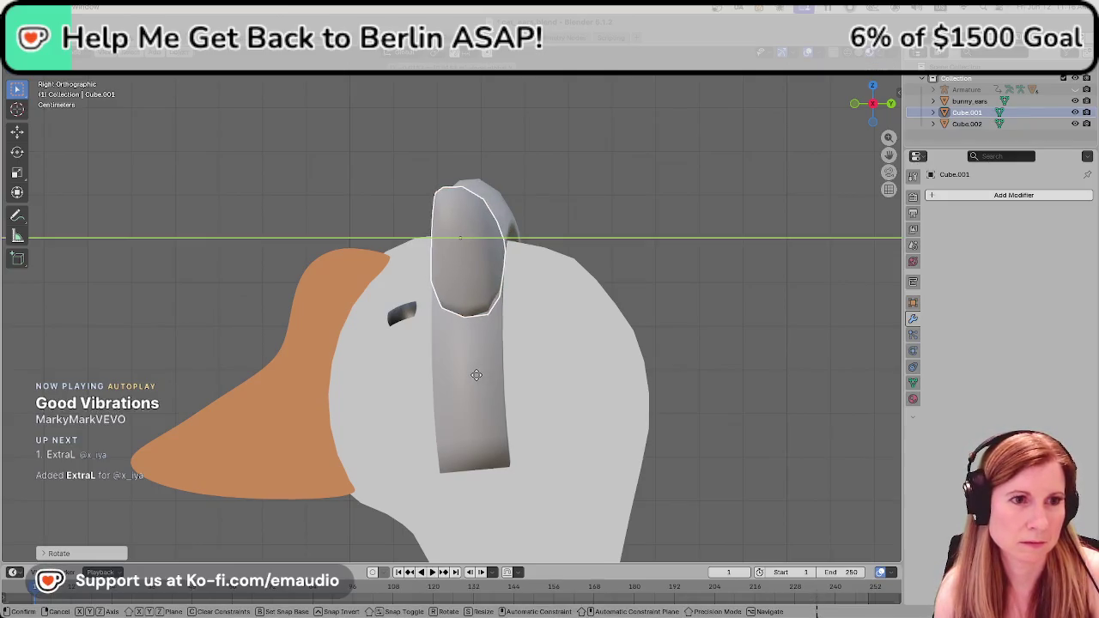
{"action": "left_click", "coordinate": [476, 381]}
{"action": "key", "text": "ctrl+KP_3"}
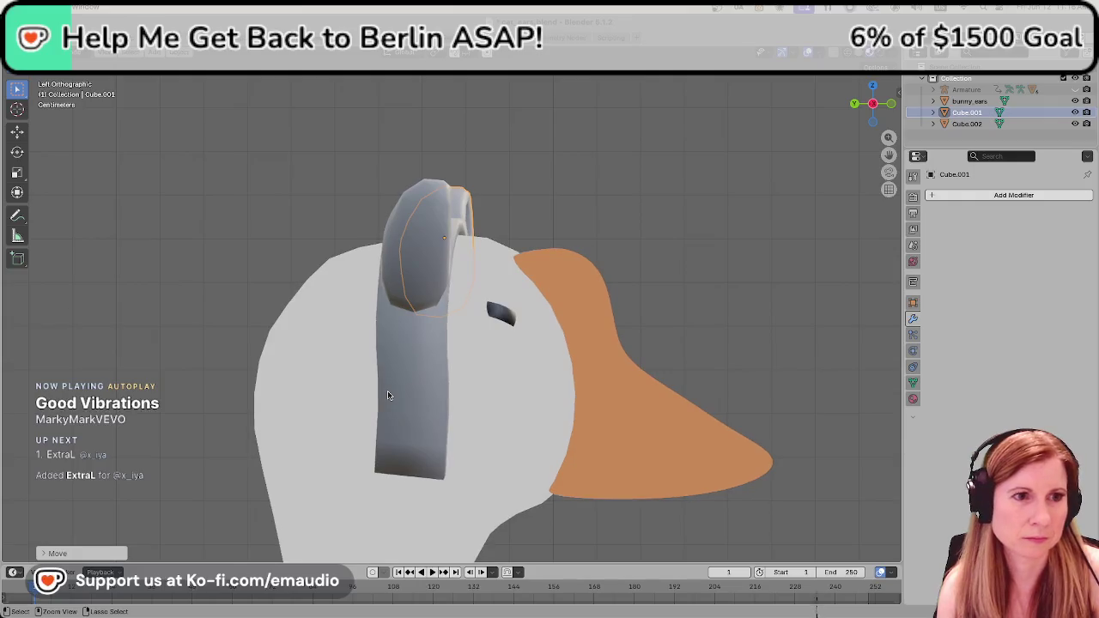
{"action": "left_click", "coordinate": [277, 215]}
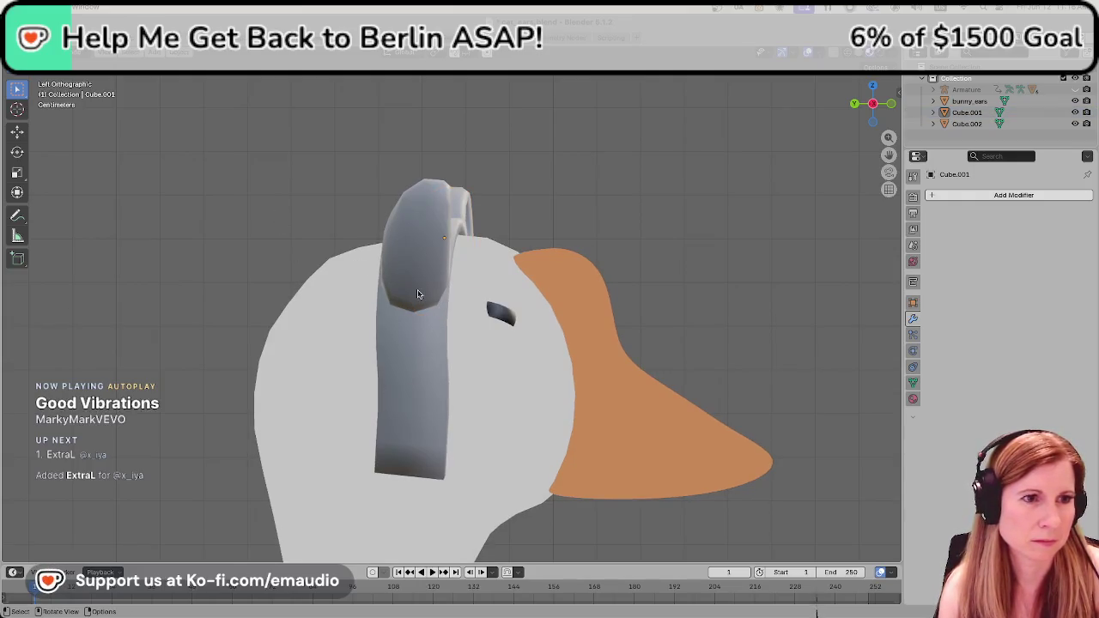
{"action": "mouse_move", "coordinate": [441, 291]}
{"action": "middle_mouse_down"}
{"action": "mouse_move", "coordinate": [534, 395]}
{"action": "mouse_move", "coordinate": [779, 257]}
{"action": "mouse_move", "coordinate": [623, 366]}
{"action": "mouse_move", "coordinate": [638, 393]}
{"action": "middle_mouse_up"}
Save the file and orbit around the goose's head to inspect the headband.
{"action": "key", "text": "ctrl+s"}
{"action": "scroll", "coordinate": [618, 372], "scroll_direction": "down", "scroll_amount": 4}
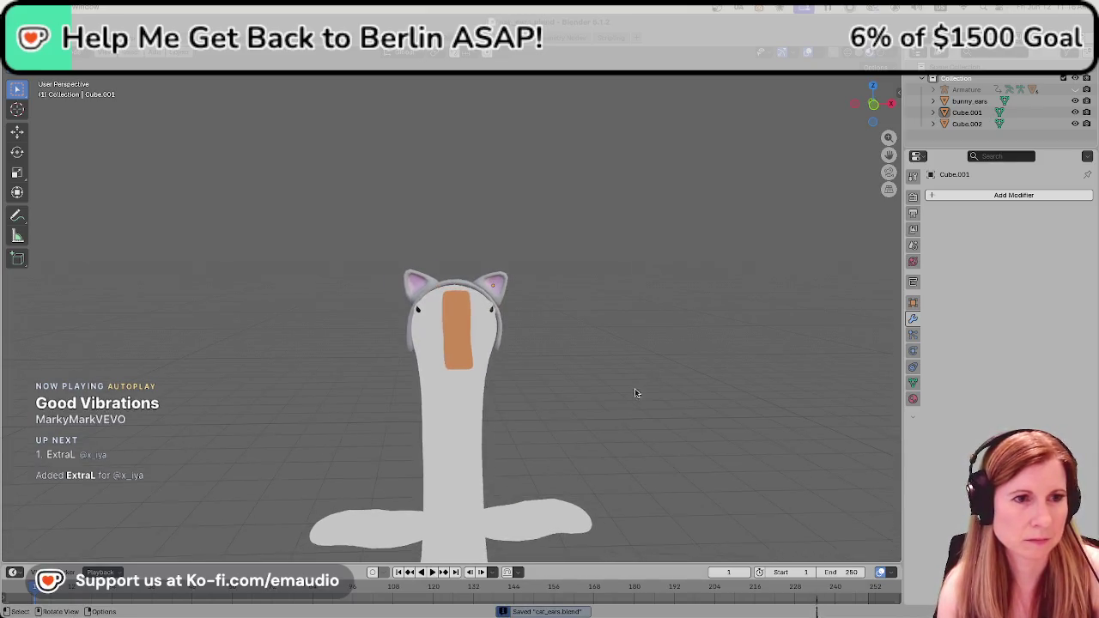
{"action": "scroll", "coordinate": [623, 408], "scroll_direction": "up", "scroll_amount": 1}
{"action": "scroll", "coordinate": [605, 420], "scroll_direction": "down", "scroll_amount": 2}
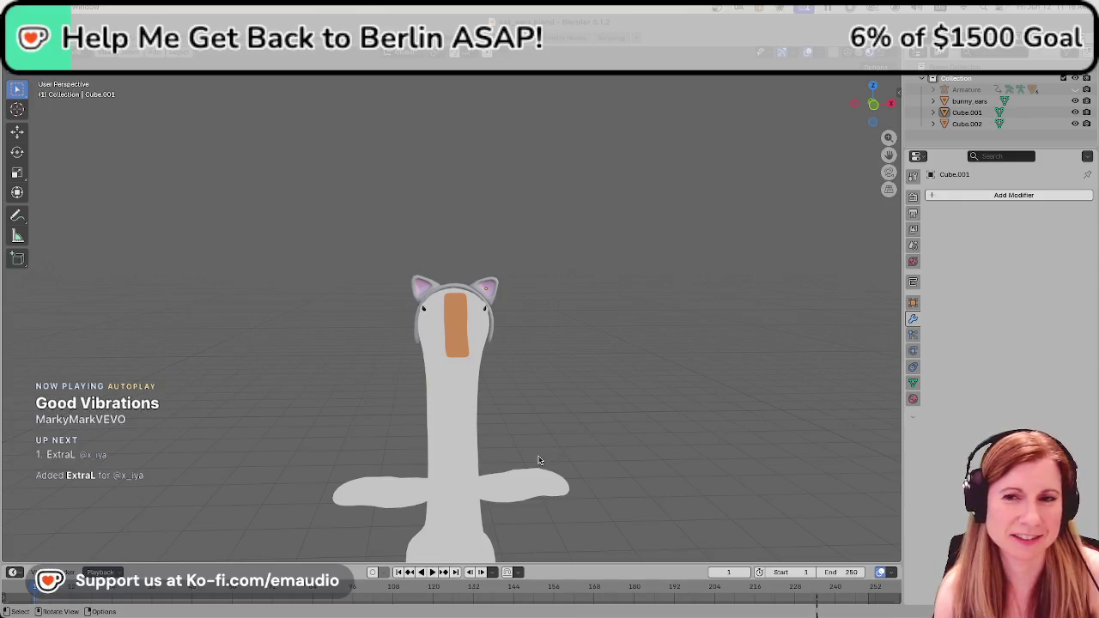
{"action": "scroll", "coordinate": [529, 429], "scroll_direction": "up", "scroll_amount": 3}
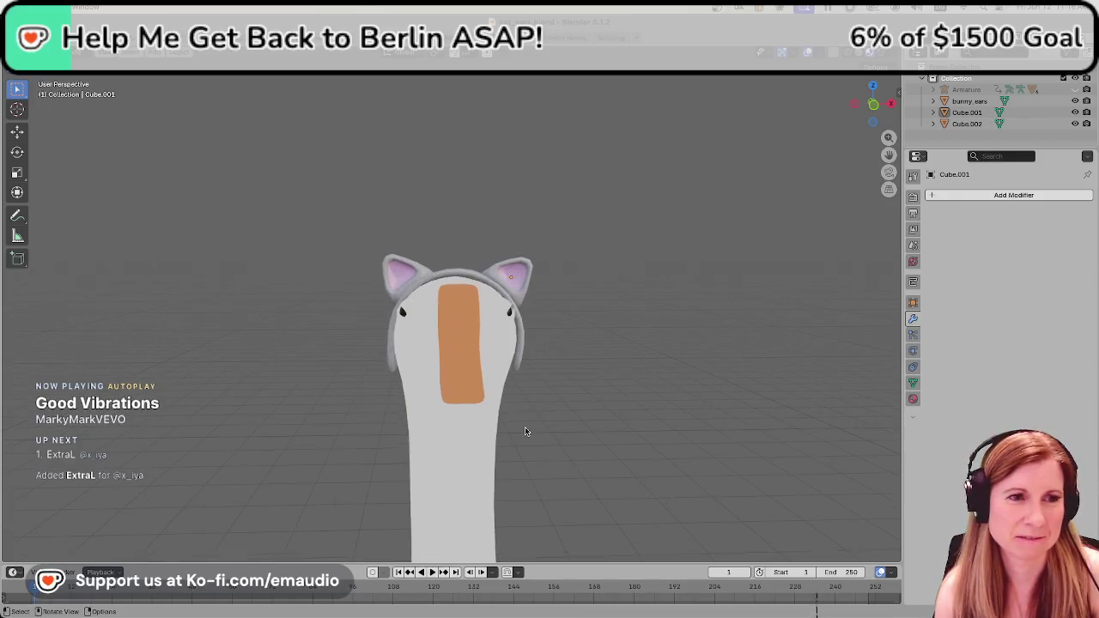
{"action": "scroll", "coordinate": [526, 431], "scroll_direction": "up", "scroll_amount": 3}
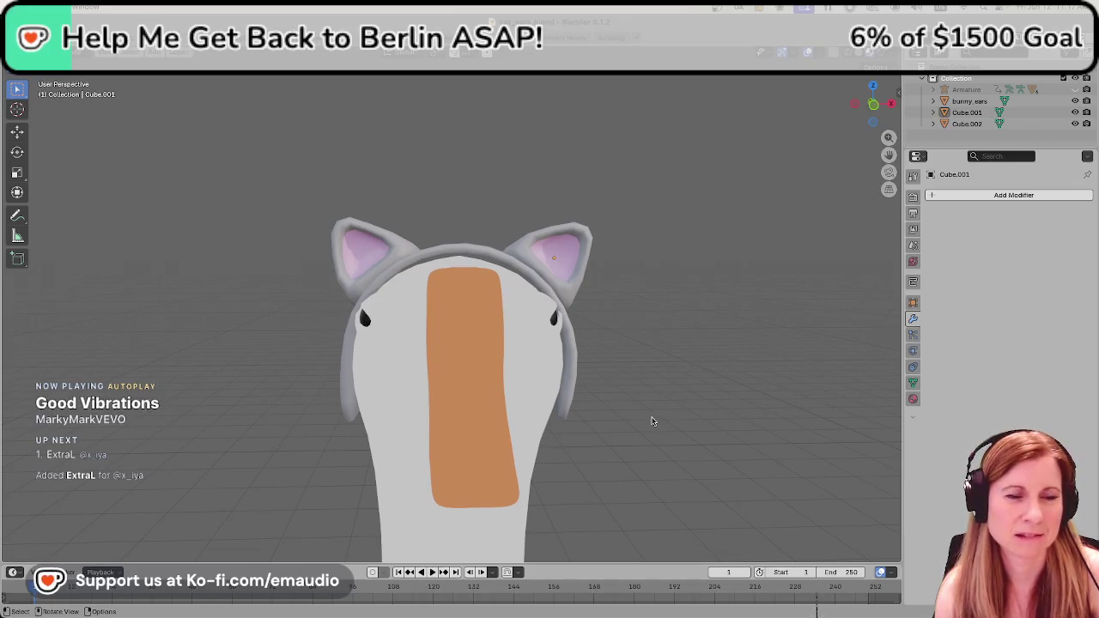
{"action": "mouse_move", "coordinate": [651, 421]}
{"action": "middle_mouse_down"}
{"action": "mouse_move", "coordinate": [605, 418]}
{"action": "mouse_move", "coordinate": [692, 412]}
{"action": "mouse_move", "coordinate": [632, 425]}
{"action": "mouse_move", "coordinate": [586, 324]}
{"action": "middle_mouse_up"}
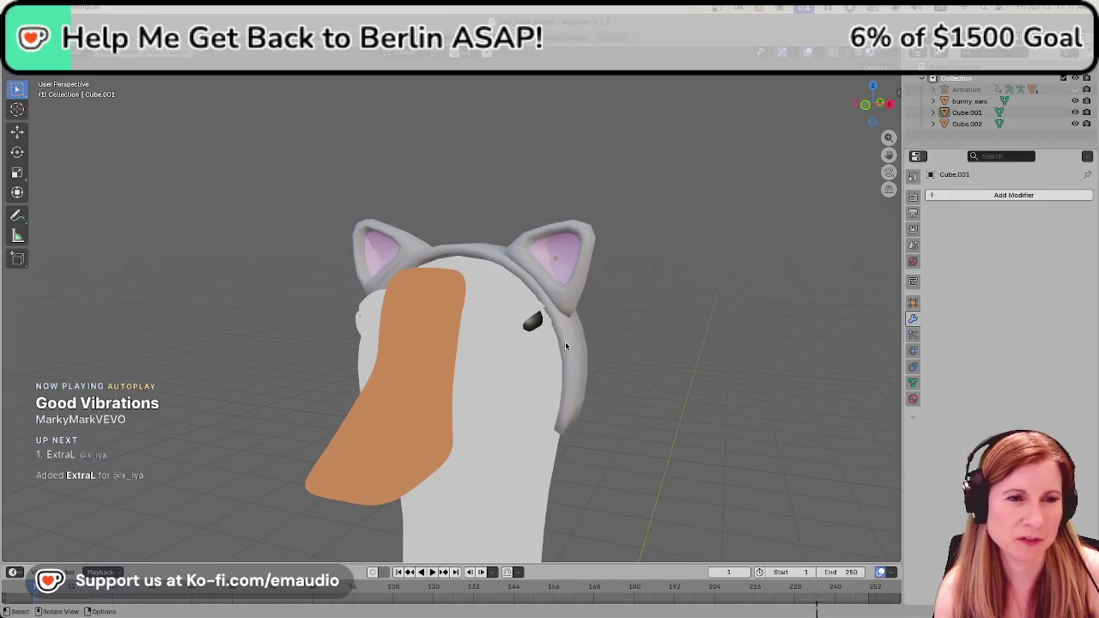
Select the bunny_ears headband and zoom in on it.
{"action": "left_click", "coordinate": [566, 346]}
{"action": "scroll", "coordinate": [631, 361], "scroll_direction": "up", "scroll_amount": 1}
{"action": "scroll", "coordinate": [554, 360], "scroll_direction": "up", "scroll_amount": 1}
{"action": "scroll", "coordinate": [551, 371], "scroll_direction": "up", "scroll_amount": 1}
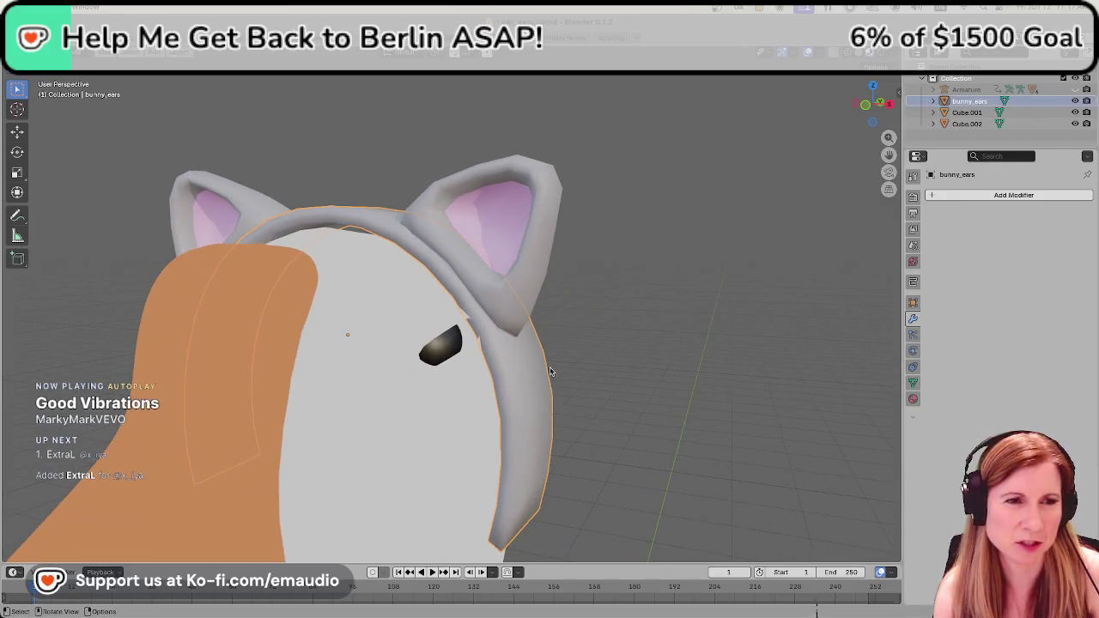
{"action": "scroll", "coordinate": [549, 379], "scroll_direction": "up", "scroll_amount": 1}
{"action": "scroll", "coordinate": [547, 387], "scroll_direction": "up", "scroll_amount": 1}
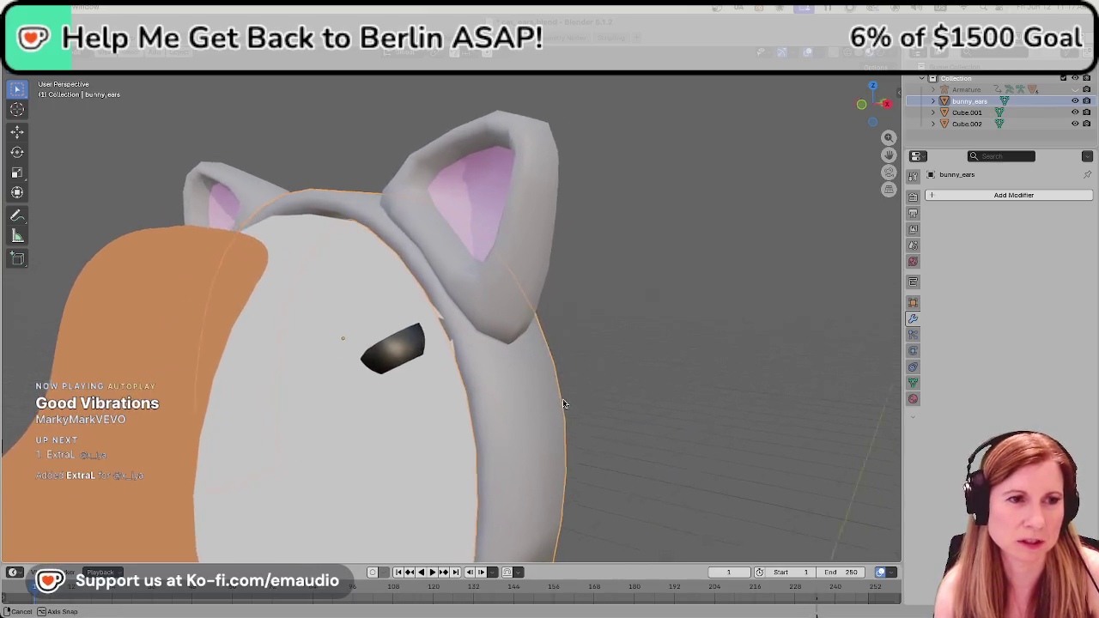
{"action": "scroll", "coordinate": [548, 395], "scroll_direction": "up", "scroll_amount": 1}
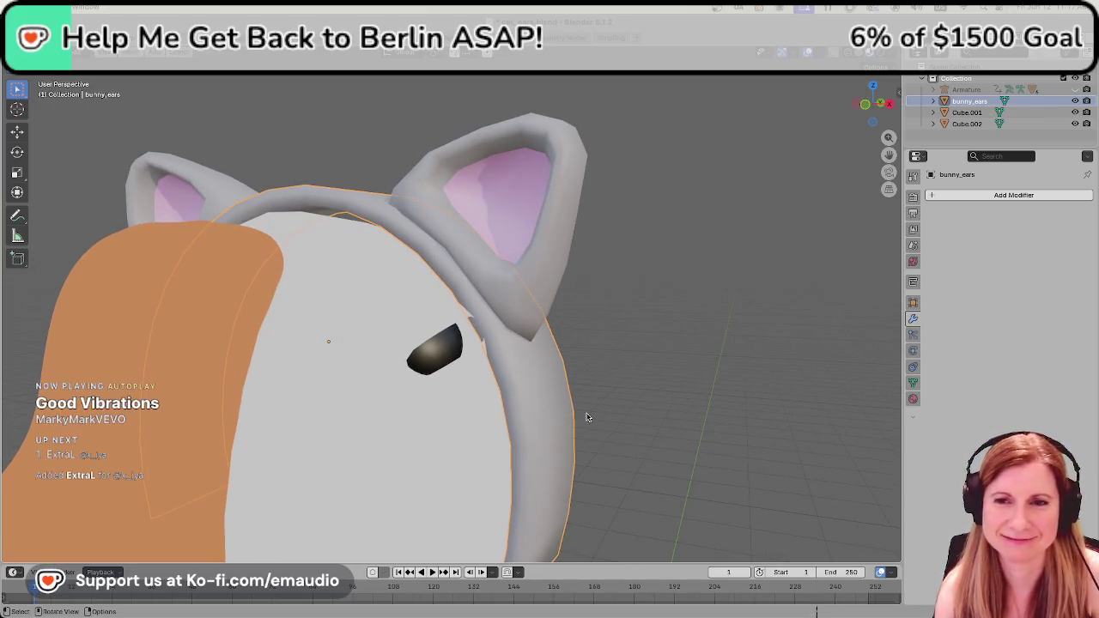
{"action": "scroll", "coordinate": [598, 446], "scroll_direction": "down", "scroll_amount": 1}
{"action": "scroll", "coordinate": [575, 433], "scroll_direction": "down", "scroll_amount": 1}
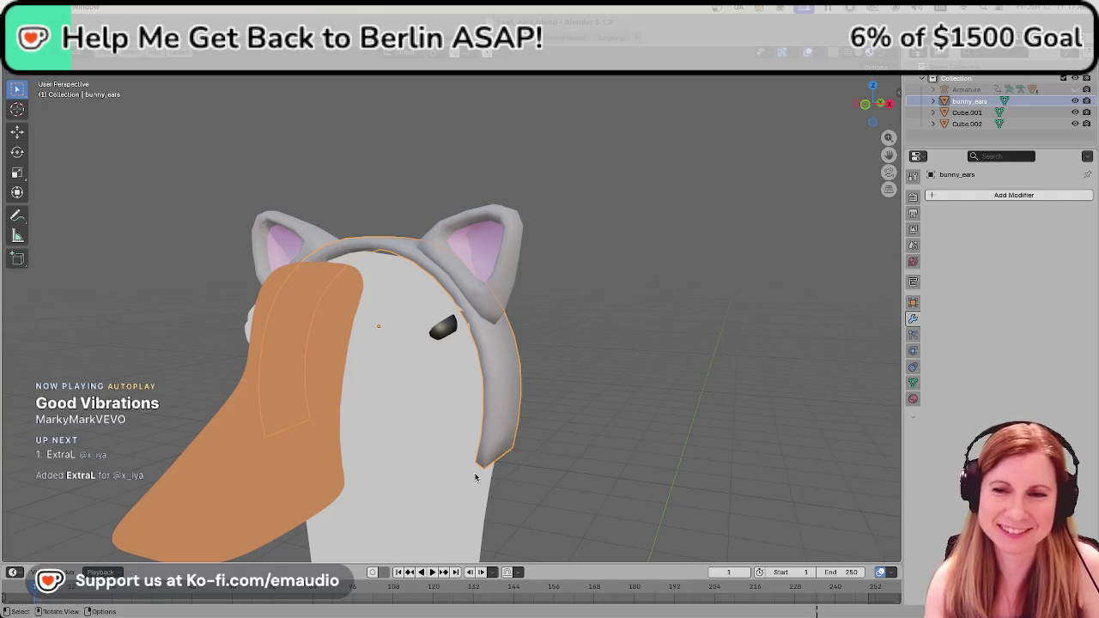
Deselect, orbit around the model, and reselect the cat-ear headband.
{"action": "left_click", "coordinate": [604, 421]}
{"action": "middle_click_drag", "start_coordinate": [579, 404], "coordinate": [472, 343]}
{"action": "scroll", "coordinate": [472, 342], "scroll_direction": "up", "scroll_amount": 2}
{"action": "scroll", "coordinate": [472, 343], "scroll_direction": "up", "scroll_amount": 2}
{"action": "left_click", "coordinate": [472, 343]}
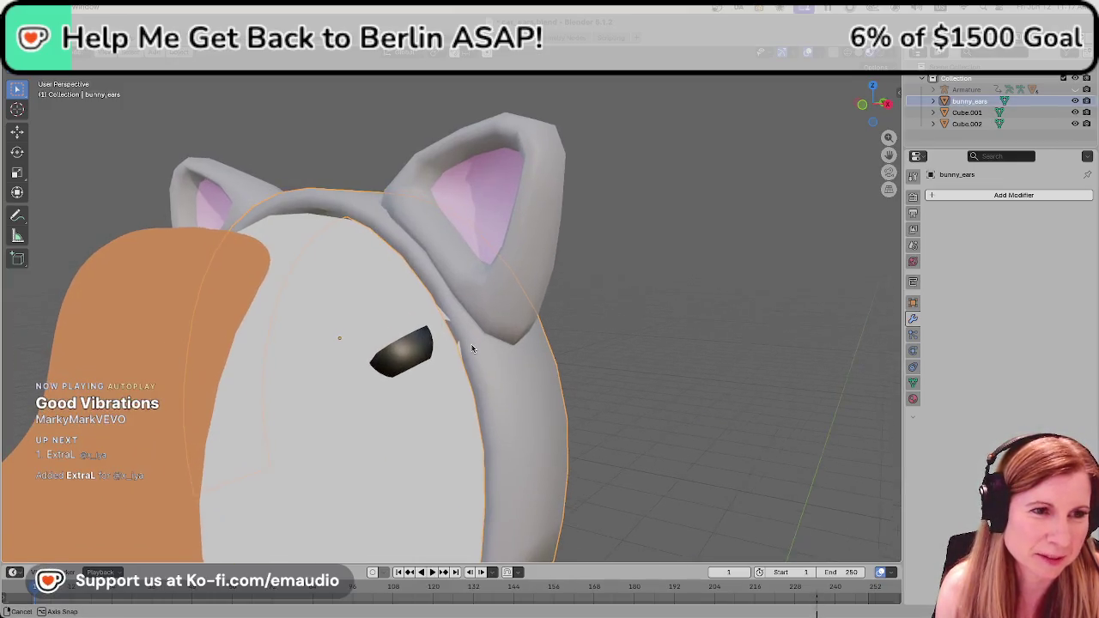
{"action": "scroll", "coordinate": [472, 343], "scroll_direction": "down", "scroll_amount": 5}
{"action": "scroll", "coordinate": [427, 401], "scroll_direction": "down", "scroll_amount": 3}
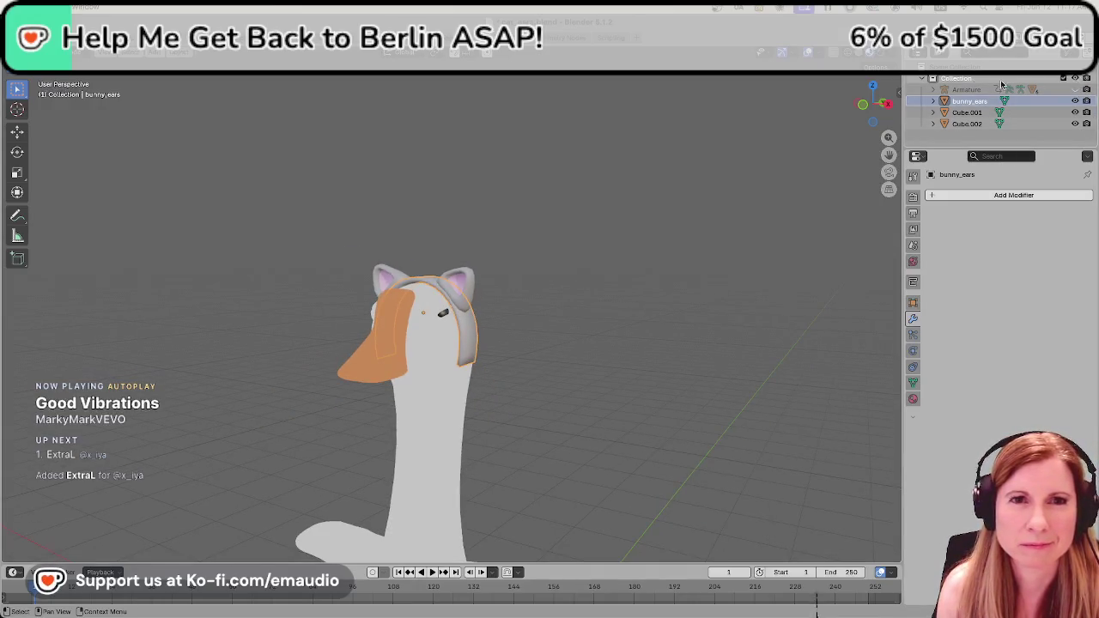
{"action": "left_click", "coordinate": [933, 90]}
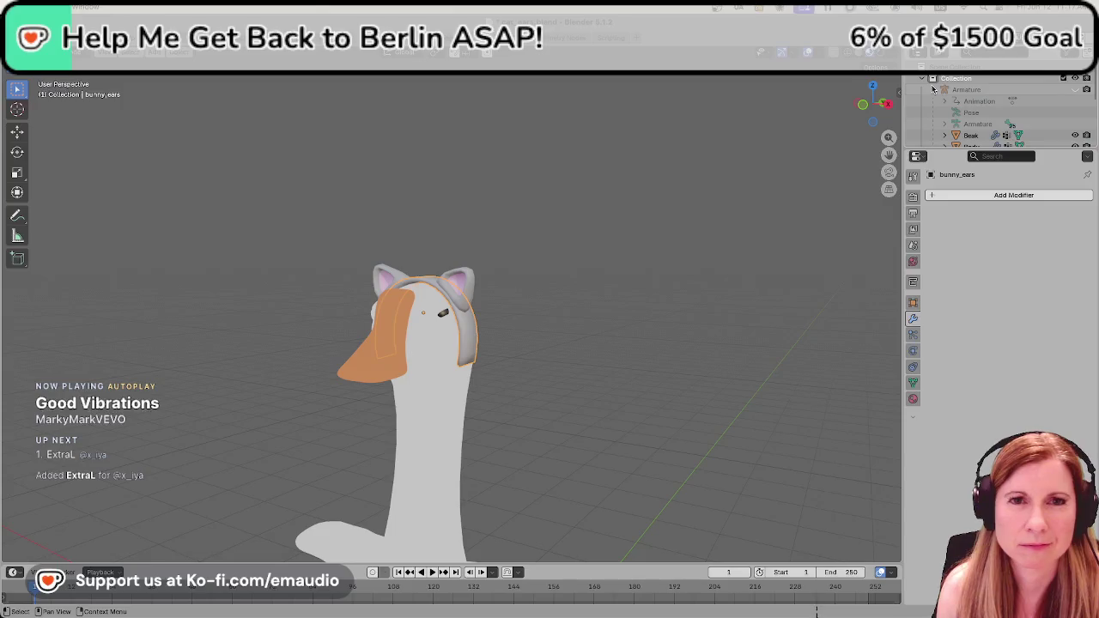
{"action": "scroll", "coordinate": [984, 102], "scroll_direction": "down", "scroll_amount": 3}
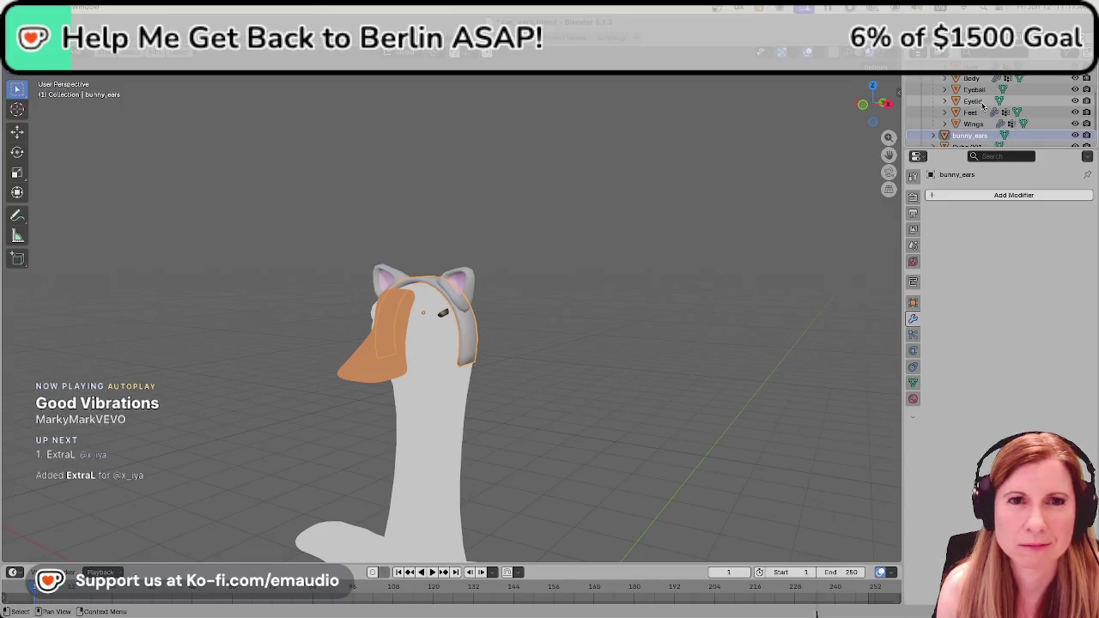
{"action": "left_click", "coordinate": [1075, 79]}
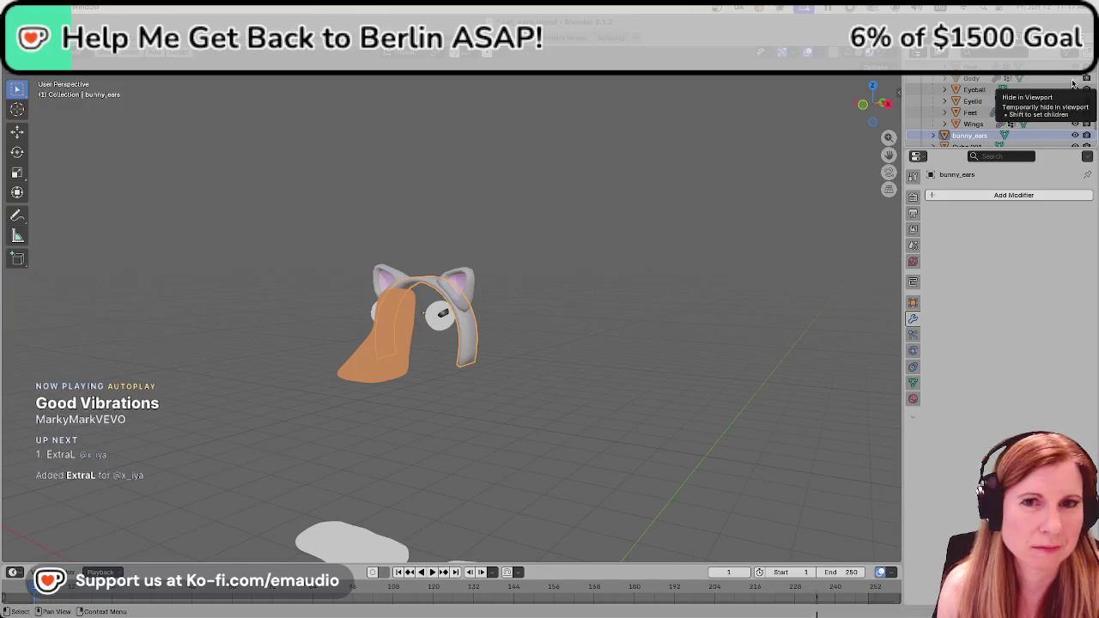
{"action": "left_click", "coordinate": [1075, 101]}
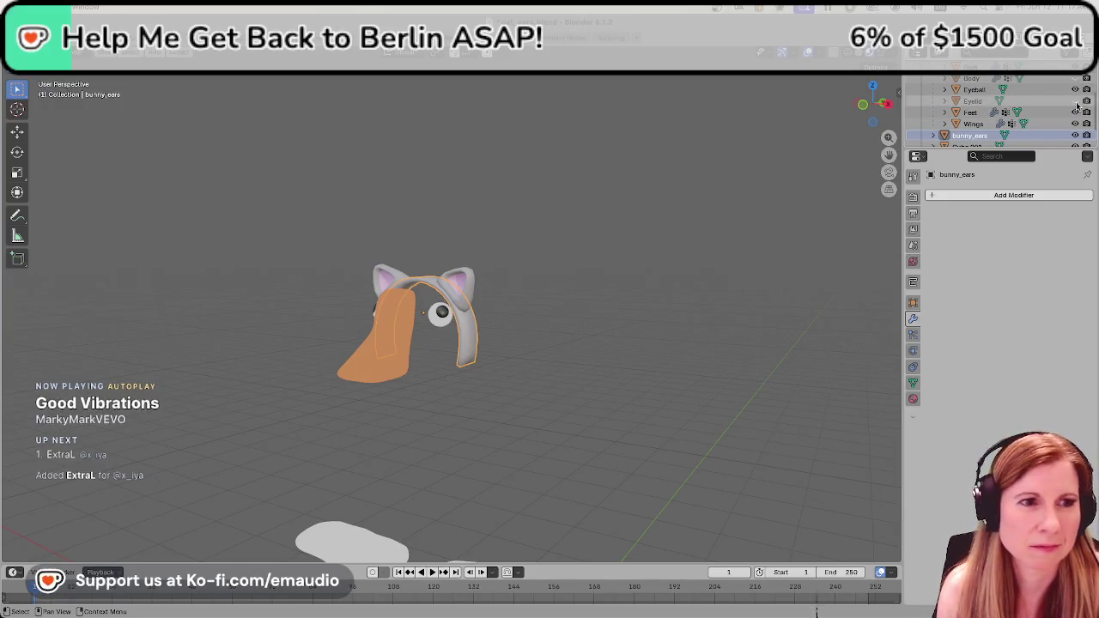
{"action": "left_click", "coordinate": [1076, 90]}
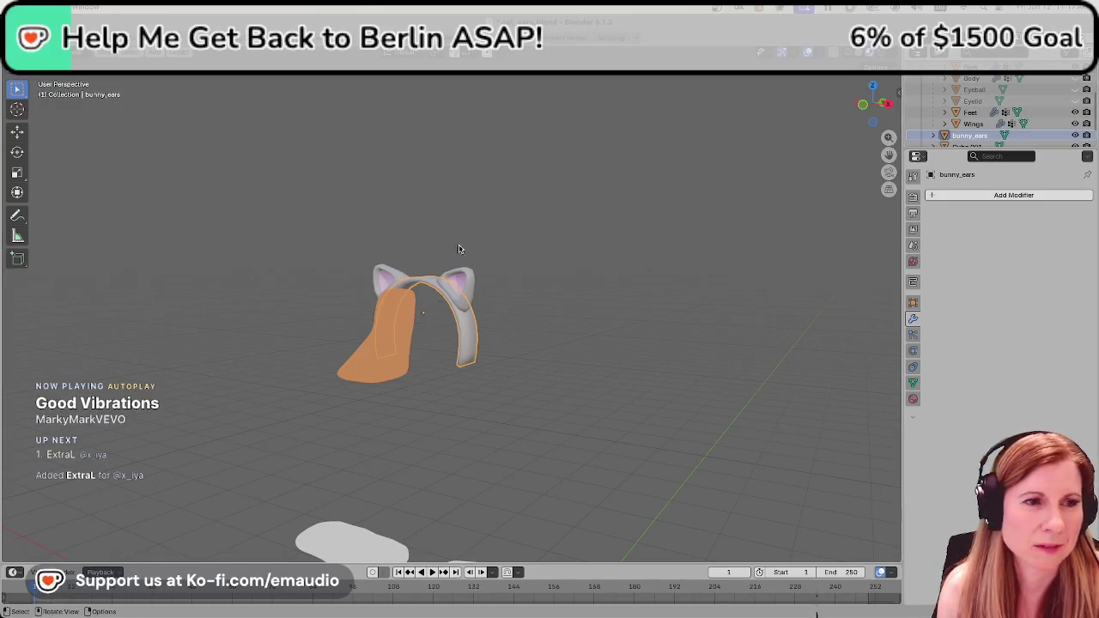
{"action": "mouse_move", "coordinate": [459, 248]}
{"action": "middle_mouse_down", "text": "ctrl"}
{"action": "mouse_move", "coordinate": [458, 298]}
{"action": "mouse_move", "coordinate": [557, 192]}
{"action": "mouse_move", "coordinate": [455, 323]}
{"action": "middle_mouse_up", "text": "ctrl"}
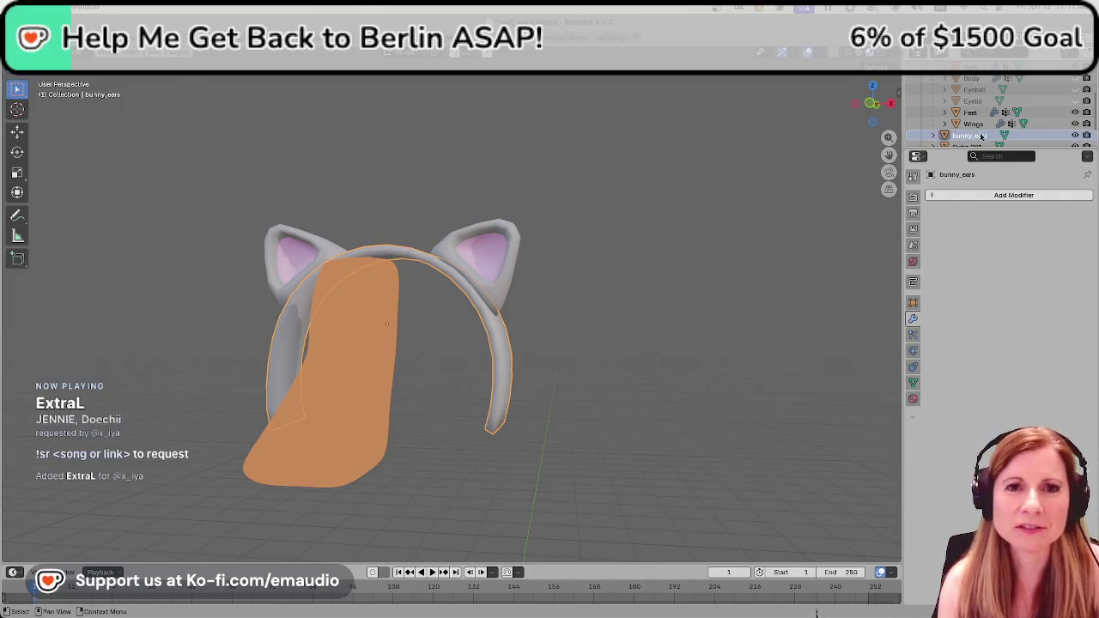
{"action": "left_click", "coordinate": [1075, 100]}
{"action": "left_click", "coordinate": [1075, 89]}
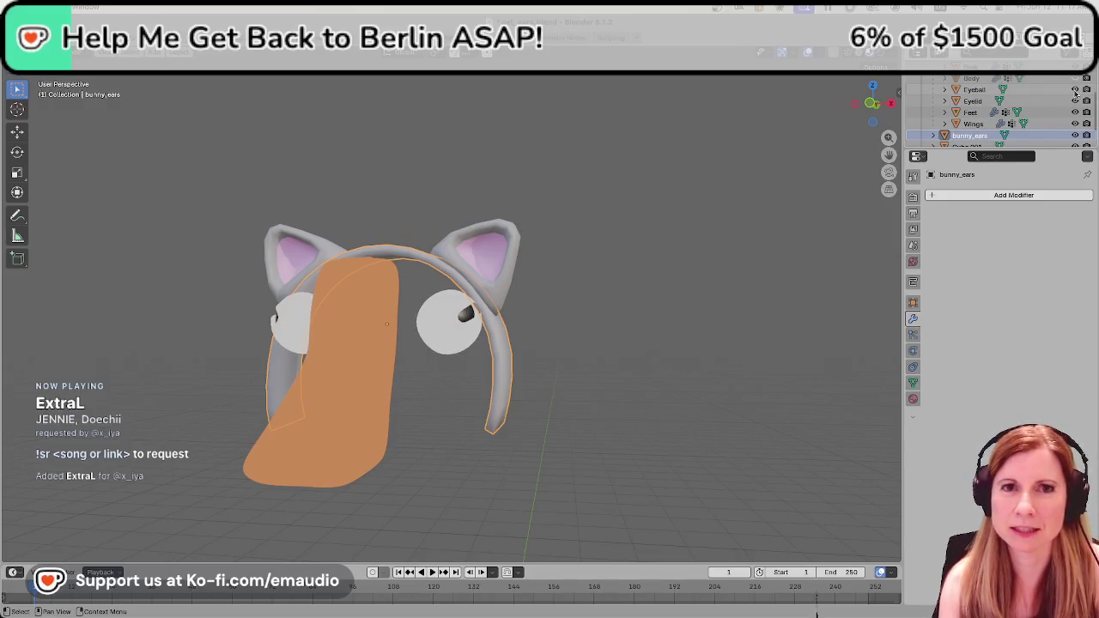
{"action": "left_click", "coordinate": [1075, 78]}
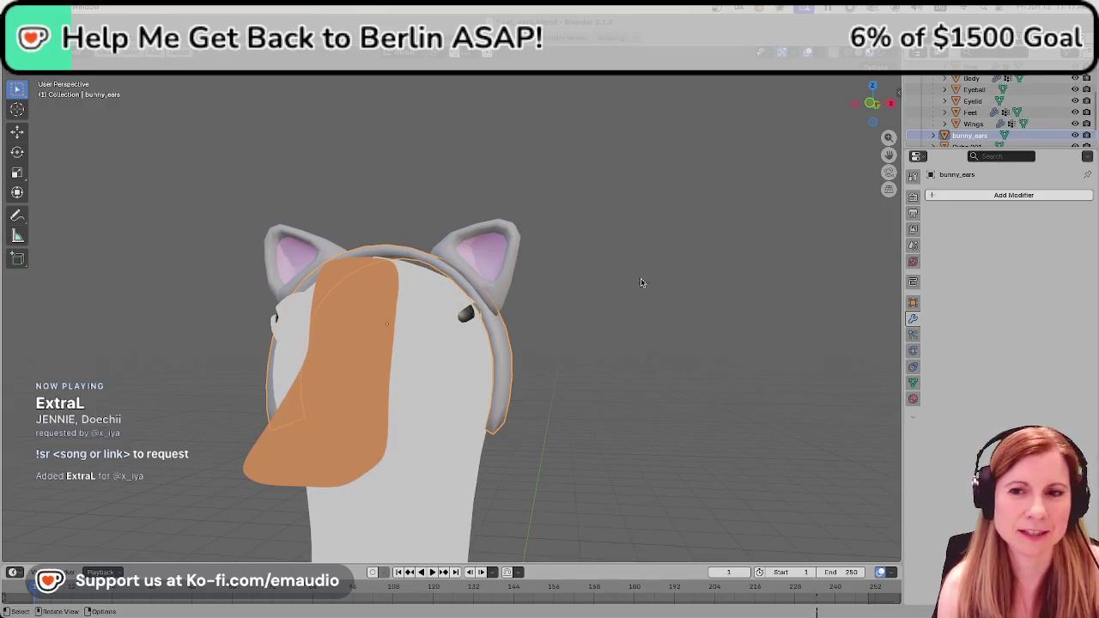
{"action": "scroll", "coordinate": [569, 358], "scroll_direction": "up", "scroll_amount": 1}
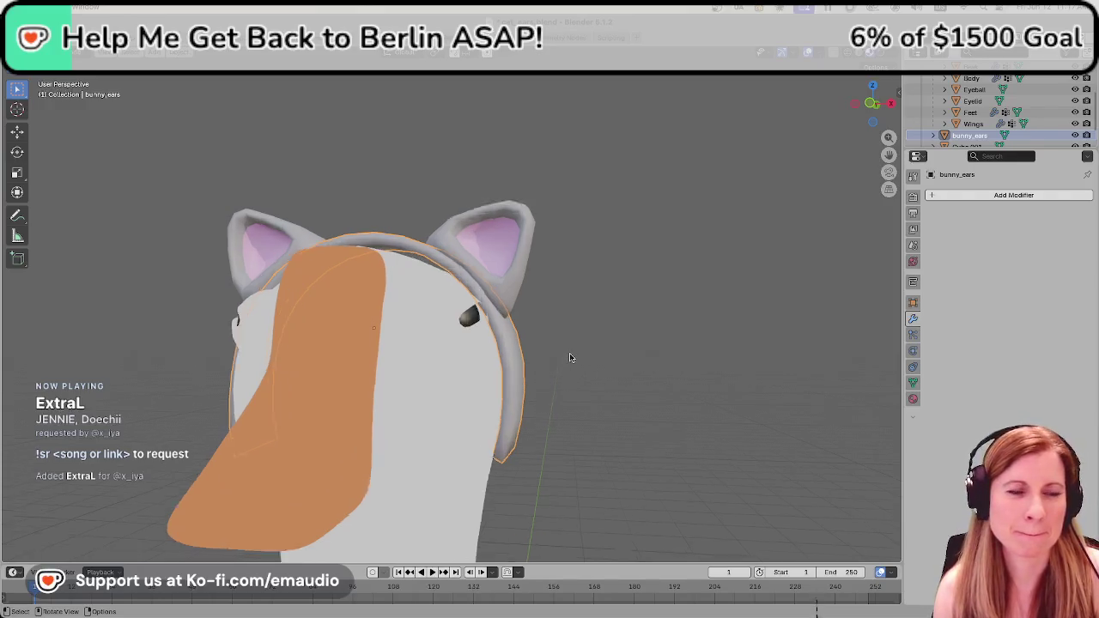
{"action": "scroll", "coordinate": [569, 358], "scroll_direction": "up", "scroll_amount": 2}
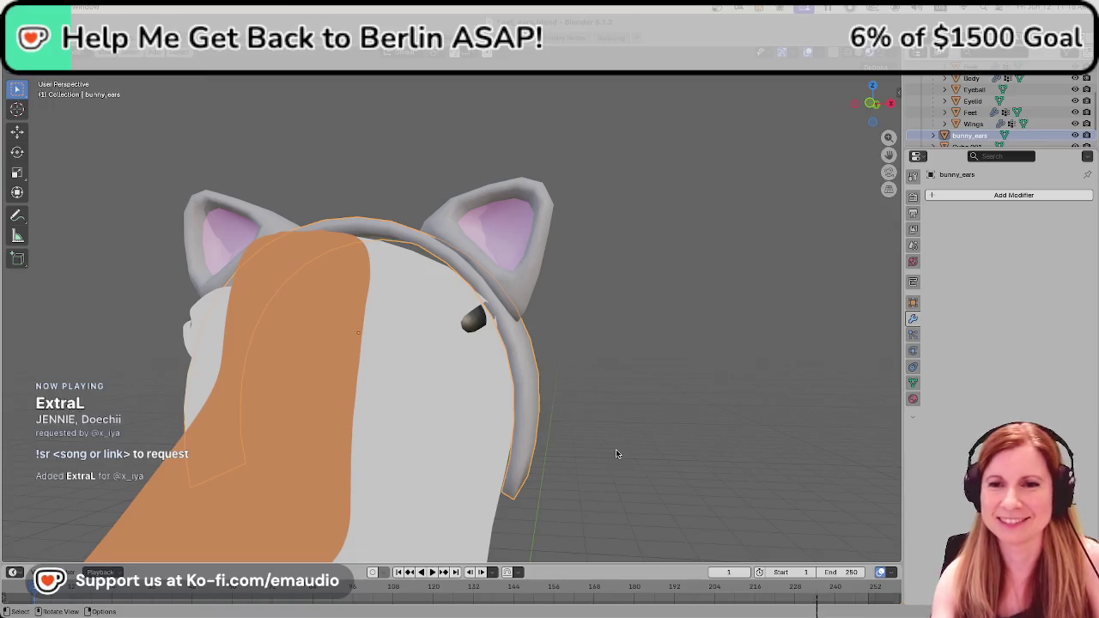
{"action": "left_click", "coordinate": [619, 444]}
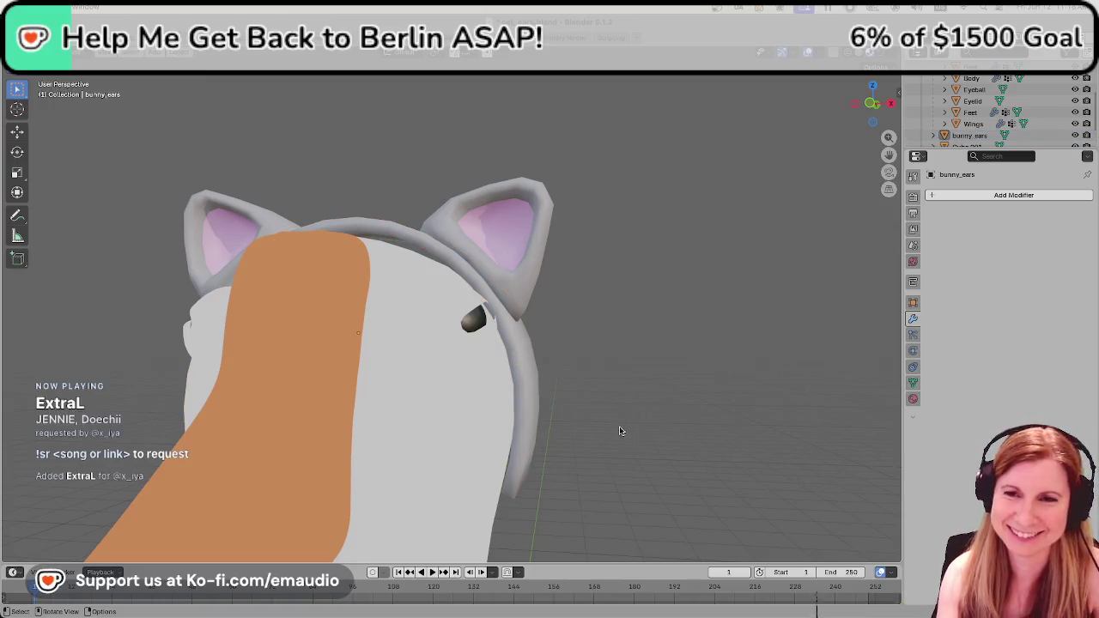
{"action": "left_click", "coordinate": [528, 410]}
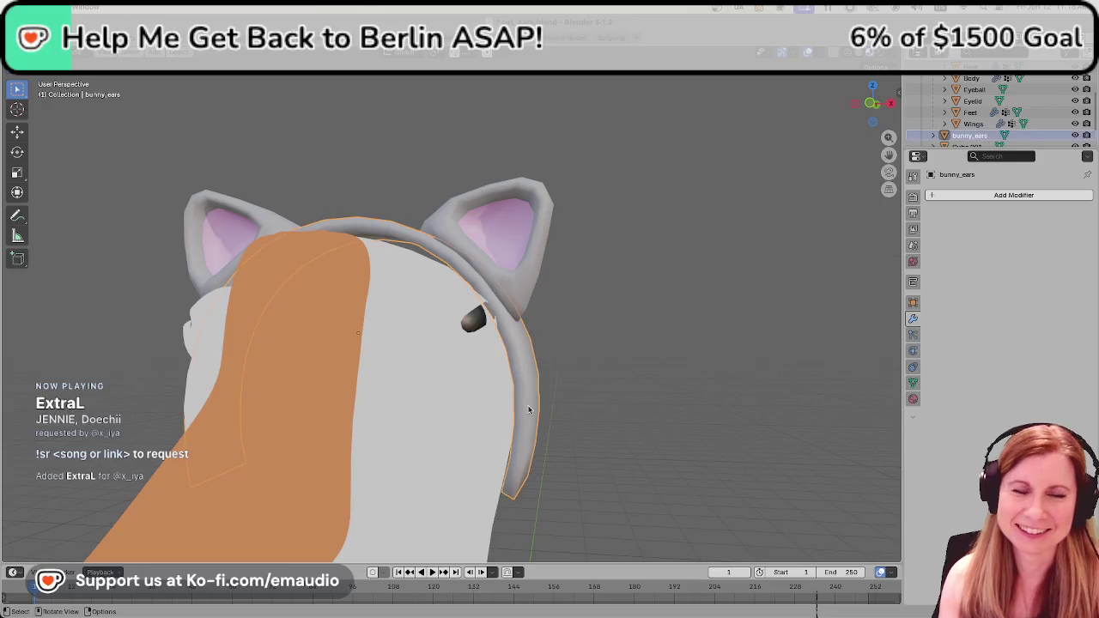
{"action": "scroll", "coordinate": [508, 324], "scroll_direction": "up", "scroll_amount": 5}
{"action": "middle_click_drag", "start_coordinate": [597, 360], "coordinate": [657, 387]}
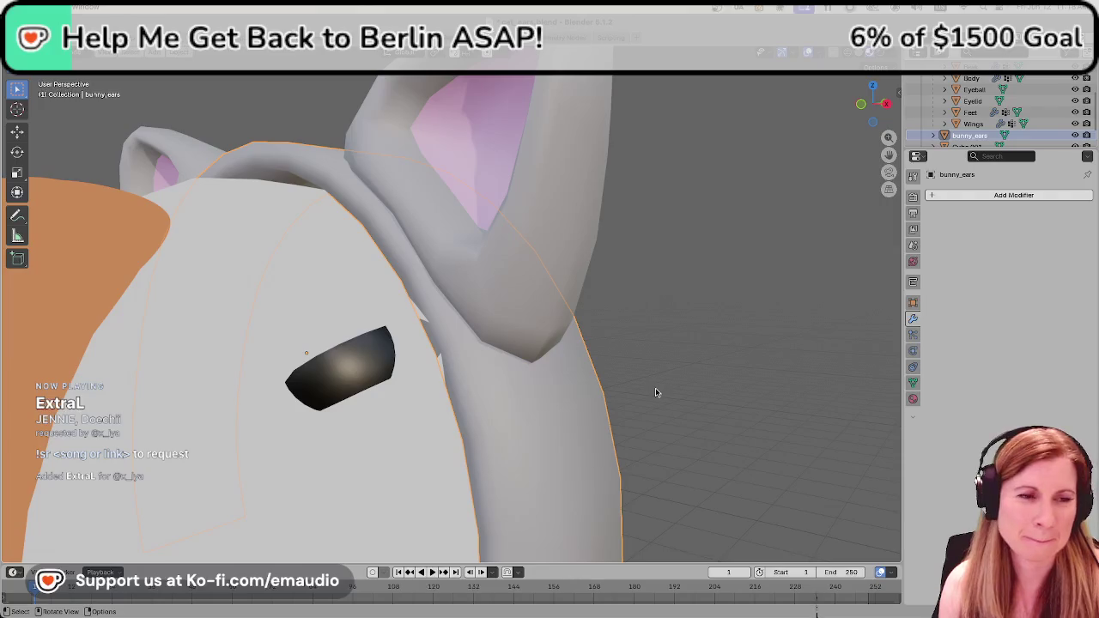
{"action": "scroll", "coordinate": [653, 395], "scroll_direction": "down", "scroll_amount": 5}
{"action": "scroll", "coordinate": [642, 412], "scroll_direction": "down", "scroll_amount": 3}
{"action": "mouse_move", "coordinate": [633, 417]}
{"action": "middle_mouse_down"}
{"action": "mouse_move", "coordinate": [687, 388]}
{"action": "mouse_move", "coordinate": [697, 396]}
{"action": "mouse_move", "coordinate": [559, 418]}
{"action": "mouse_move", "coordinate": [635, 322]}
{"action": "mouse_move", "coordinate": [586, 393]}
{"action": "middle_mouse_up"}
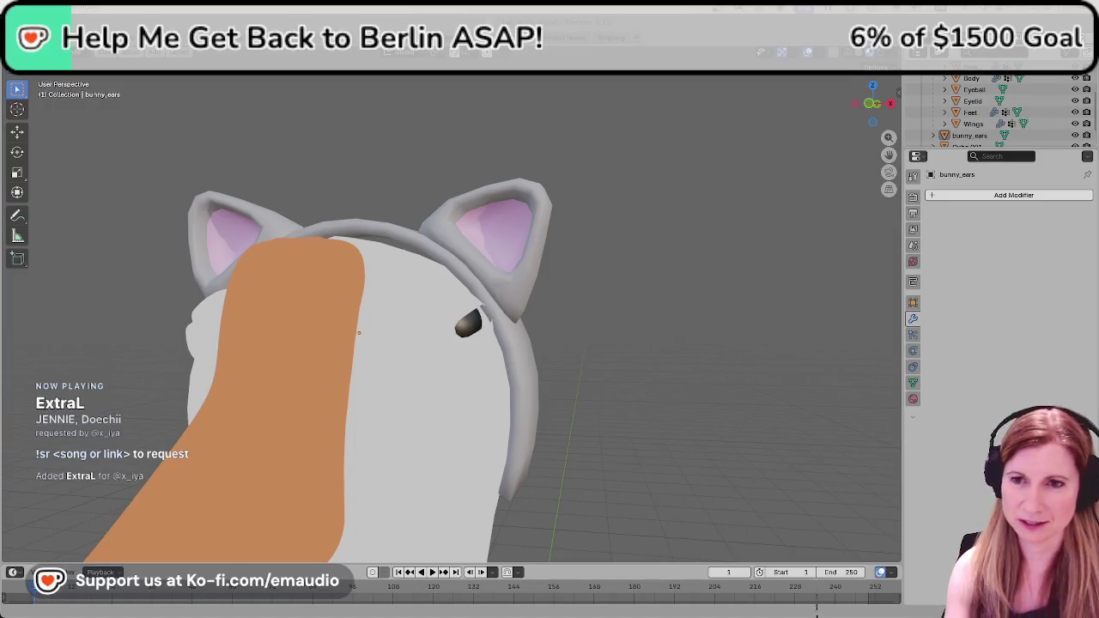
Select the cat-ear headband and orbit to view it from another angle.
{"action": "left_click", "coordinate": [505, 334]}
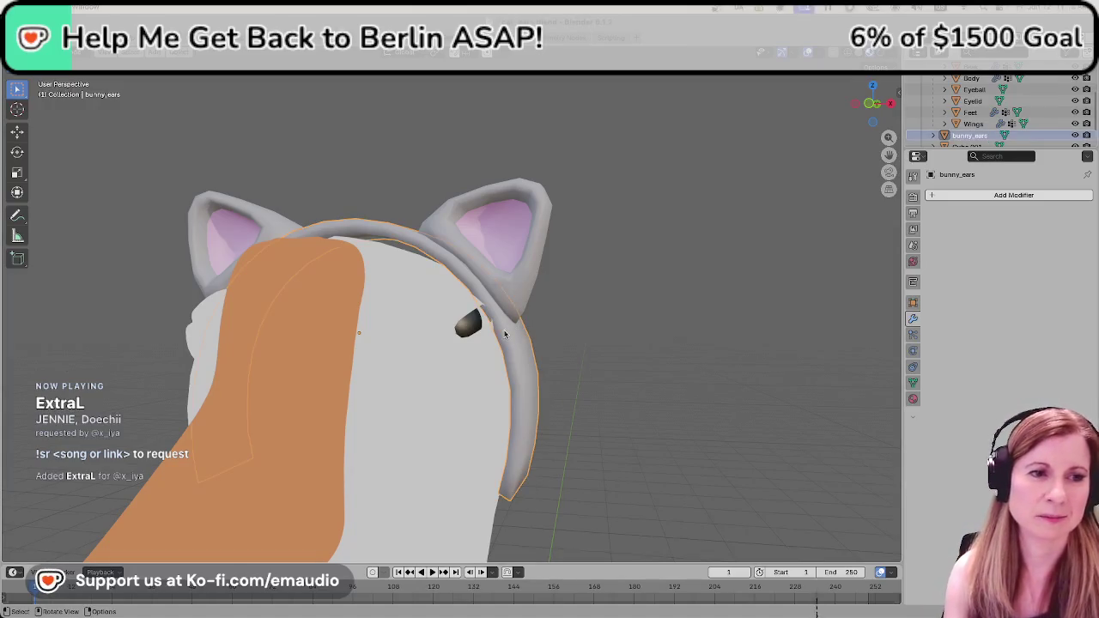
{"action": "scroll", "coordinate": [505, 335], "scroll_direction": "up", "scroll_amount": 2}
{"action": "scroll", "coordinate": [515, 332], "scroll_direction": "up", "scroll_amount": 3}
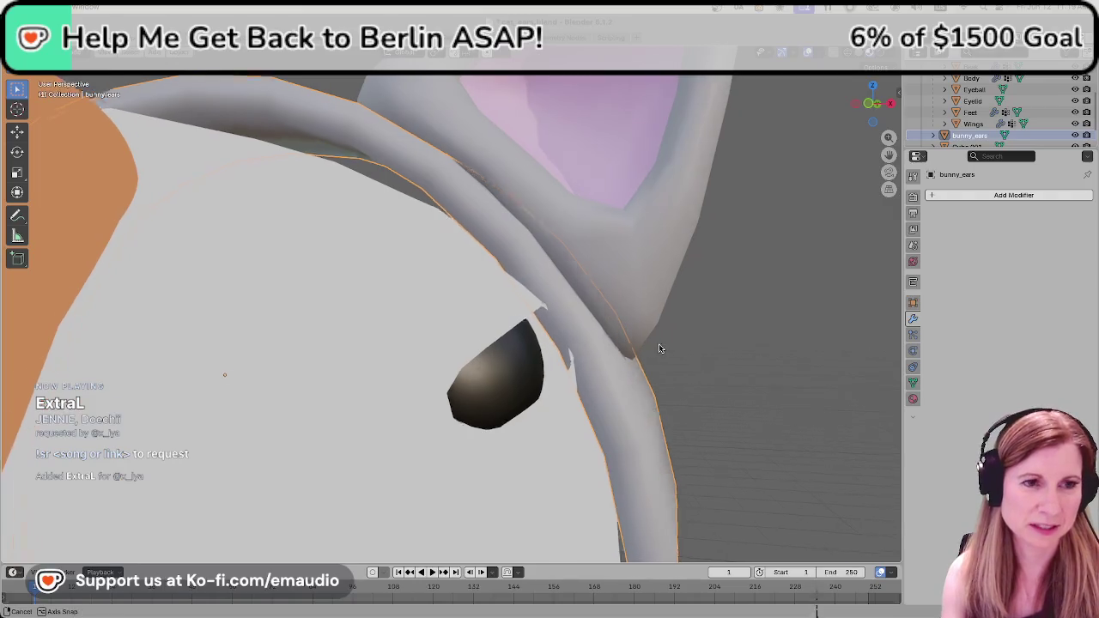
{"action": "middle_click_drag", "start_coordinate": [658, 348], "coordinate": [645, 355]}
{"action": "middle_click_drag", "start_coordinate": [553, 391], "coordinate": [573, 370]}
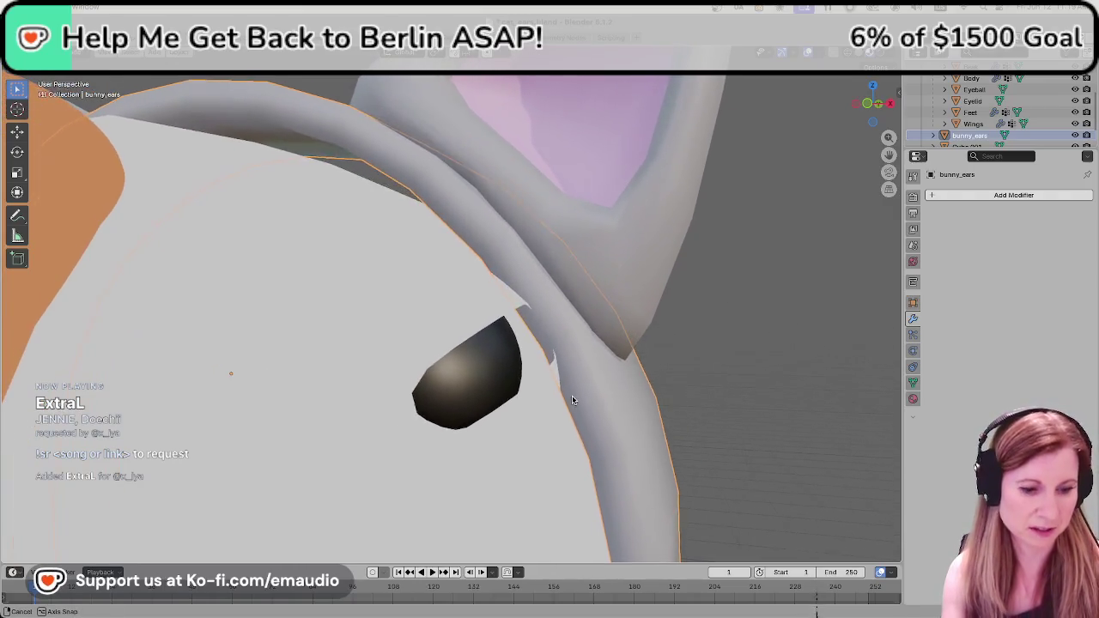
Enter Edit Mode, select a band face, and orbit to face the goose head front-on.
{"action": "key", "text": "Tab"}
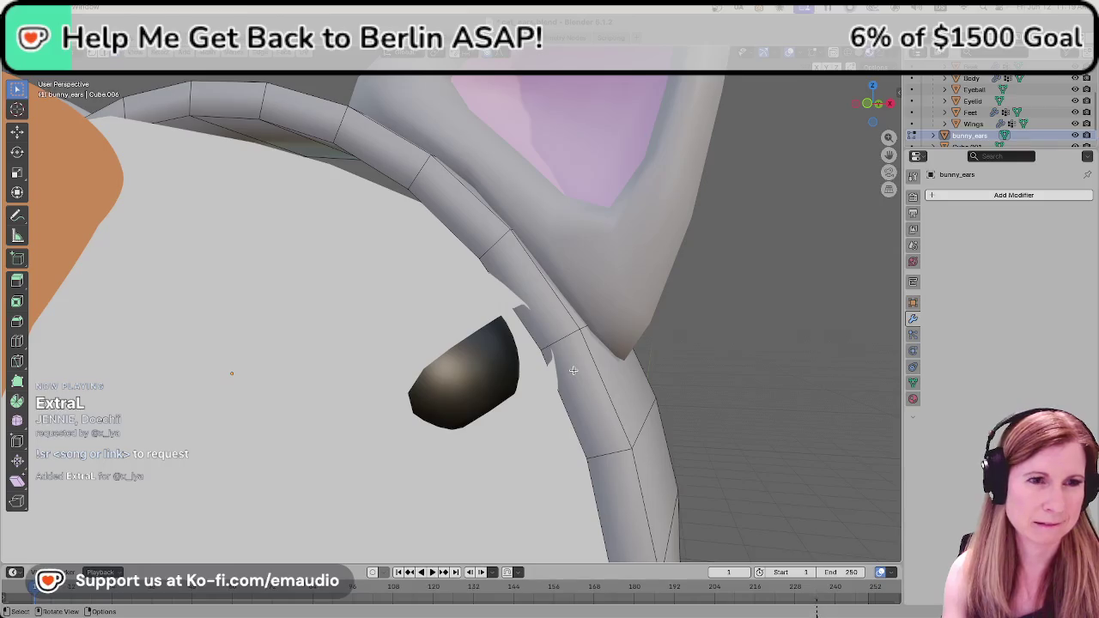
{"action": "scroll", "coordinate": [549, 378], "scroll_direction": "down", "scroll_amount": 5}
{"action": "mouse_move", "coordinate": [547, 378]}
{"action": "middle_mouse_down"}
{"action": "mouse_move", "coordinate": [500, 387]}
{"action": "mouse_move", "coordinate": [550, 393]}
{"action": "mouse_move", "coordinate": [480, 334]}
{"action": "middle_mouse_up"}
{"action": "left_click", "coordinate": [496, 342]}
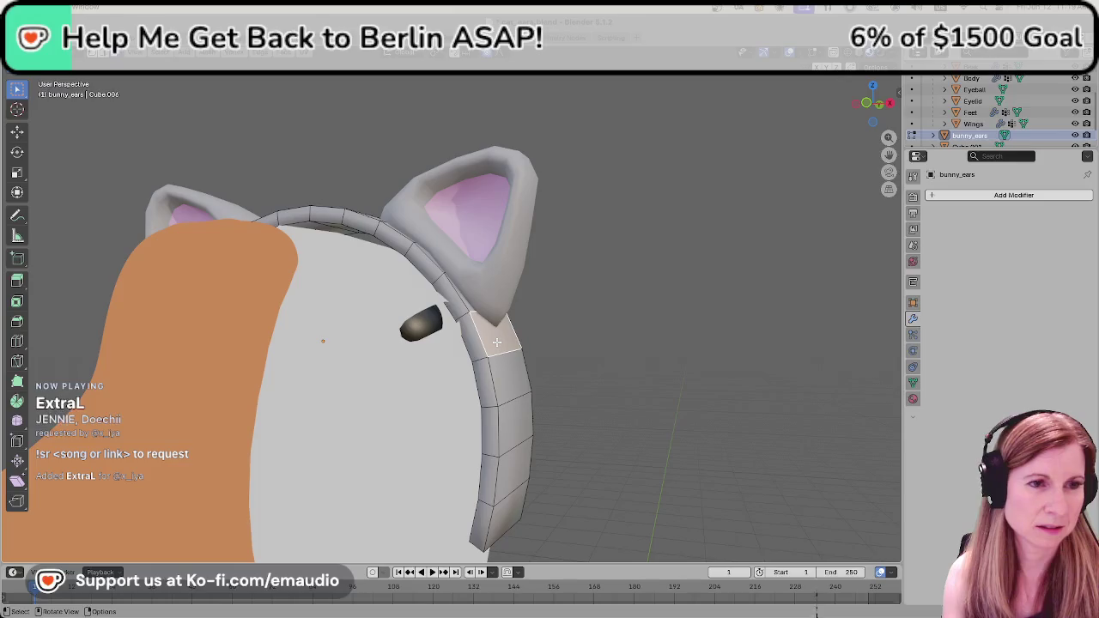
{"action": "mouse_move", "coordinate": [691, 359]}
{"action": "middle_mouse_down"}
{"action": "mouse_move", "coordinate": [579, 393]}
{"action": "mouse_move", "coordinate": [535, 383]}
{"action": "mouse_move", "coordinate": [535, 412]}
{"action": "mouse_move", "coordinate": [541, 405]}
{"action": "middle_mouse_up"}
Back in Object Mode, join the headband and ear pieces into one object.
{"action": "key", "text": "Tab"}
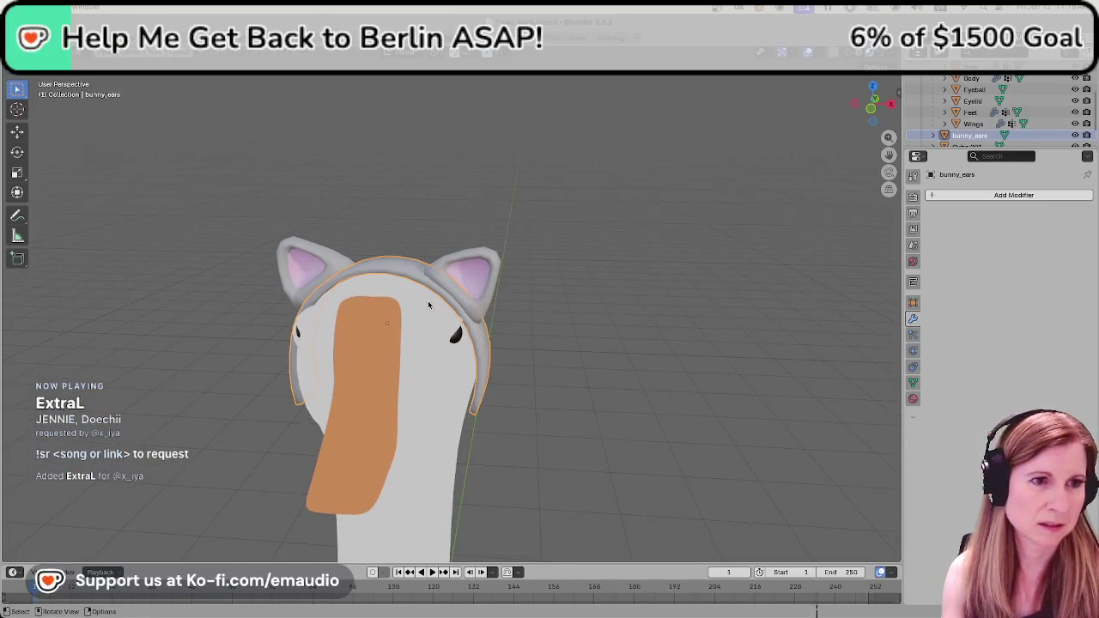
{"action": "left_click", "coordinate": [358, 263]}
{"action": "left_click", "coordinate": [479, 276], "text": "shift"}
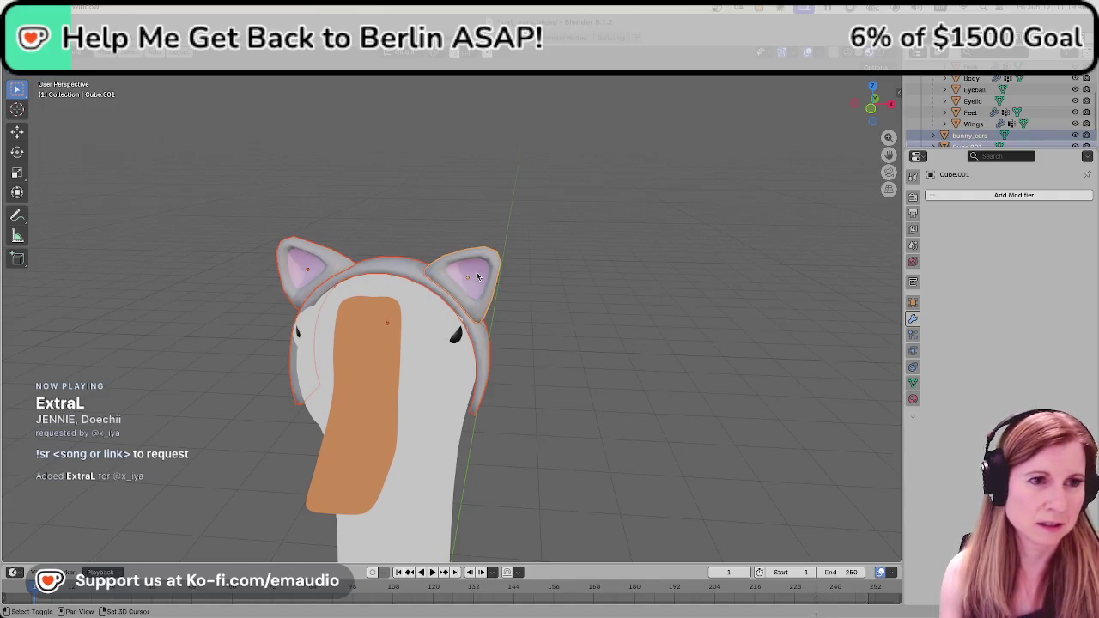
{"action": "key", "text": "ctrl+j"}
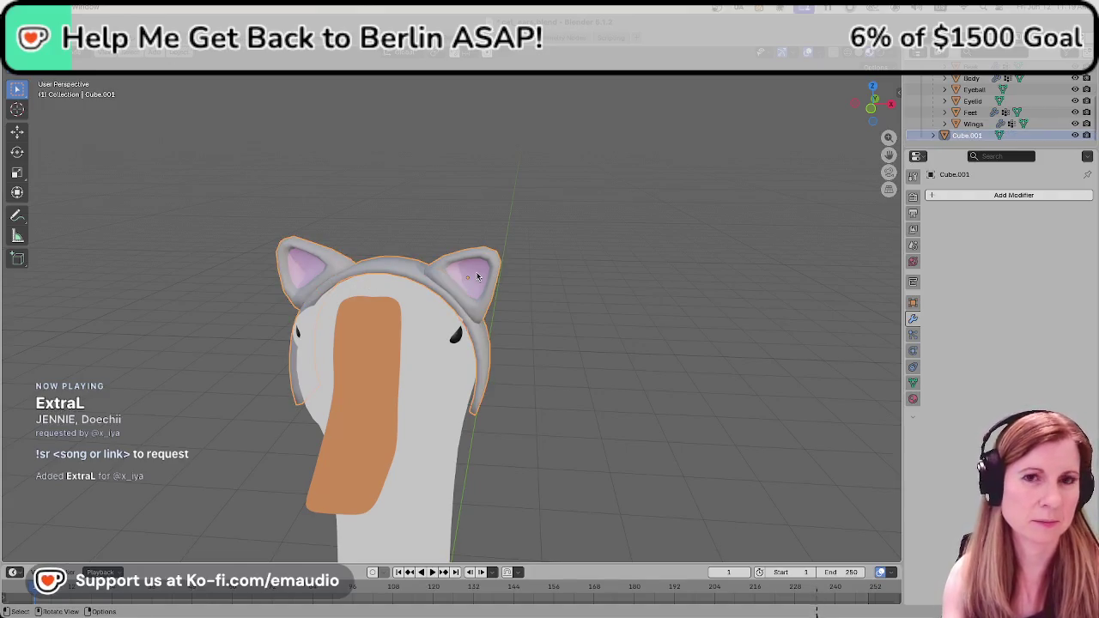
Rename the merged object to cat_ears and deselect everything.
{"action": "double_click", "coordinate": [970, 135]}
{"action": "type", "text": "cat_ears"}
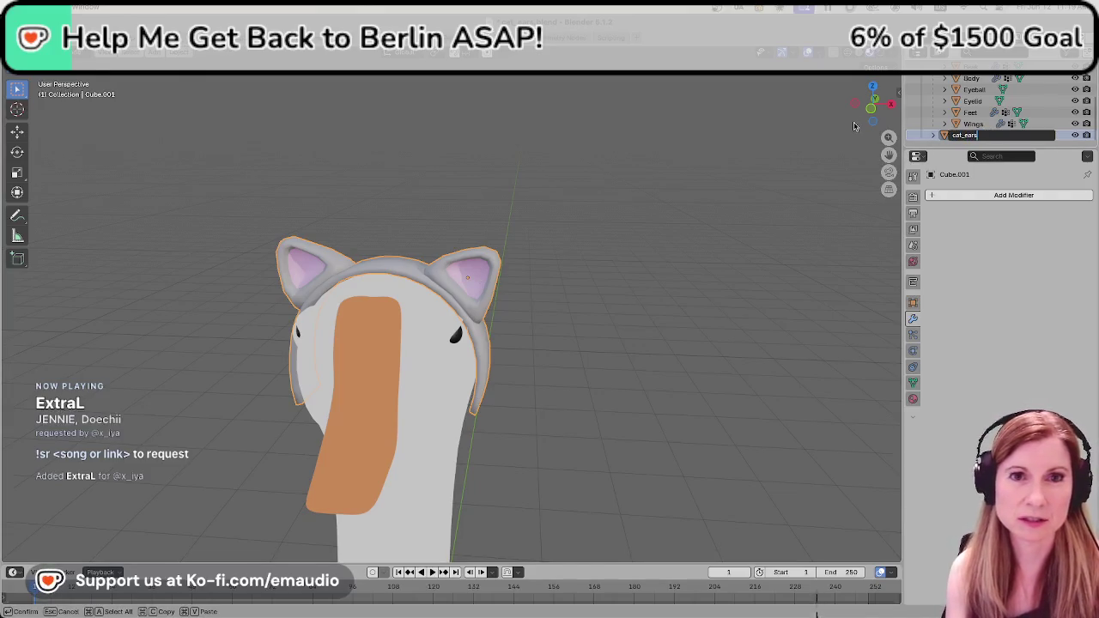
{"action": "key", "text": "Return"}
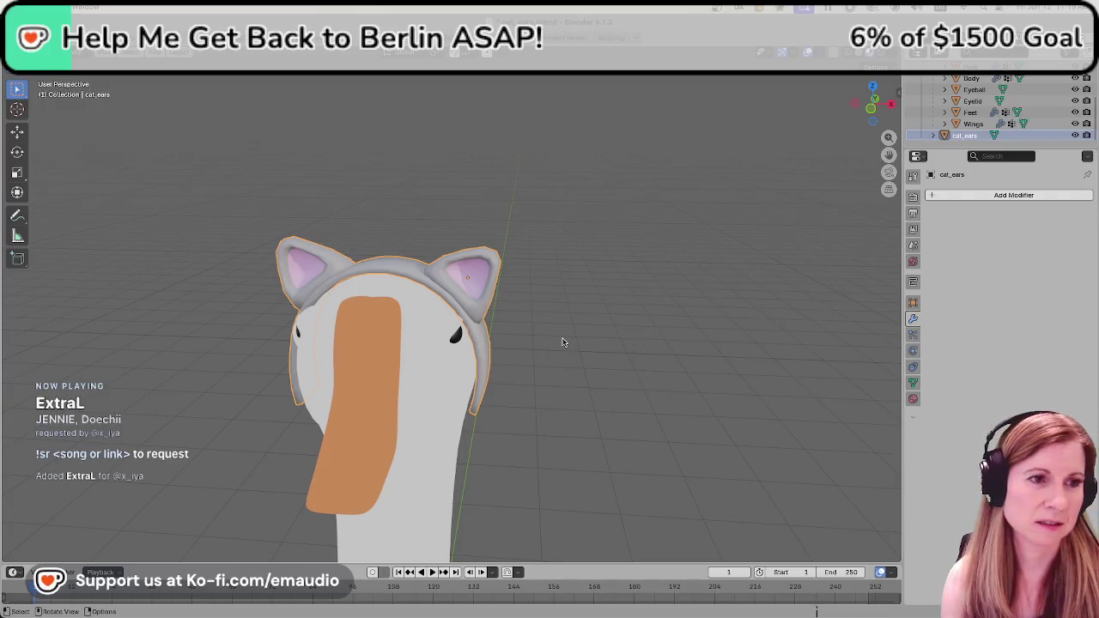
{"action": "left_click", "coordinate": [564, 338]}
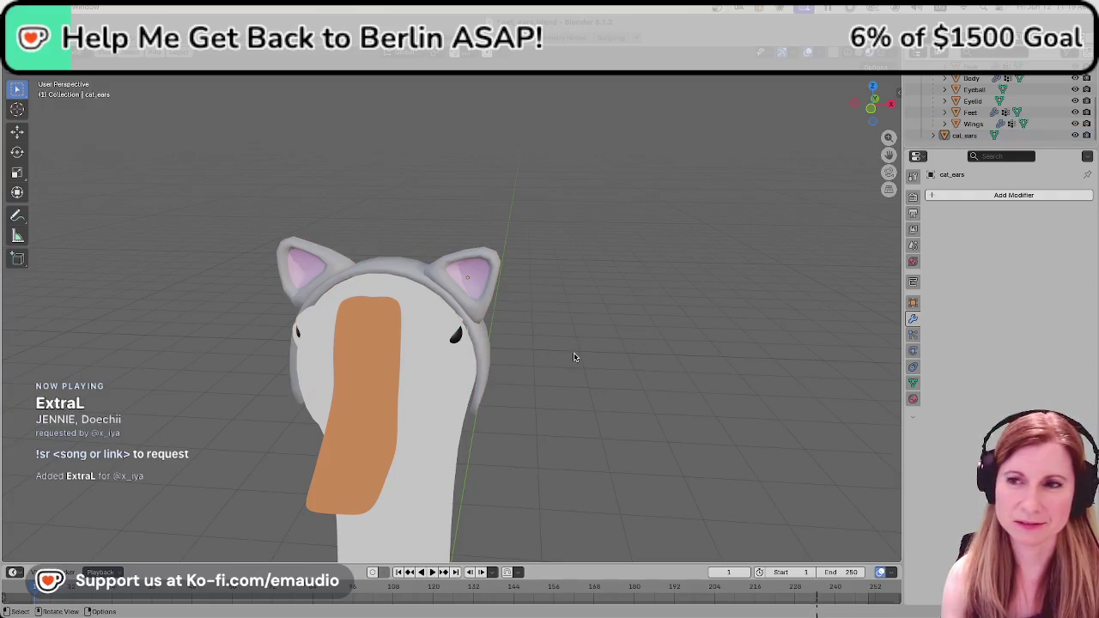
{"action": "scroll", "coordinate": [524, 354], "scroll_direction": "up", "scroll_amount": 5}
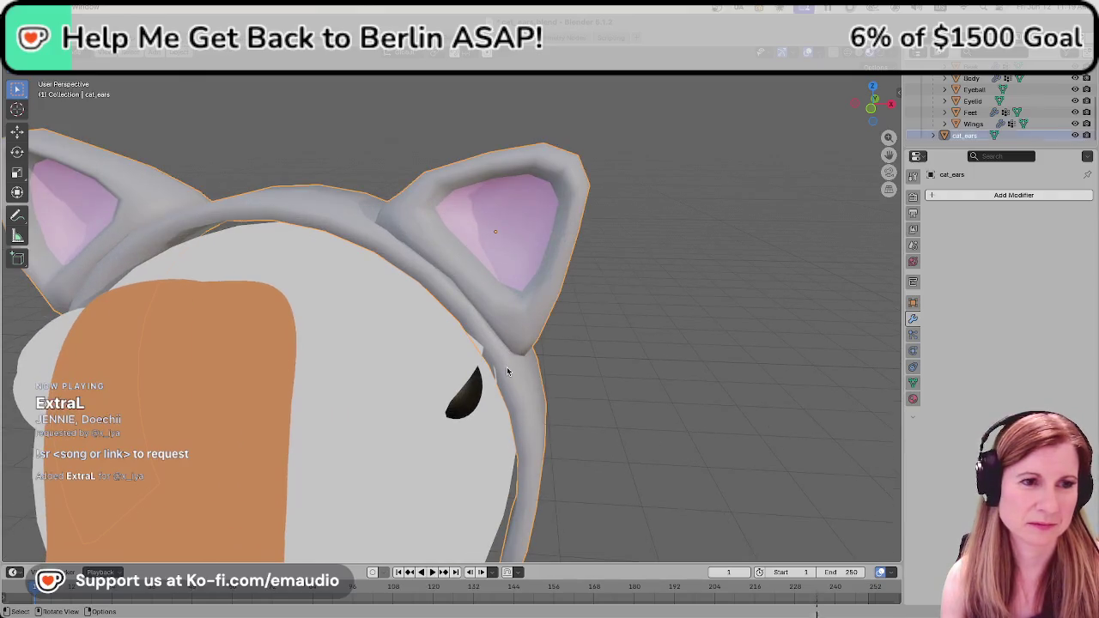
Move the band face at the right ear's base with proportional editing enabled.
{"action": "key", "text": "Tab"}
{"action": "left_click", "coordinate": [507, 367]}
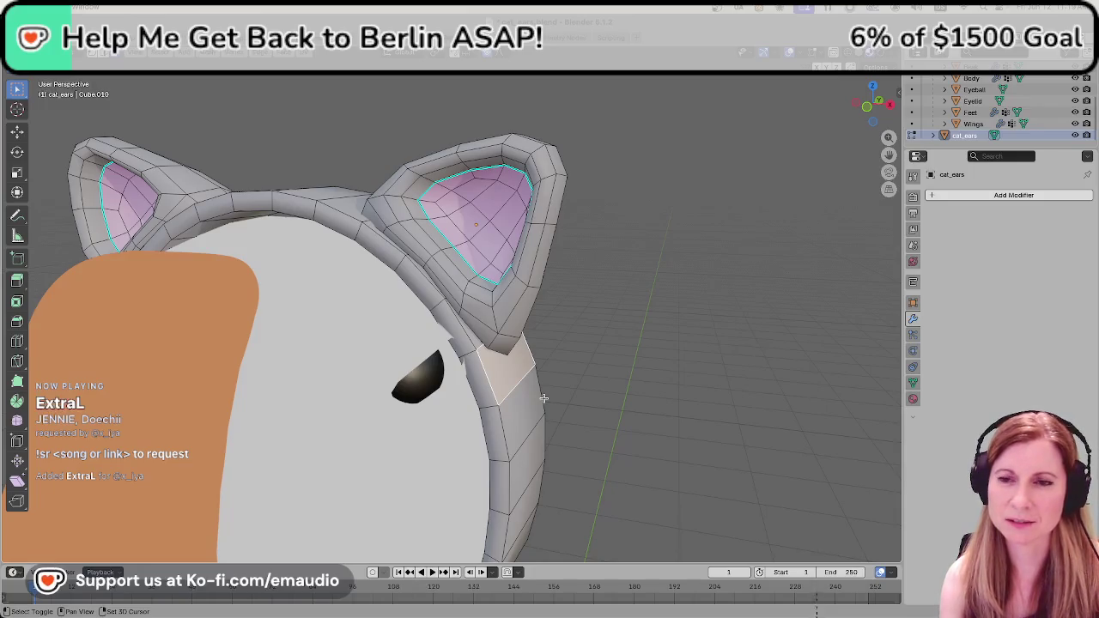
{"action": "middle_click_drag", "start_coordinate": [576, 368], "coordinate": [602, 331], "text": "shift"}
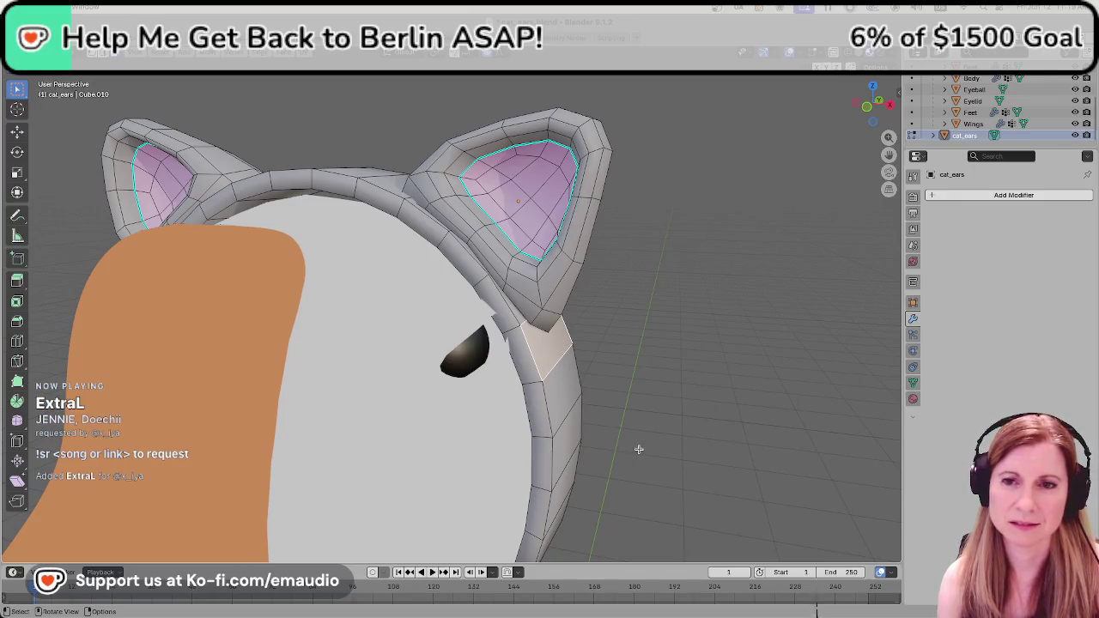
{"action": "middle_click_drag", "start_coordinate": [659, 442], "coordinate": [653, 437]}
{"action": "key", "text": "g"}
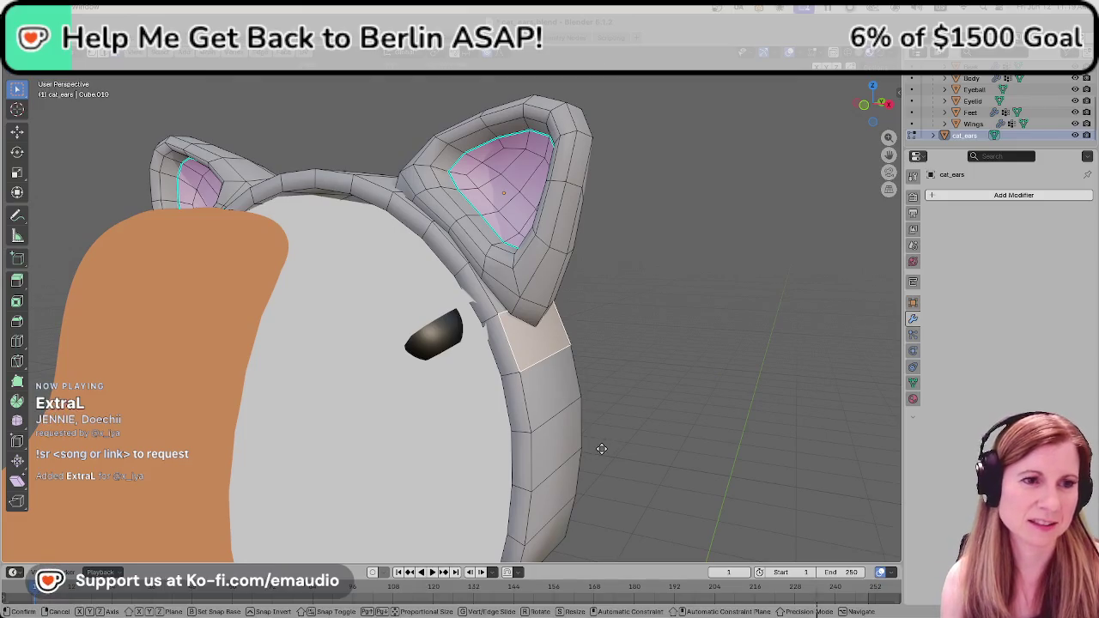
{"action": "key", "text": "o"}
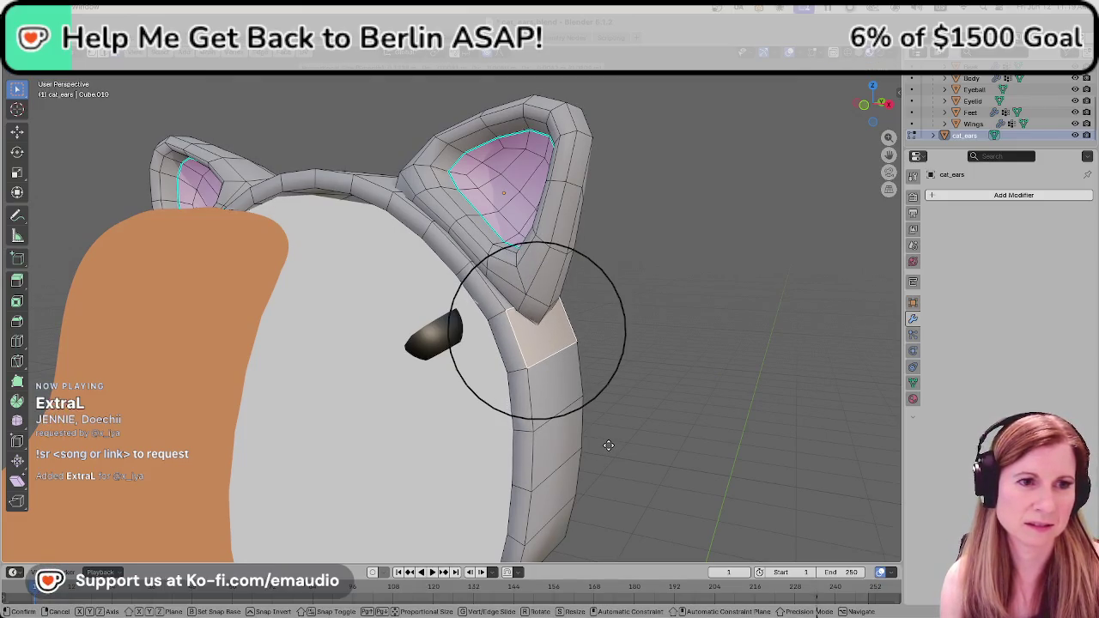
{"action": "left_click", "coordinate": [608, 444]}
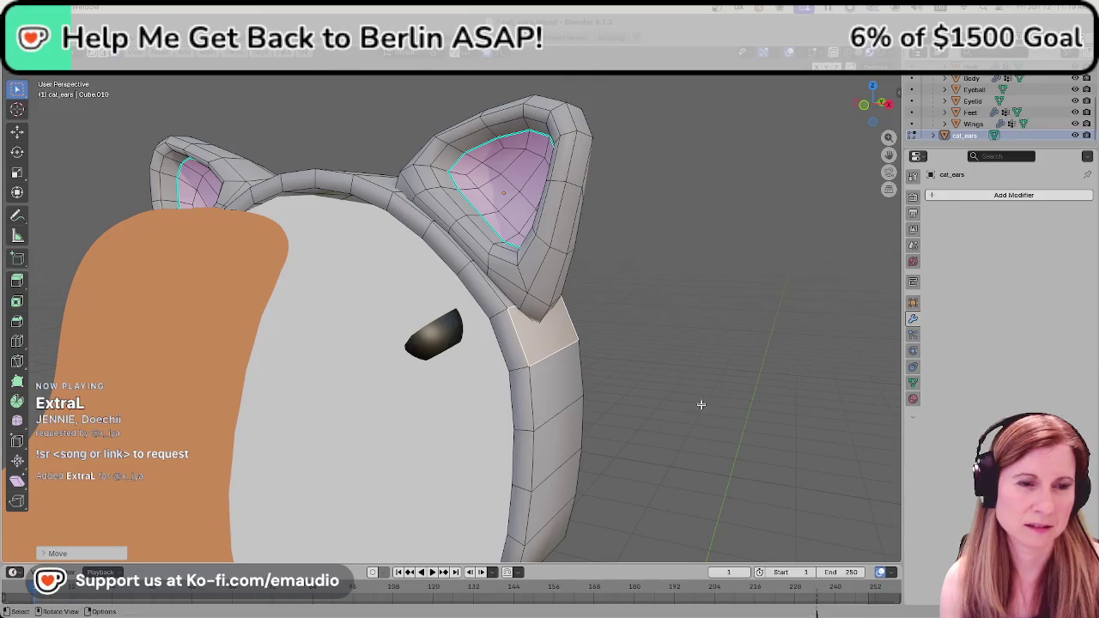
Deselect and orbit around the head to check the smoothed headband shape.
{"action": "left_click", "coordinate": [700, 405]}
{"action": "middle_click_drag", "start_coordinate": [679, 416], "coordinate": [643, 434]}
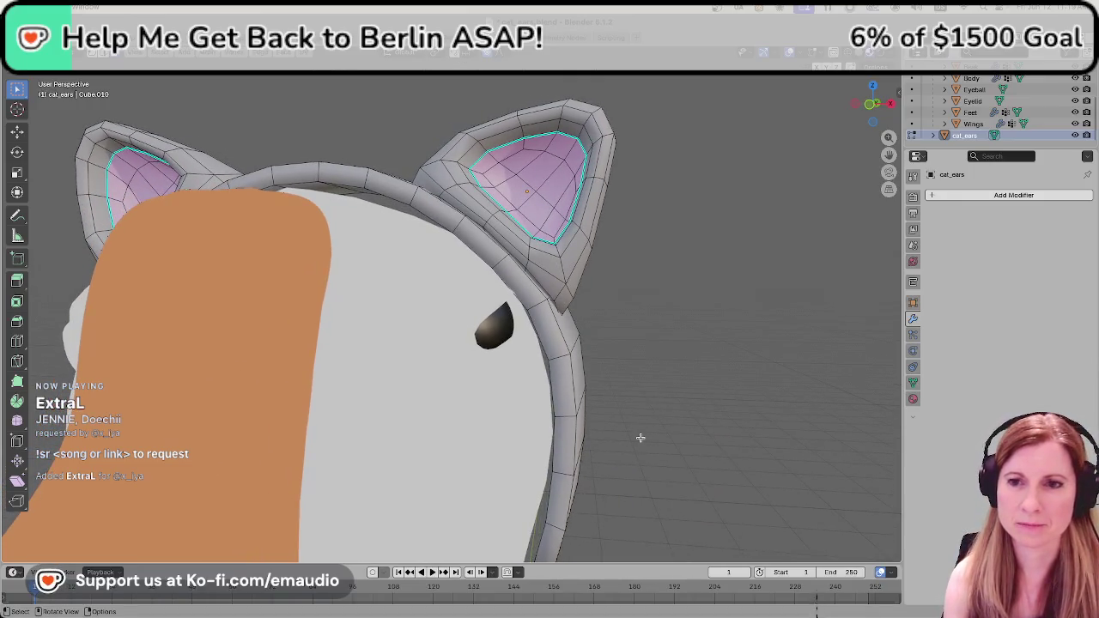
{"action": "mouse_move", "coordinate": [645, 338]}
{"action": "middle_mouse_down"}
{"action": "mouse_move", "coordinate": [706, 330]}
{"action": "mouse_move", "coordinate": [680, 338]}
{"action": "middle_mouse_up"}
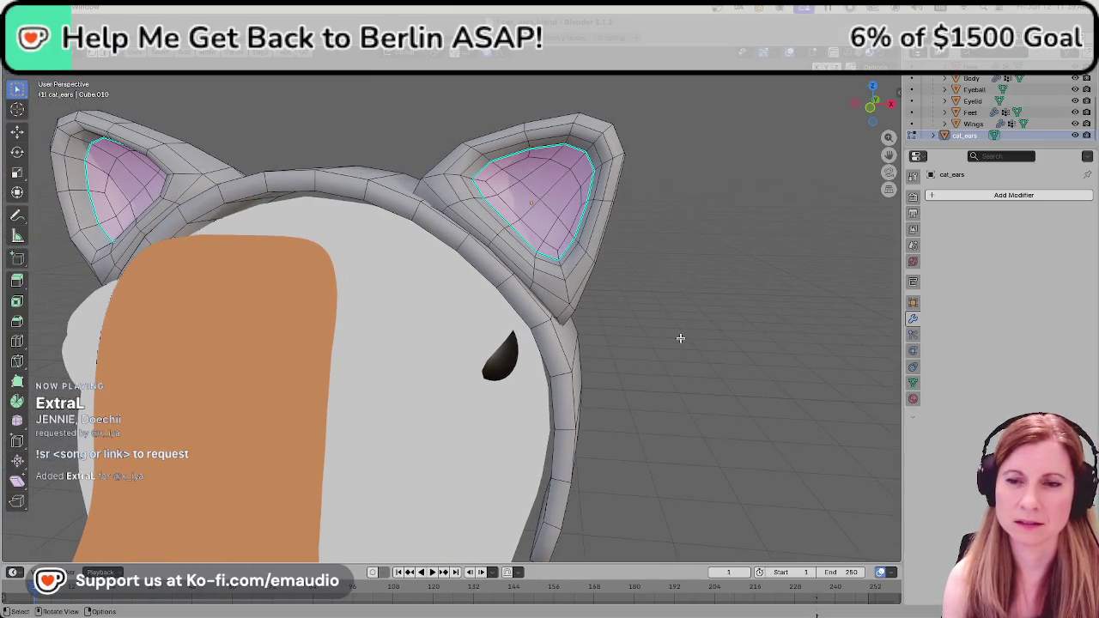
{"action": "mouse_move", "coordinate": [682, 336]}
{"action": "middle_mouse_down"}
{"action": "mouse_move", "coordinate": [706, 347]}
{"action": "mouse_move", "coordinate": [694, 345]}
{"action": "middle_mouse_up"}
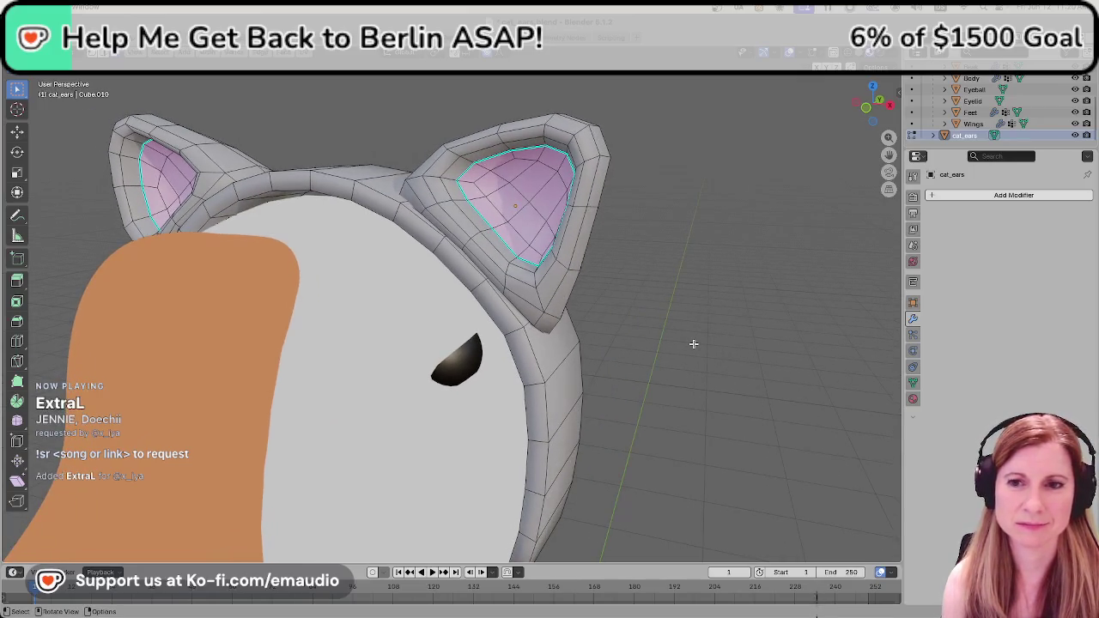
{"action": "scroll", "coordinate": [460, 369], "scroll_direction": "down", "scroll_amount": 5}
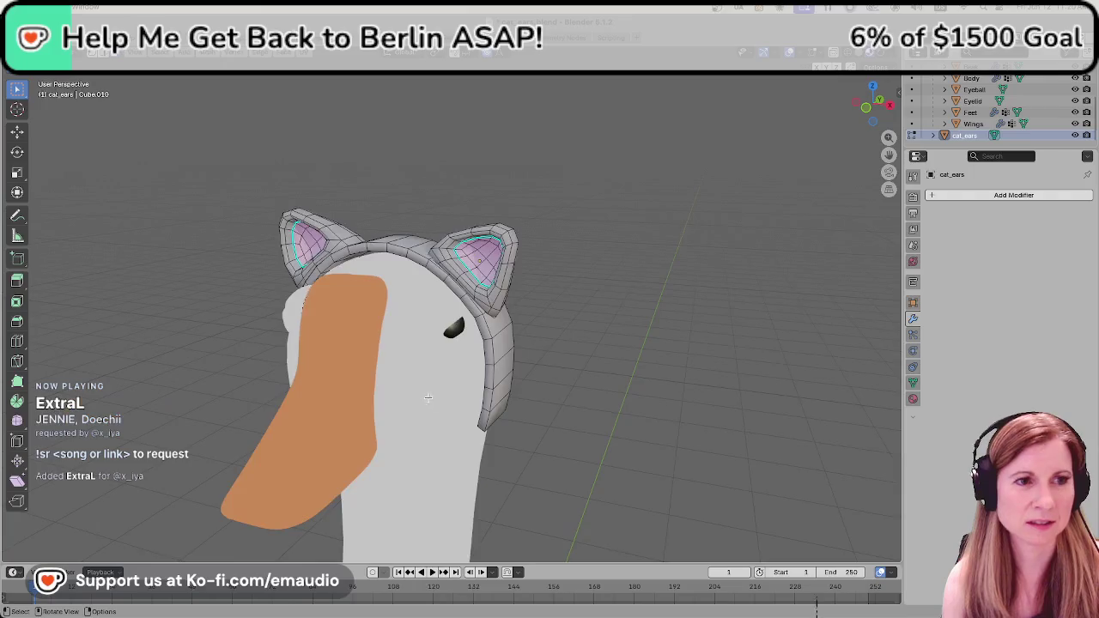
{"action": "scroll", "coordinate": [481, 412], "scroll_direction": "down", "scroll_amount": 2}
{"action": "mouse_move", "coordinate": [517, 481]}
{"action": "middle_mouse_down"}
{"action": "mouse_move", "coordinate": [575, 468]}
{"action": "mouse_move", "coordinate": [554, 466]}
{"action": "middle_mouse_up"}
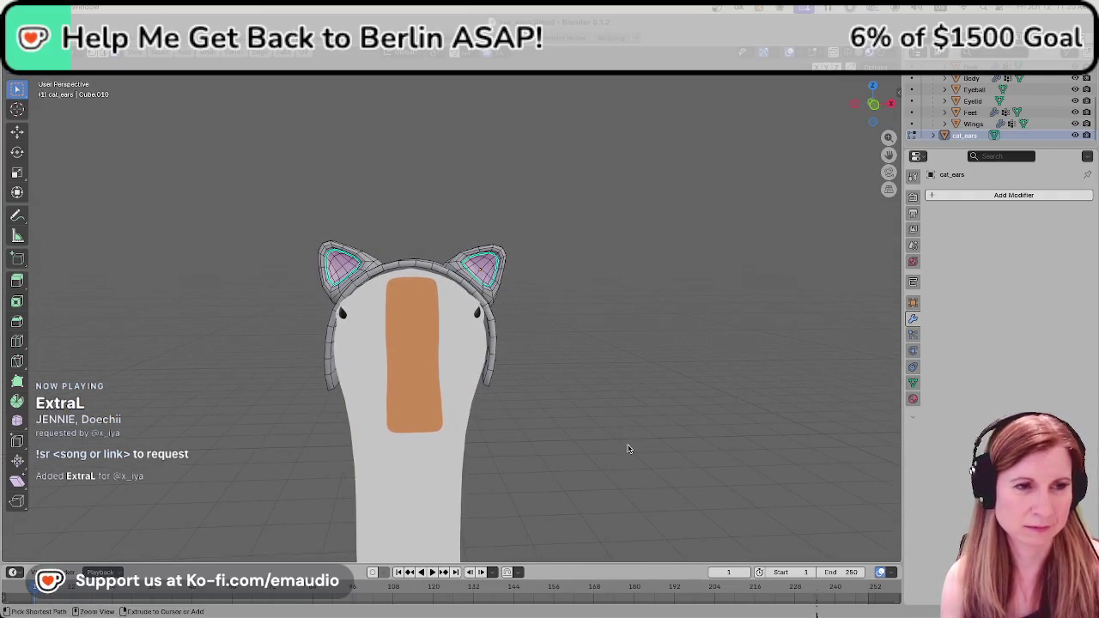
Save cat_ears.blend and return to Object Mode.
{"action": "key", "text": "ctrl+s"}
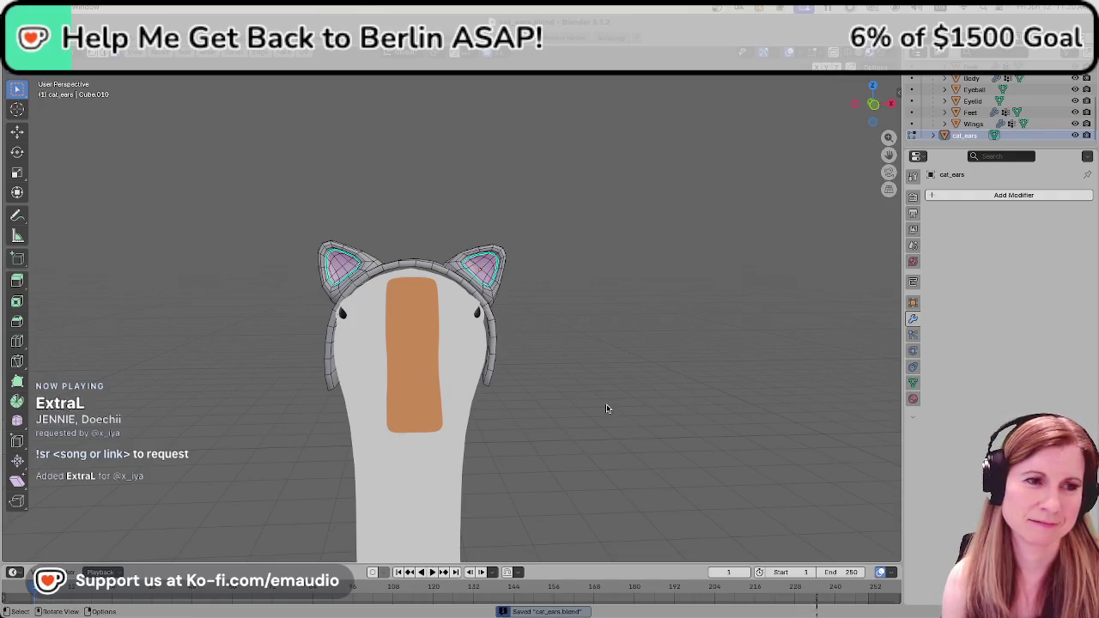
{"action": "scroll", "coordinate": [607, 410], "scroll_direction": "up", "scroll_amount": 1}
{"action": "scroll", "coordinate": [606, 410], "scroll_direction": "up", "scroll_amount": 1}
{"action": "mouse_move", "coordinate": [745, 417]}
{"action": "middle_mouse_down"}
{"action": "mouse_move", "coordinate": [699, 422]}
{"action": "mouse_move", "coordinate": [589, 400]}
{"action": "mouse_move", "coordinate": [447, 421]}
{"action": "mouse_move", "coordinate": [533, 366]}
{"action": "mouse_move", "coordinate": [648, 348]}
{"action": "mouse_move", "coordinate": [779, 398]}
{"action": "mouse_move", "coordinate": [748, 443]}
{"action": "mouse_move", "coordinate": [712, 434]}
{"action": "mouse_move", "coordinate": [716, 422]}
{"action": "mouse_move", "coordinate": [776, 402]}
{"action": "mouse_move", "coordinate": [791, 413]}
{"action": "mouse_move", "coordinate": [781, 422]}
{"action": "middle_mouse_up"}
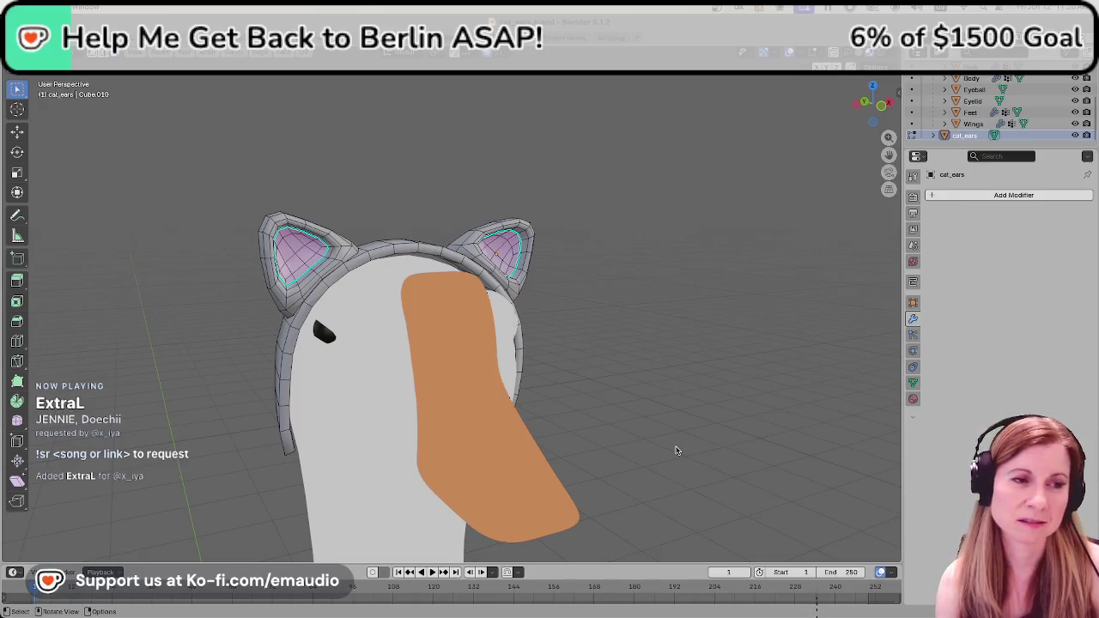
{"action": "key", "text": "Tab"}
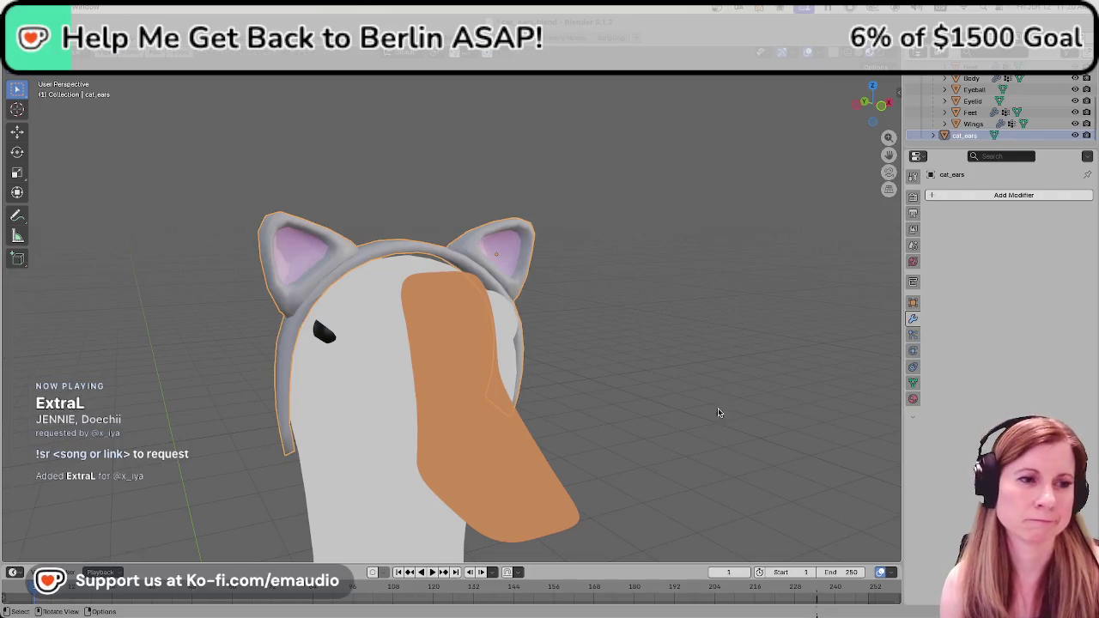
Deselect everything and orbit the goose head from several angles.
{"action": "mouse_move", "coordinate": [719, 412]}
{"action": "middle_mouse_down"}
{"action": "mouse_move", "coordinate": [672, 405]}
{"action": "mouse_move", "coordinate": [710, 400]}
{"action": "mouse_move", "coordinate": [718, 411]}
{"action": "middle_mouse_up"}
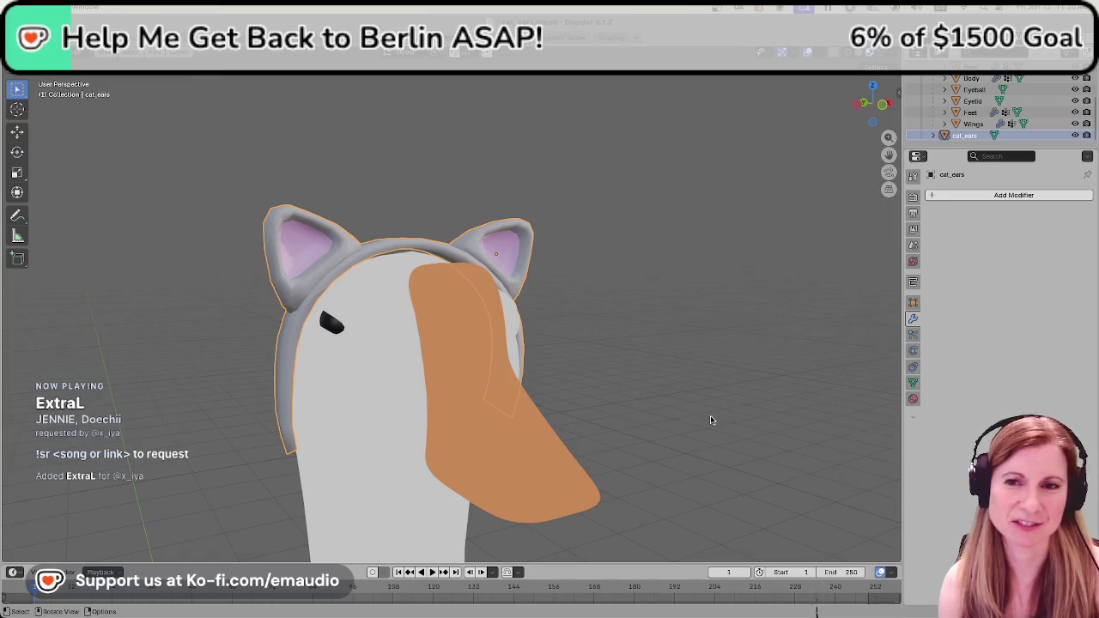
{"action": "left_click", "coordinate": [690, 405]}
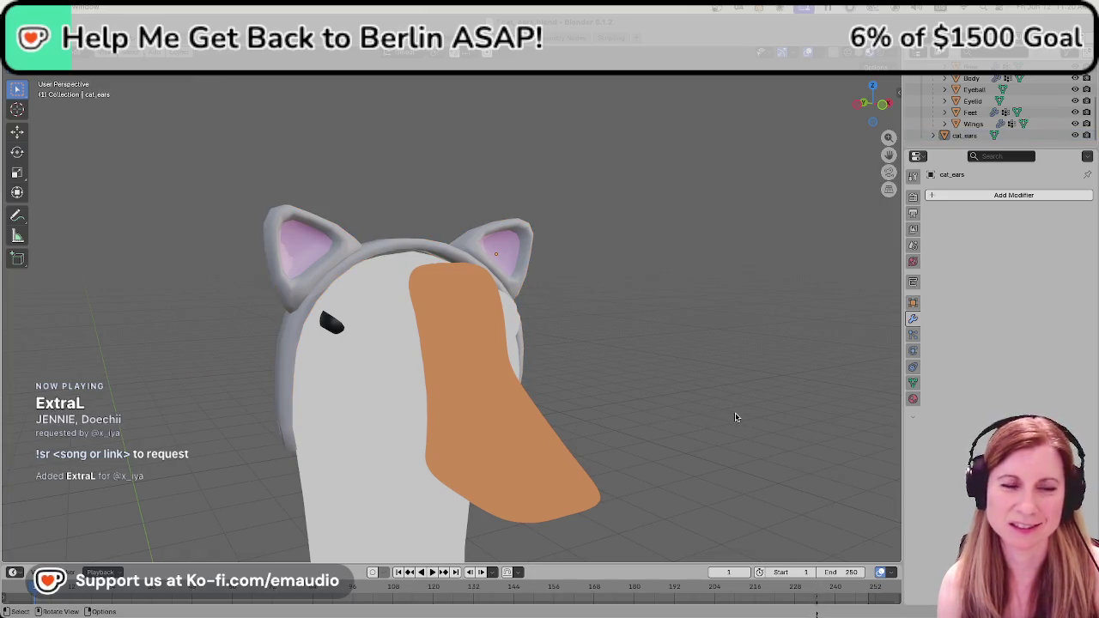
{"action": "middle_click_drag", "start_coordinate": [733, 417], "coordinate": [678, 430]}
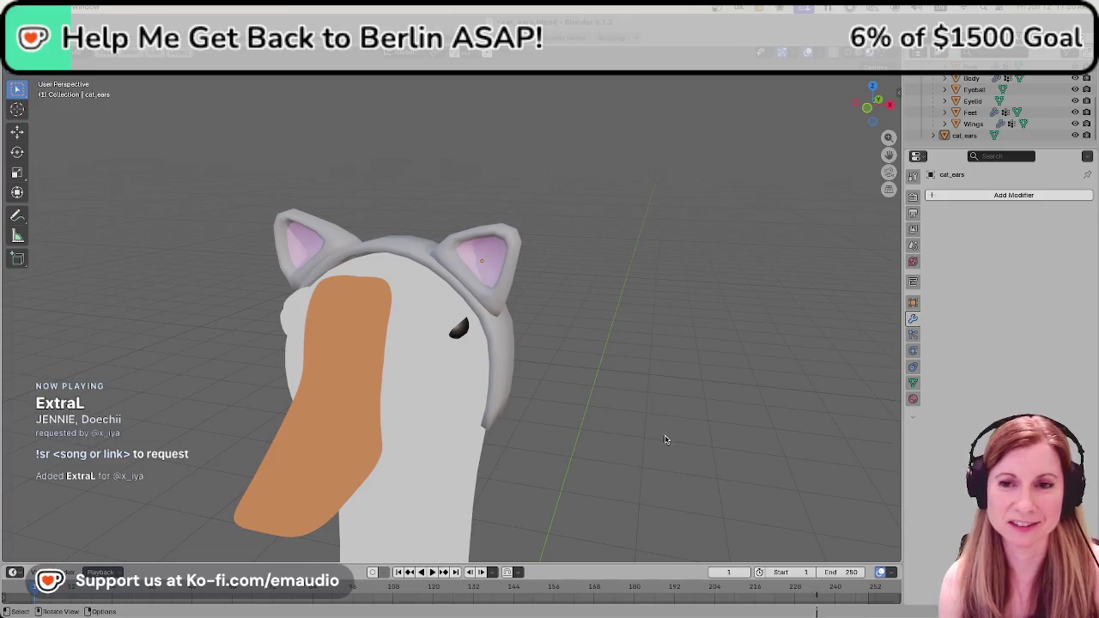
{"action": "scroll", "coordinate": [661, 446], "scroll_direction": "down", "scroll_amount": 2}
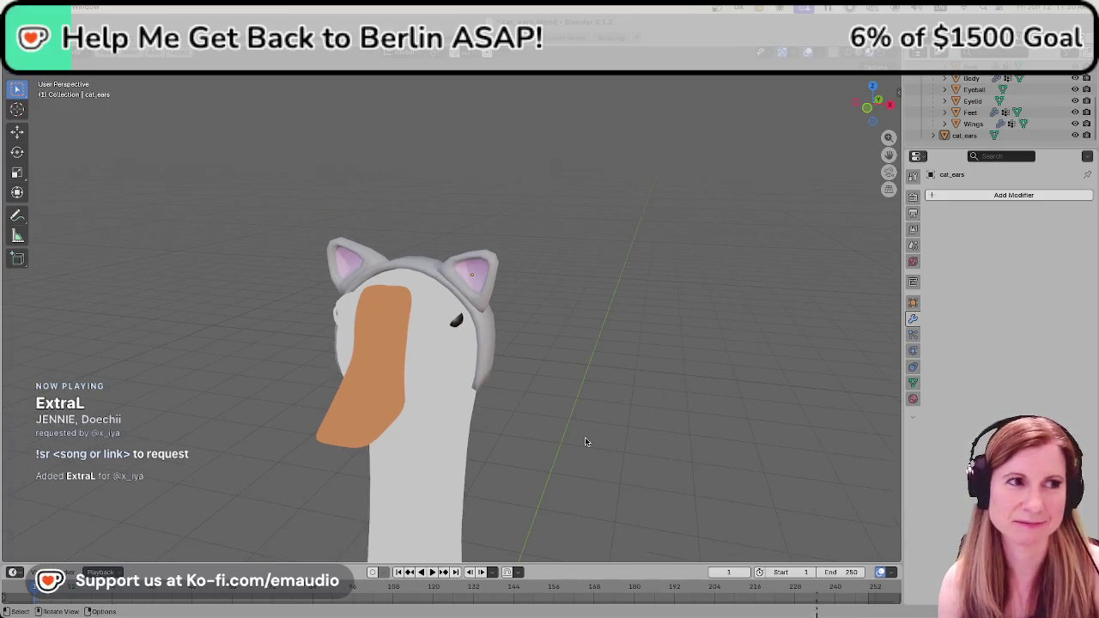
{"action": "scroll", "coordinate": [584, 442], "scroll_direction": "up", "scroll_amount": 2}
{"action": "scroll", "coordinate": [577, 443], "scroll_direction": "down", "scroll_amount": 3}
{"action": "scroll", "coordinate": [575, 443], "scroll_direction": "down", "scroll_amount": 1}
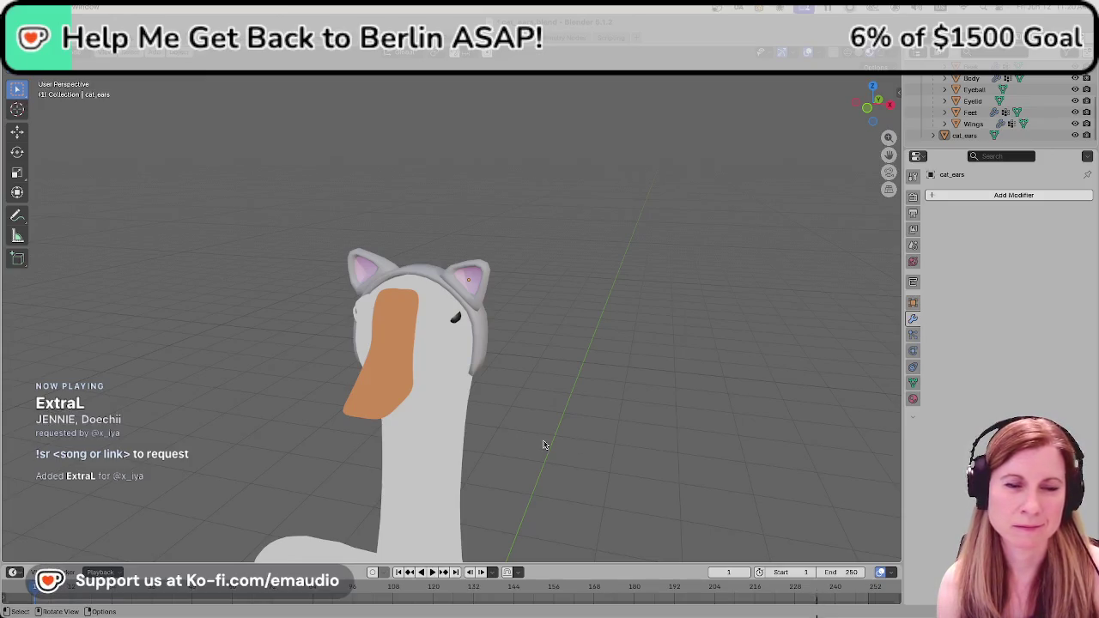
{"action": "mouse_move", "coordinate": [544, 444]}
{"action": "middle_mouse_down"}
{"action": "mouse_move", "coordinate": [613, 430]}
{"action": "mouse_move", "coordinate": [679, 437]}
{"action": "mouse_move", "coordinate": [372, 398]}
{"action": "mouse_move", "coordinate": [563, 382]}
{"action": "mouse_move", "coordinate": [559, 409]}
{"action": "mouse_move", "coordinate": [542, 421]}
{"action": "mouse_move", "coordinate": [552, 451]}
{"action": "mouse_move", "coordinate": [605, 444]}
{"action": "middle_mouse_up"}
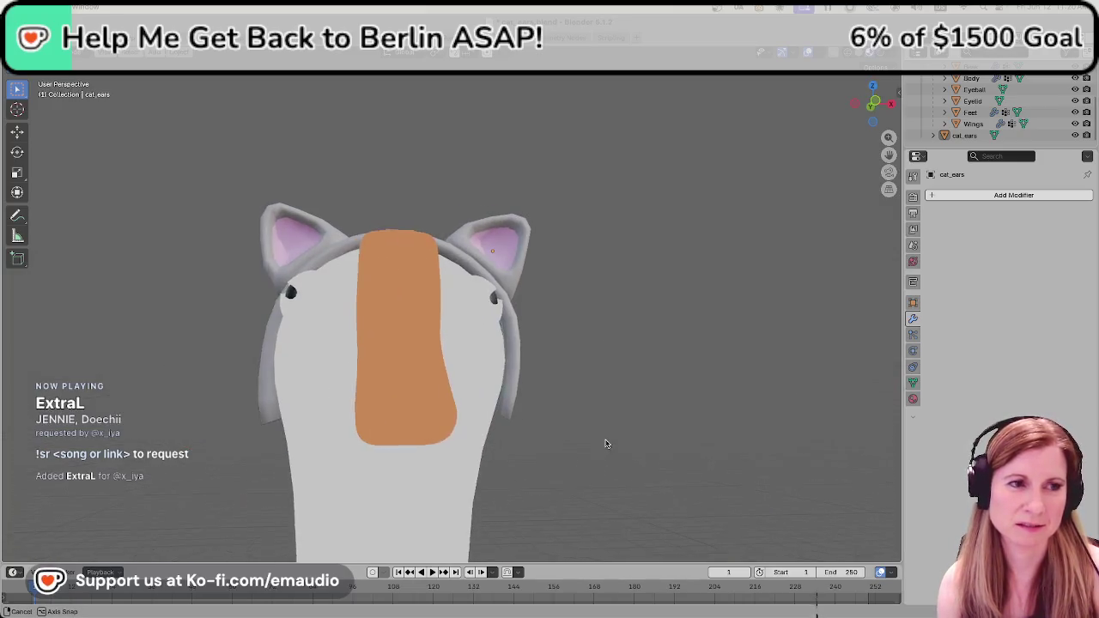
View the headband from behind and select the cat_ears object.
{"action": "scroll", "coordinate": [608, 451], "scroll_direction": "down", "scroll_amount": 3}
{"action": "scroll", "coordinate": [596, 404], "scroll_direction": "down", "scroll_amount": 1}
{"action": "scroll", "coordinate": [600, 391], "scroll_direction": "up", "scroll_amount": 1}
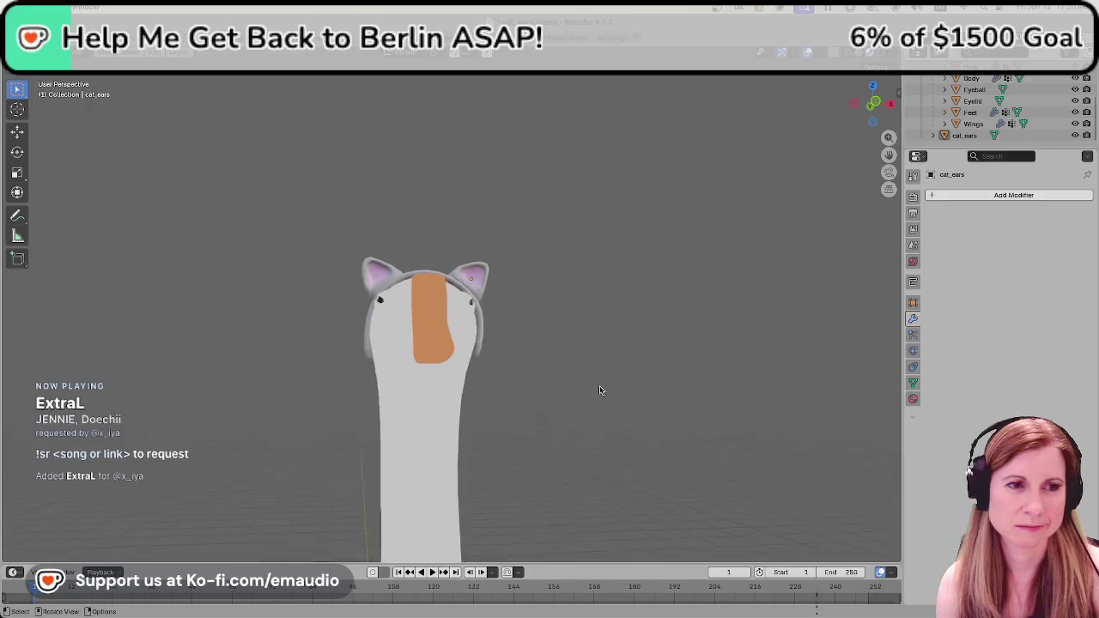
{"action": "scroll", "coordinate": [600, 391], "scroll_direction": "up", "scroll_amount": 4}
{"action": "mouse_move", "coordinate": [600, 391]}
{"action": "middle_mouse_down"}
{"action": "mouse_move", "coordinate": [650, 392]}
{"action": "mouse_move", "coordinate": [638, 418]}
{"action": "mouse_move", "coordinate": [564, 441]}
{"action": "mouse_move", "coordinate": [304, 412]}
{"action": "mouse_move", "coordinate": [620, 380]}
{"action": "mouse_move", "coordinate": [606, 422]}
{"action": "mouse_move", "coordinate": [662, 432]}
{"action": "mouse_move", "coordinate": [734, 418]}
{"action": "middle_mouse_up"}
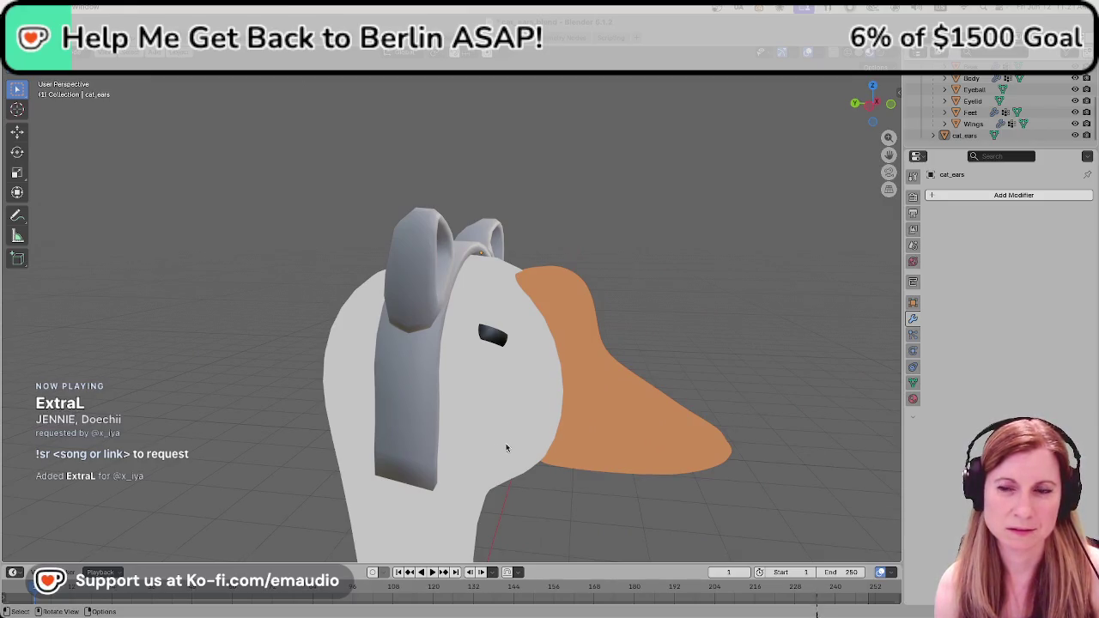
{"action": "mouse_move", "coordinate": [507, 448]}
{"action": "middle_mouse_down"}
{"action": "mouse_move", "coordinate": [538, 441]}
{"action": "mouse_move", "coordinate": [543, 403]}
{"action": "mouse_move", "coordinate": [536, 432]}
{"action": "mouse_move", "coordinate": [384, 417]}
{"action": "mouse_move", "coordinate": [593, 437]}
{"action": "mouse_move", "coordinate": [522, 439]}
{"action": "middle_mouse_up"}
{"action": "left_click", "coordinate": [543, 392]}
Move the StreamDJ music window out of the way.
{"action": "scroll", "coordinate": [454, 435], "scroll_direction": "down", "scroll_amount": 4}
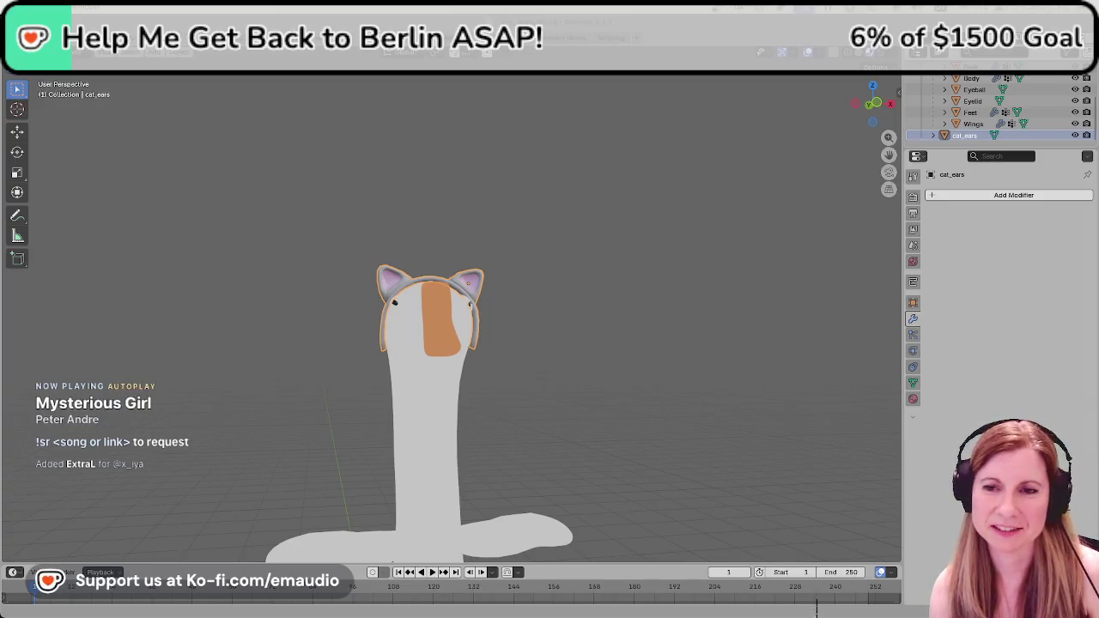
{"action": "key", "text": "alt+Tab"}
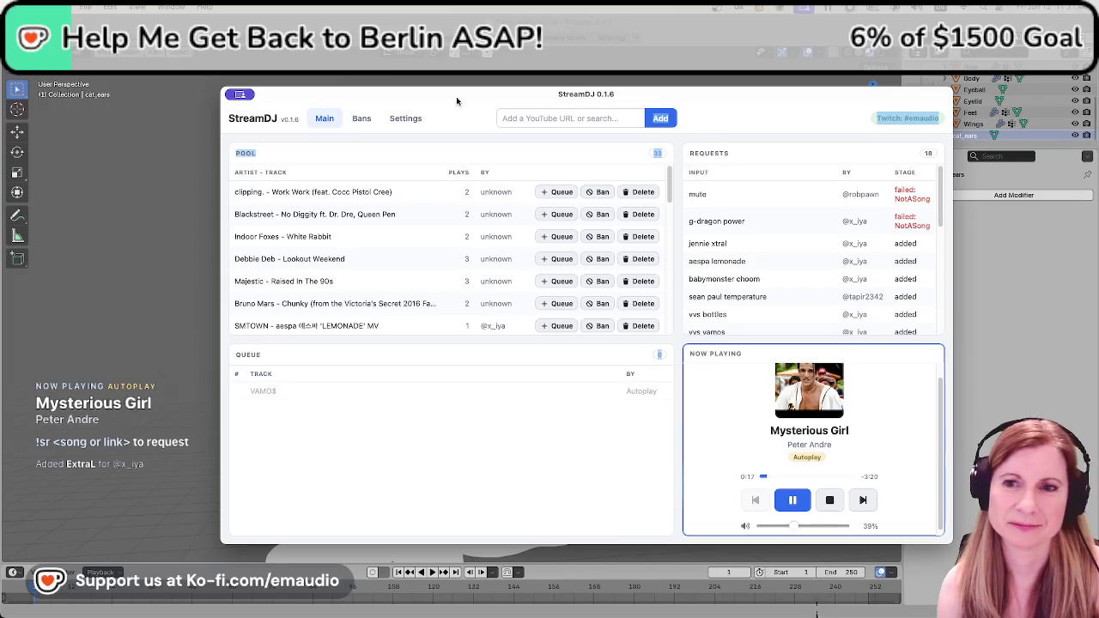
{"action": "left_click_drag", "start_coordinate": [456, 96], "coordinate": [1098, 84]}
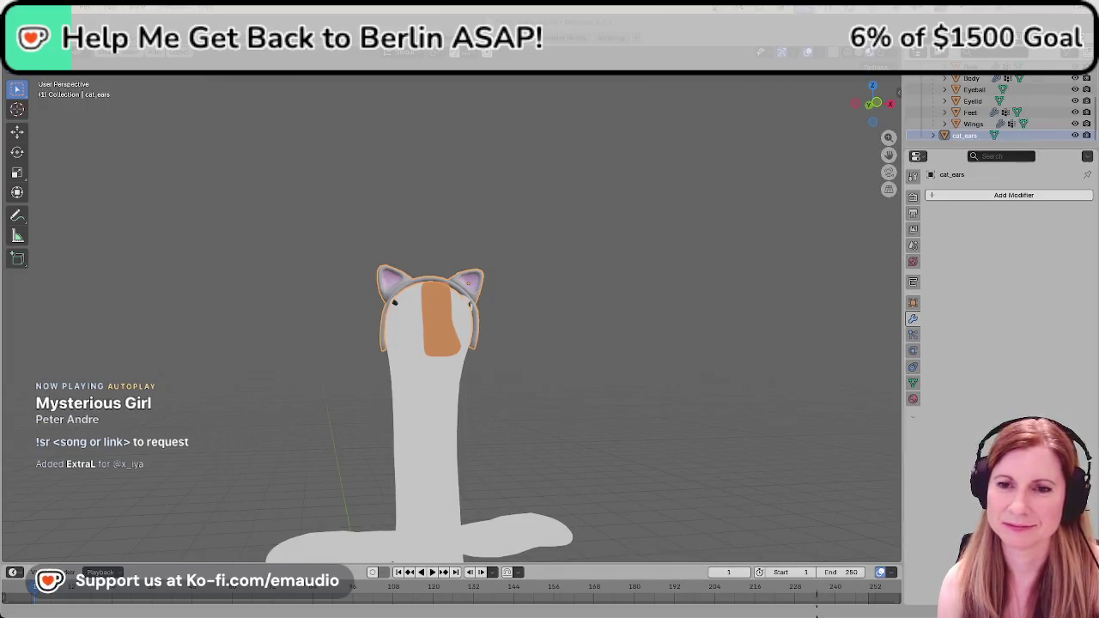
Deselect, save cat_ears.blend, and drag the Outliner border down to enlarge it.
{"action": "left_click", "coordinate": [583, 398]}
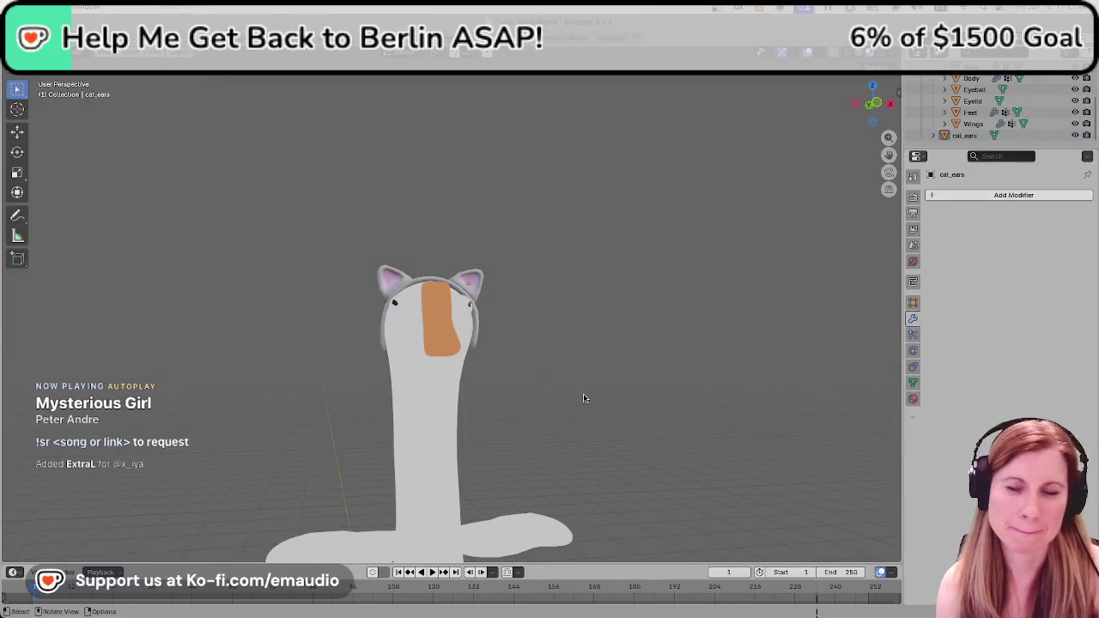
{"action": "key", "text": "ctrl+s"}
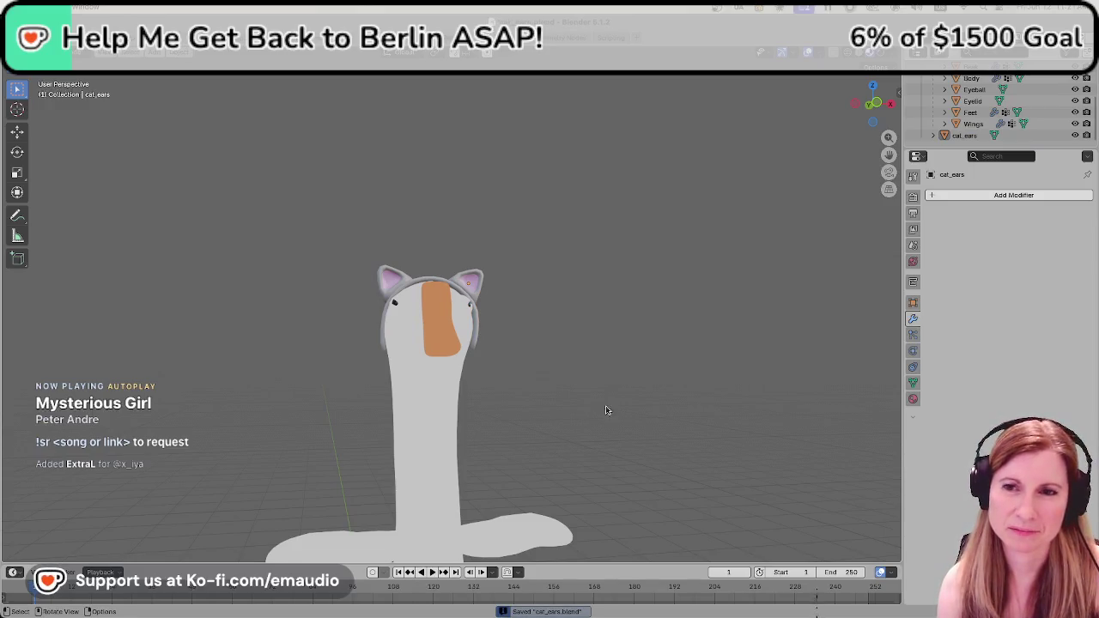
{"action": "middle_click_drag", "start_coordinate": [606, 410], "coordinate": [635, 395]}
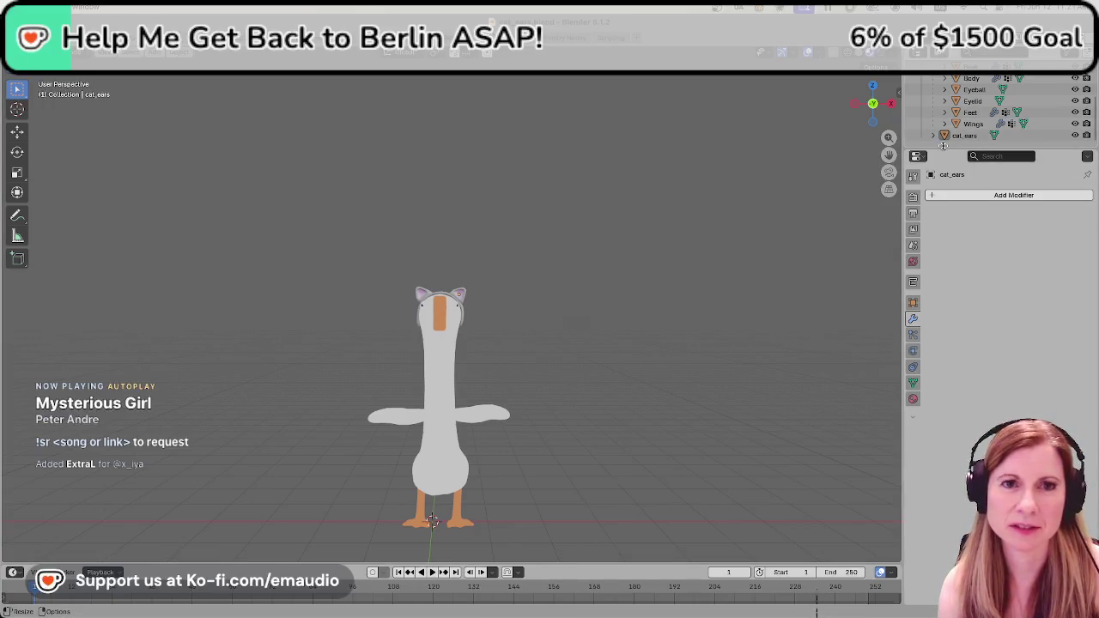
{"action": "left_click_drag", "start_coordinate": [942, 148], "coordinate": [942, 421]}
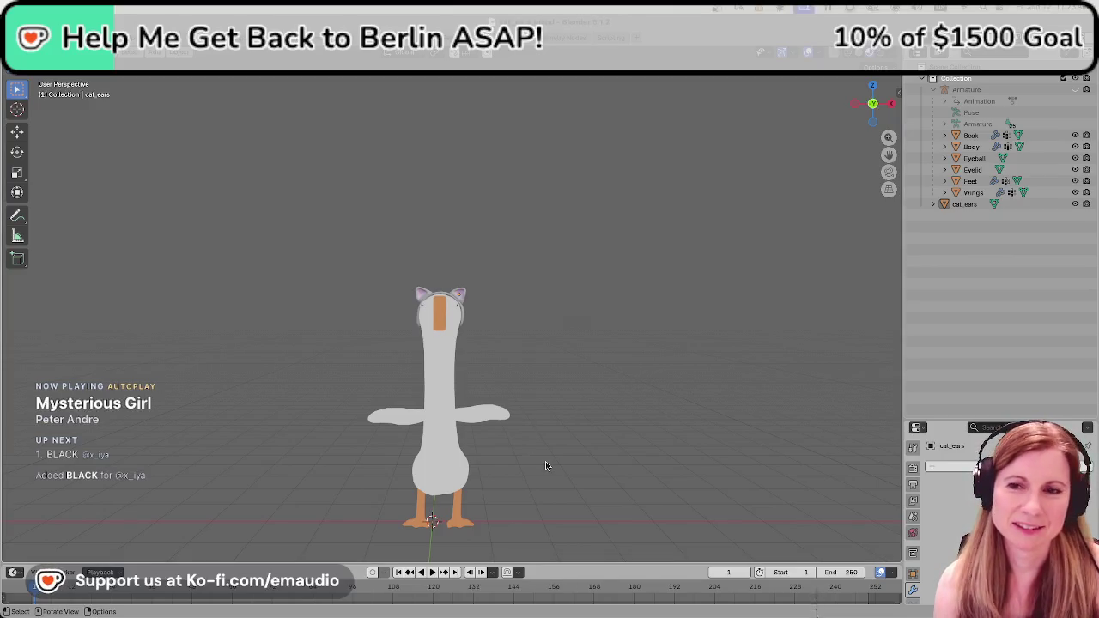
Select the goose parts Beak through Wings in the Outliner.
{"action": "left_click", "coordinate": [364, 409]}
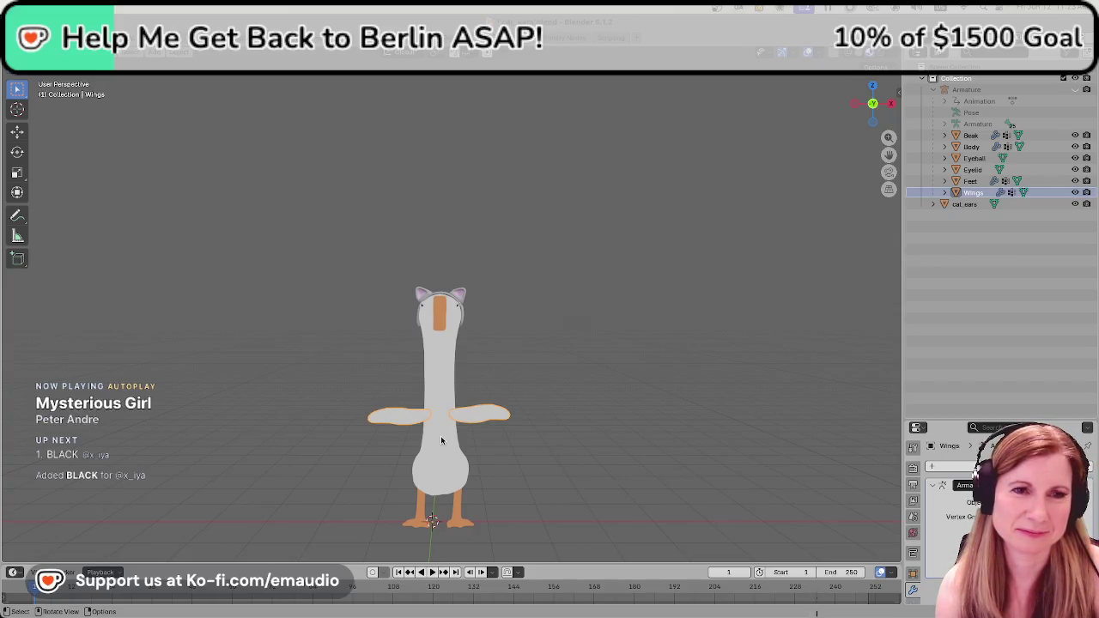
{"action": "left_click", "coordinate": [970, 138], "text": "shift"}
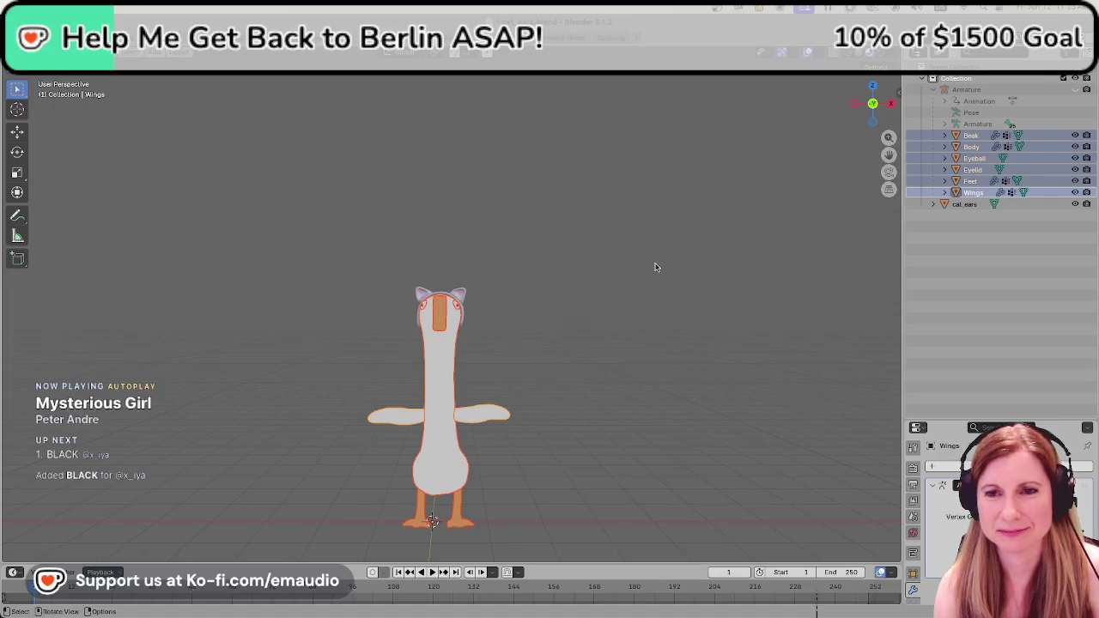
{"action": "left_click", "coordinate": [974, 136]}
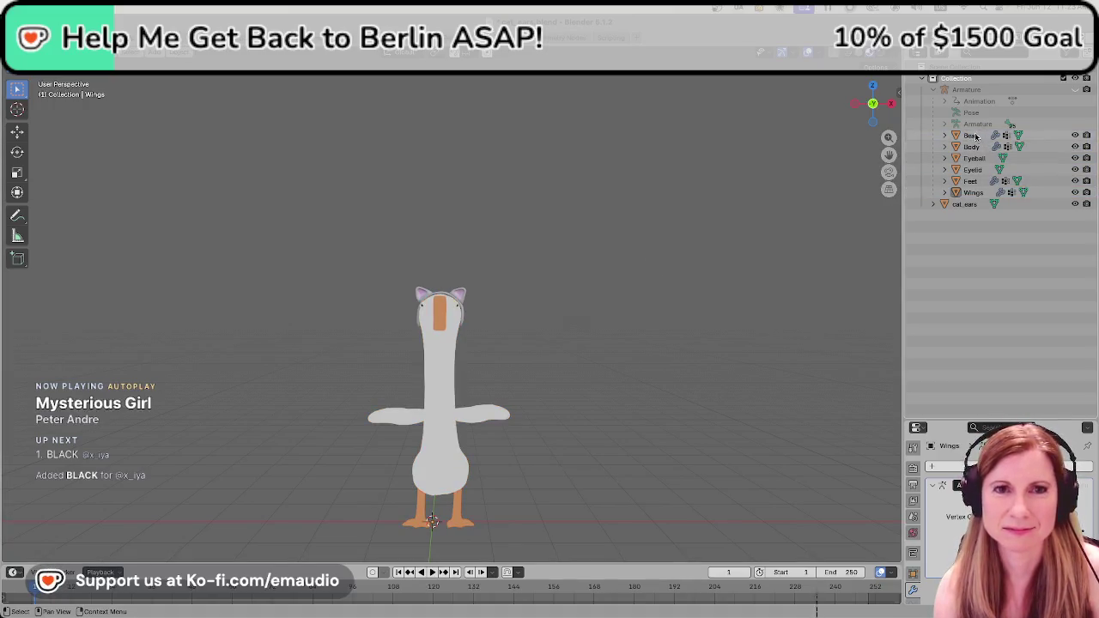
{"action": "left_click", "coordinate": [974, 192], "text": "shift"}
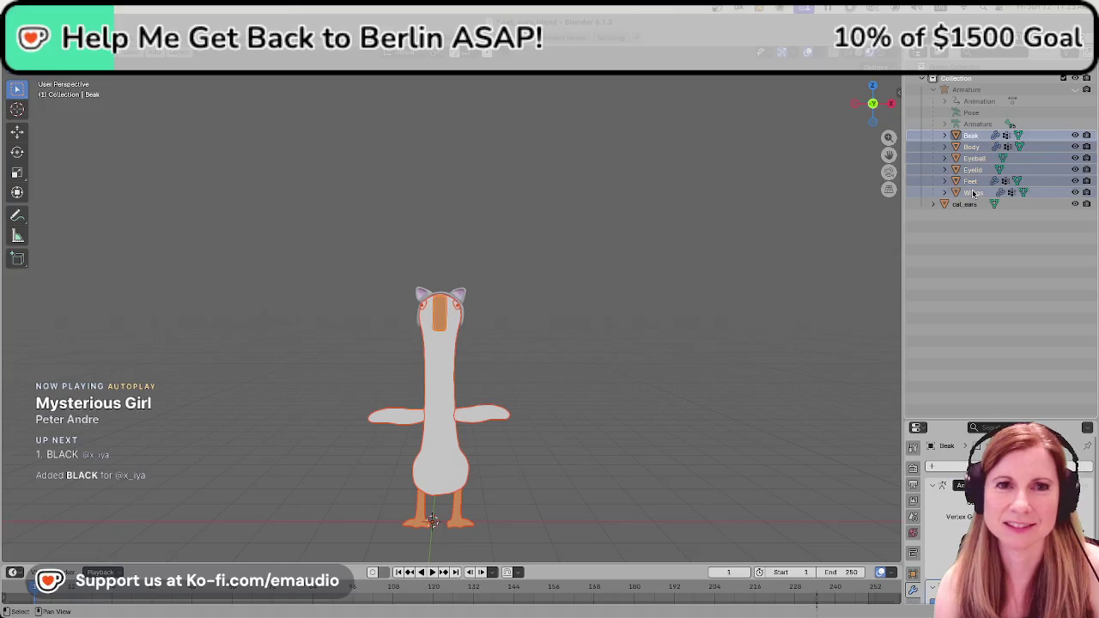
{"action": "left_click", "coordinate": [980, 91], "text": "shift"}
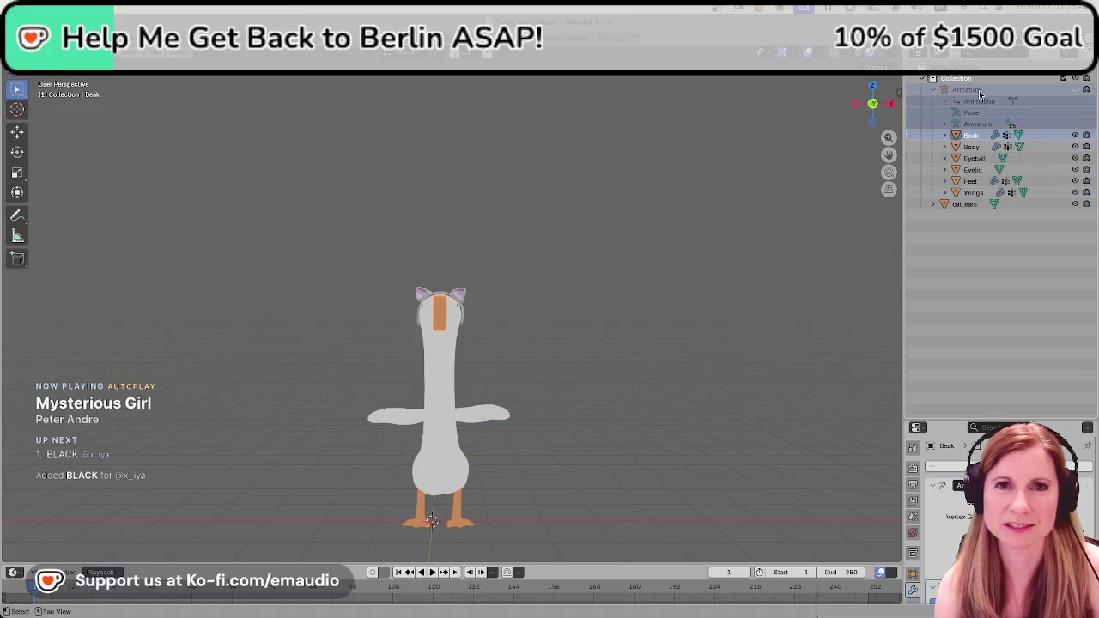
{"action": "left_click", "coordinate": [972, 195], "text": "shift"}
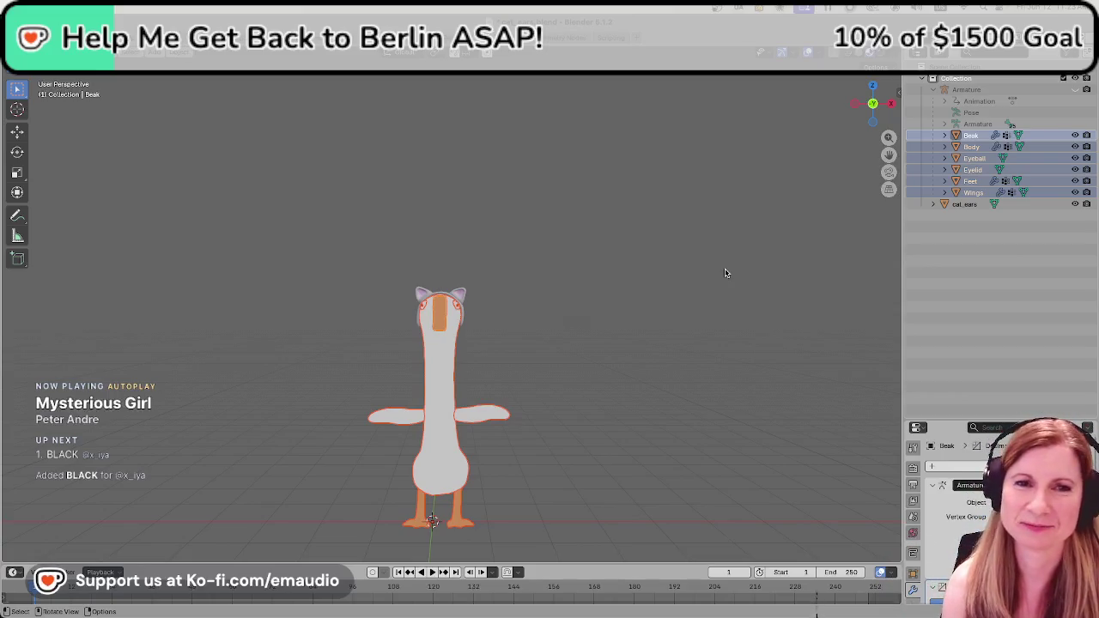
Reselect the goose meshes Beak through Wings and delete them.
{"action": "key", "text": "alt+a"}
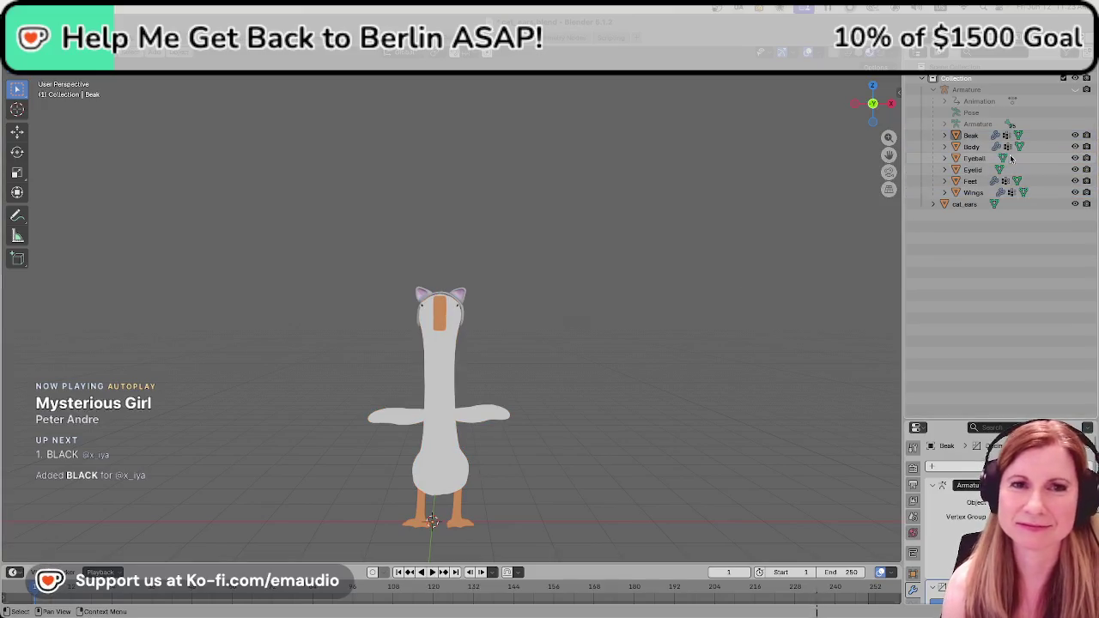
{"action": "left_click", "coordinate": [975, 192]}
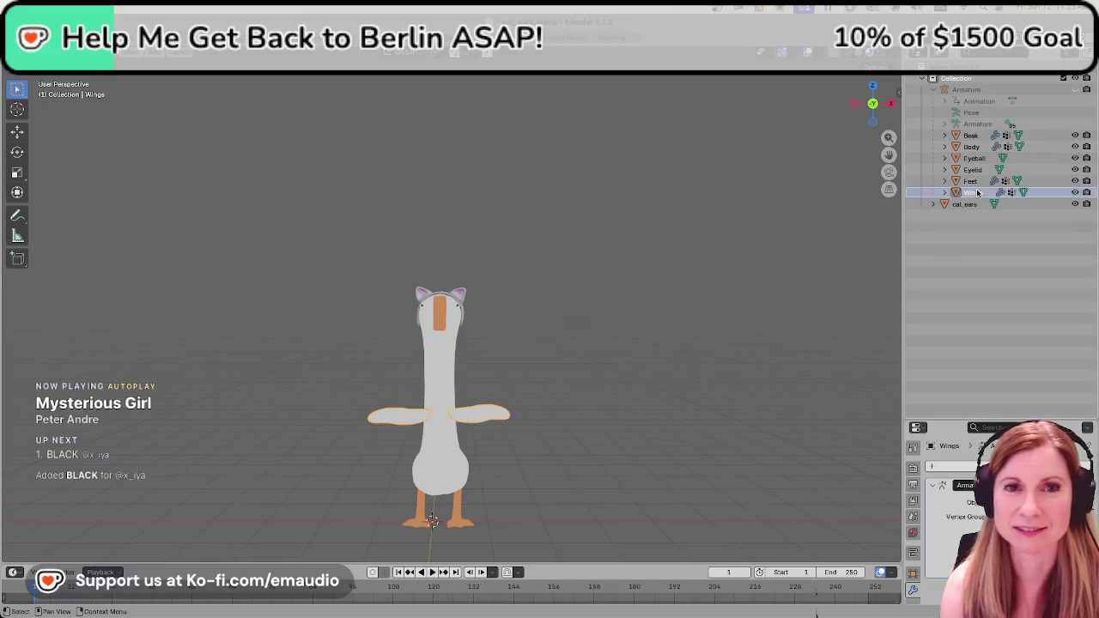
{"action": "left_click", "coordinate": [984, 137], "text": "shift"}
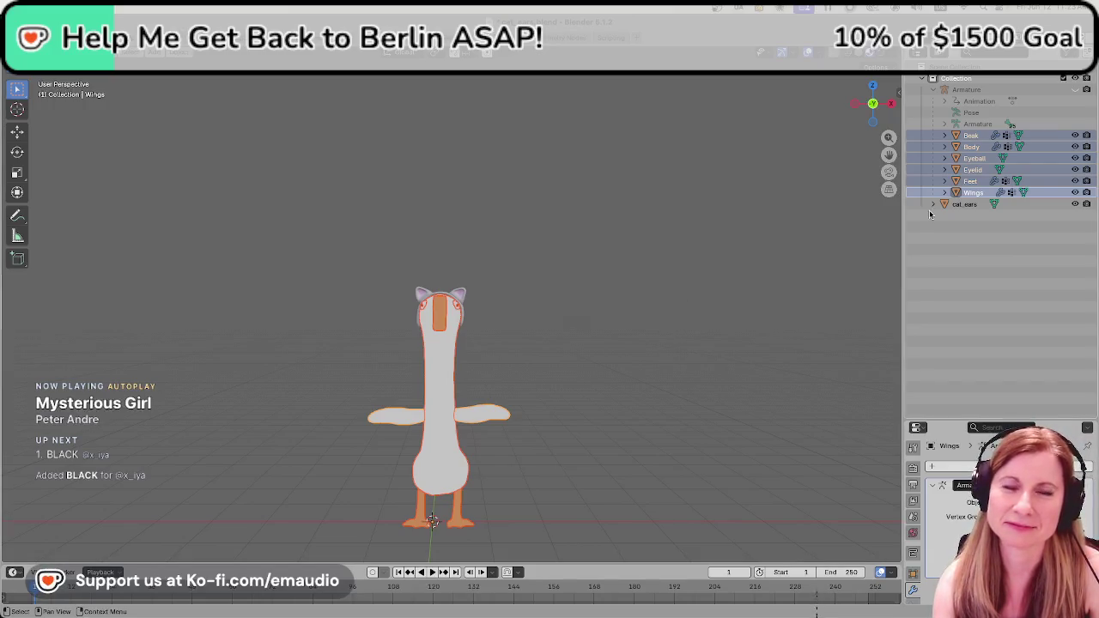
{"action": "left_click", "coordinate": [719, 300]}
{"action": "left_click", "coordinate": [971, 193]}
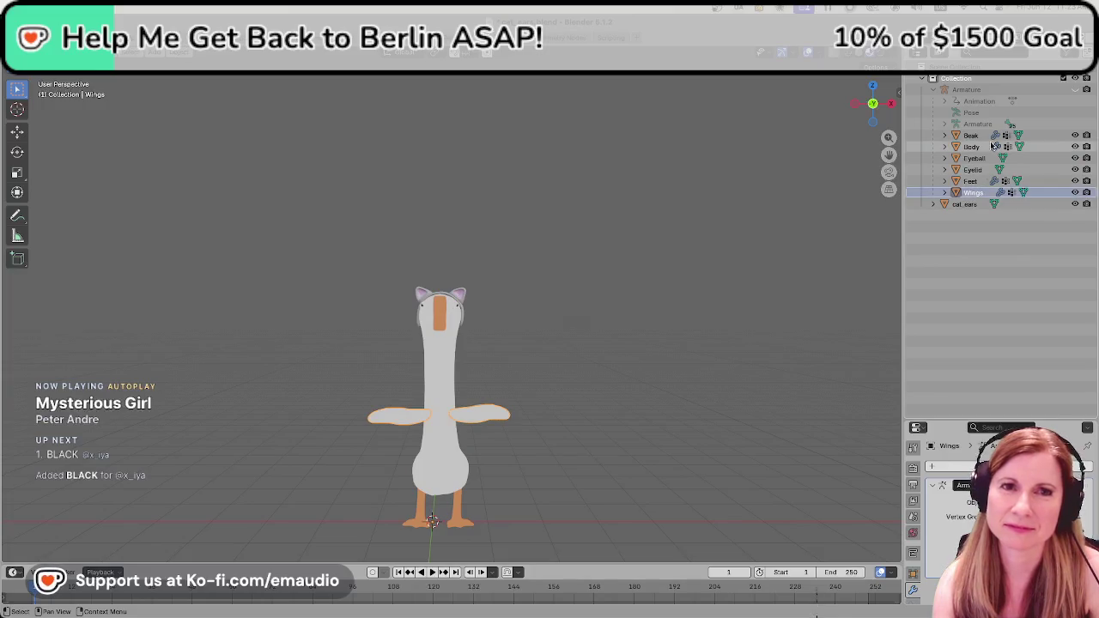
{"action": "left_click", "coordinate": [984, 137], "text": "shift"}
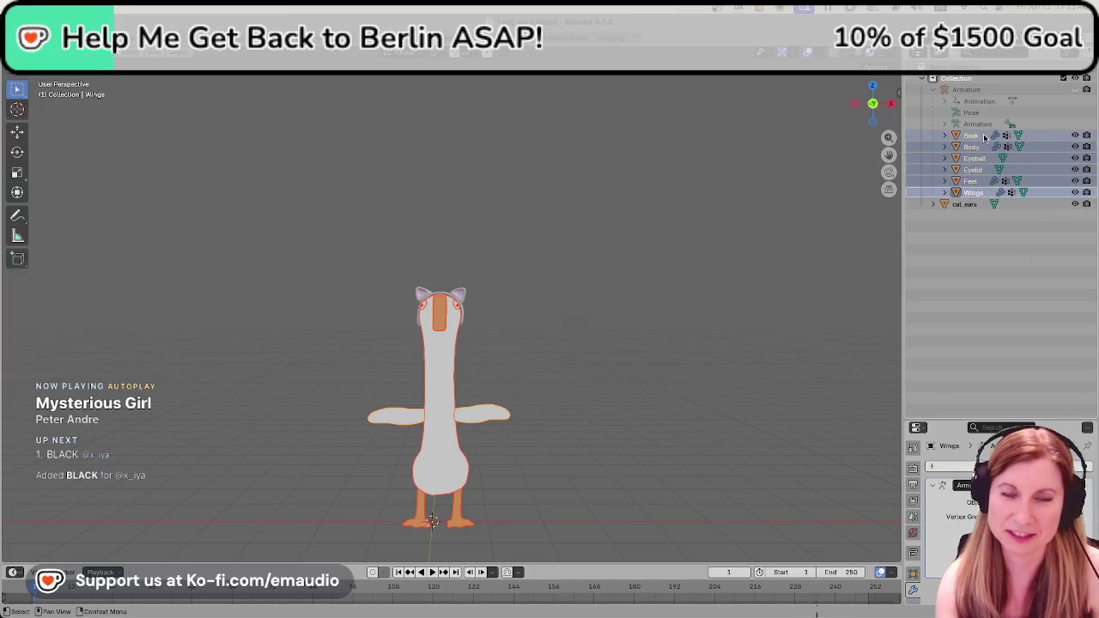
{"action": "key", "text": "x"}
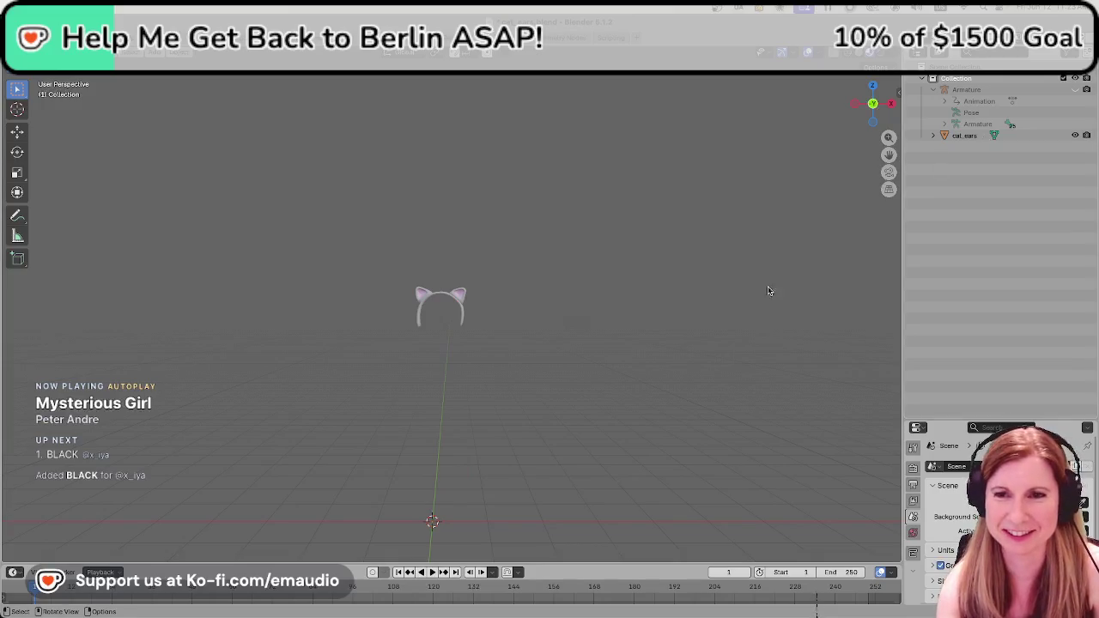
Delete the Armature, select the cat_ears headband, and save cat_ears.blend.
{"action": "left_click", "coordinate": [979, 90]}
{"action": "key", "text": "x"}
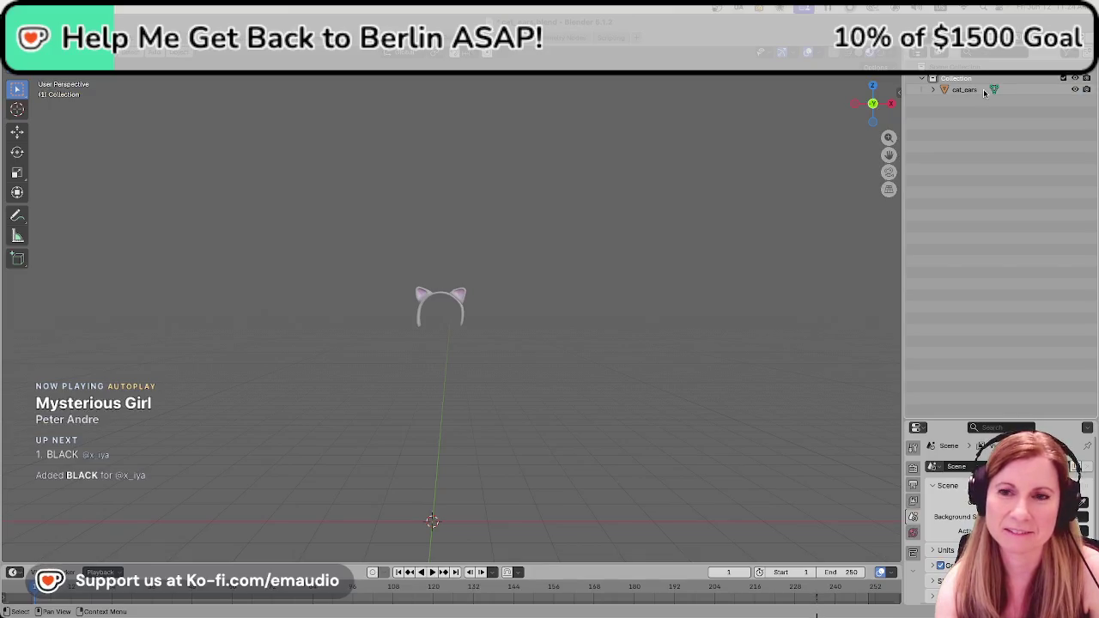
{"action": "left_click", "coordinate": [978, 91]}
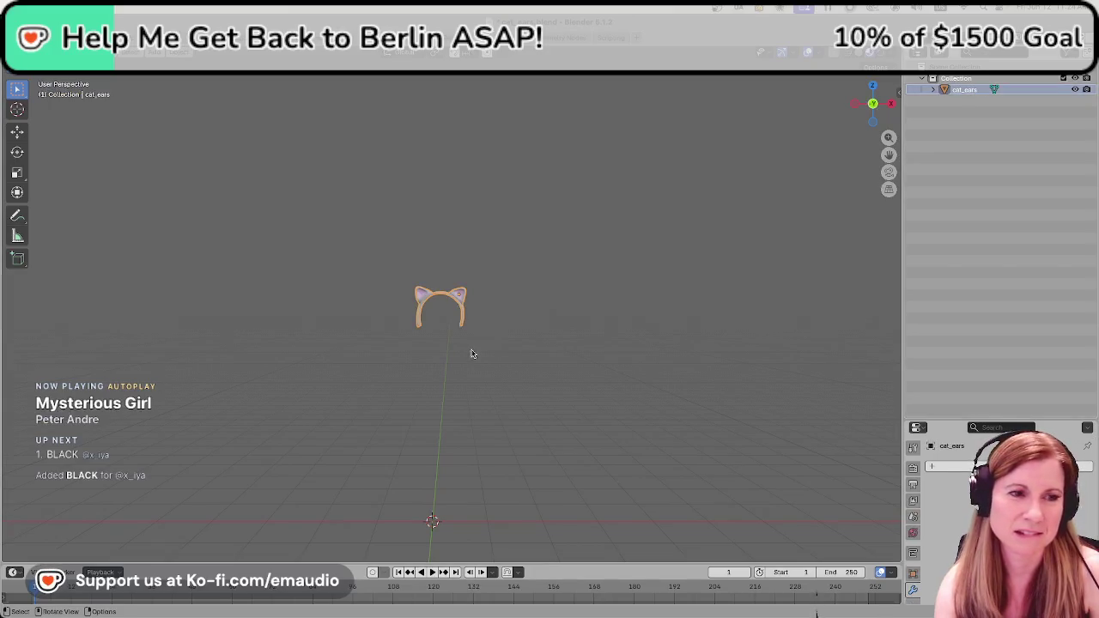
{"action": "left_click_drag", "start_coordinate": [359, 257], "coordinate": [455, 345]}
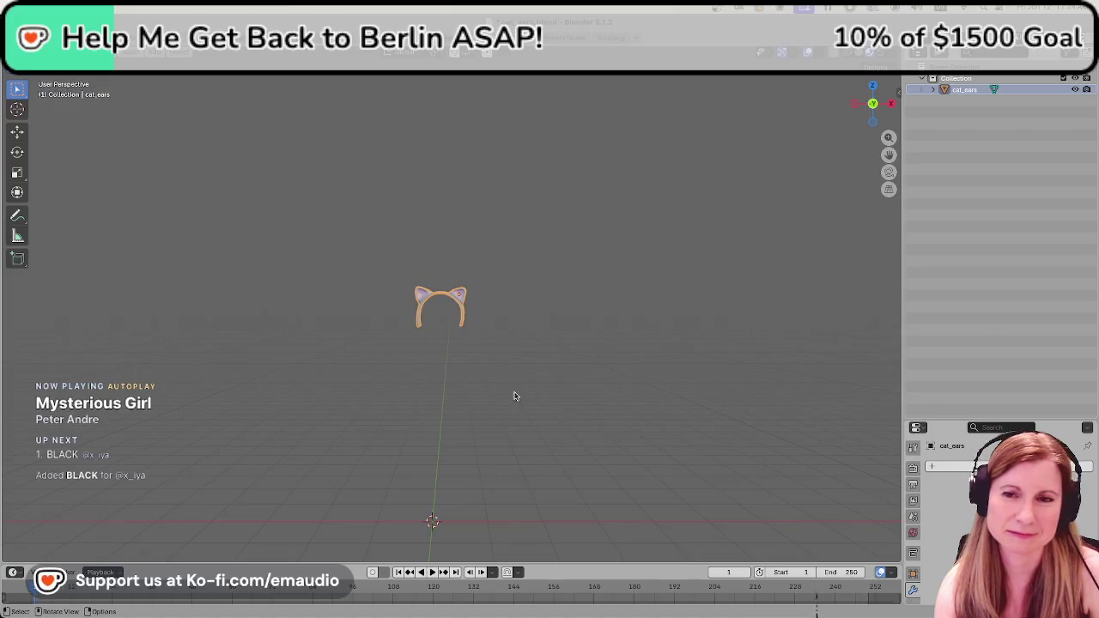
{"action": "scroll", "coordinate": [515, 394], "scroll_direction": "up", "scroll_amount": 2}
{"action": "scroll", "coordinate": [506, 396], "scroll_direction": "up", "scroll_amount": 2}
{"action": "scroll", "coordinate": [506, 397], "scroll_direction": "up", "scroll_amount": 1}
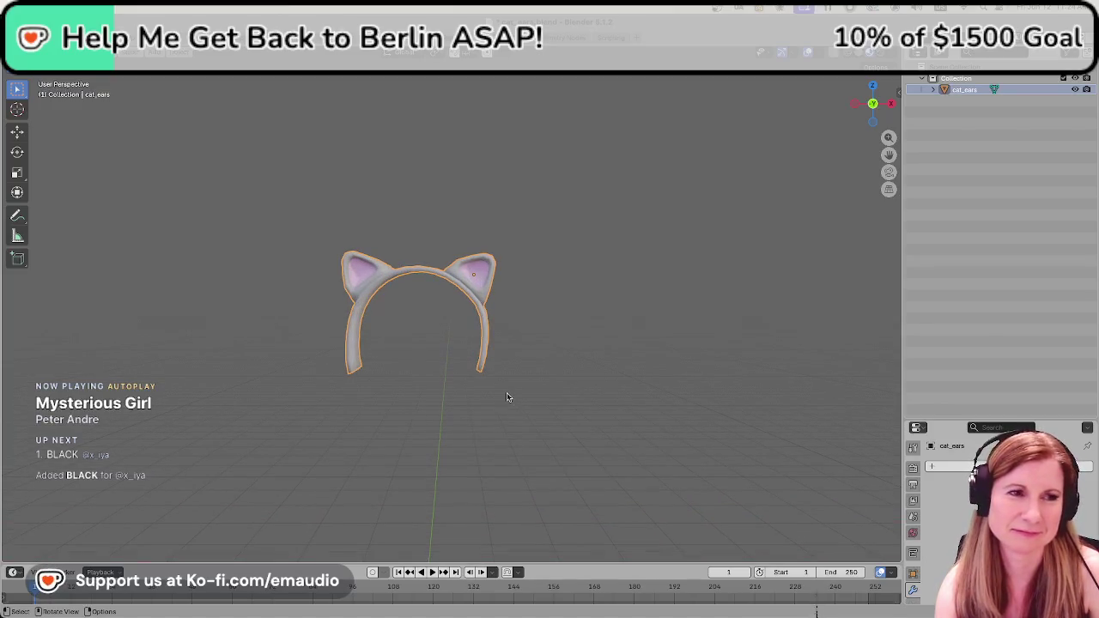
{"action": "scroll", "coordinate": [506, 397], "scroll_direction": "down", "scroll_amount": 3}
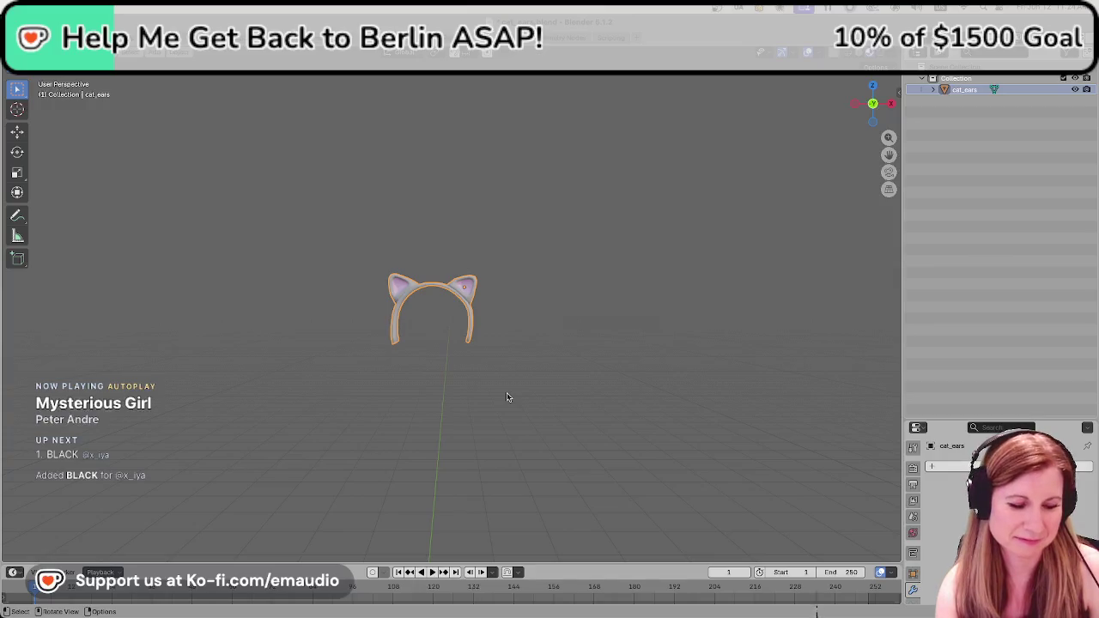
{"action": "key", "text": "ctrl+s"}
{"action": "scroll", "coordinate": [502, 401], "scroll_direction": "down", "scroll_amount": 2}
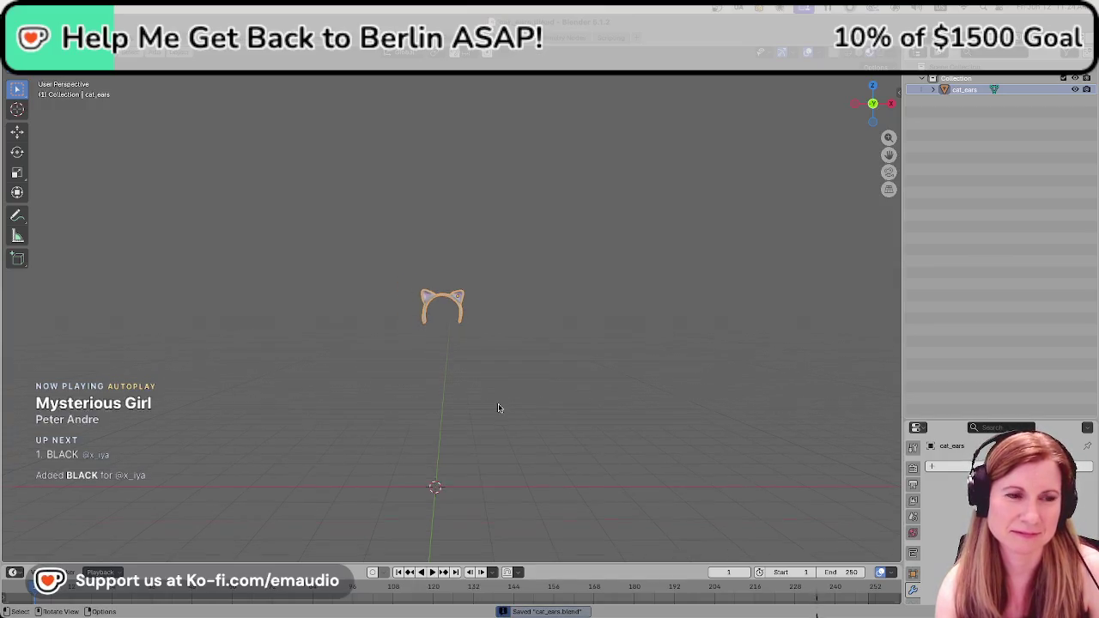
{"action": "scroll", "coordinate": [498, 407], "scroll_direction": "down", "scroll_amount": 2}
Lower the headband along the Z axis toward the world origin.
{"action": "key", "text": "g"}
{"action": "key", "text": "z"}
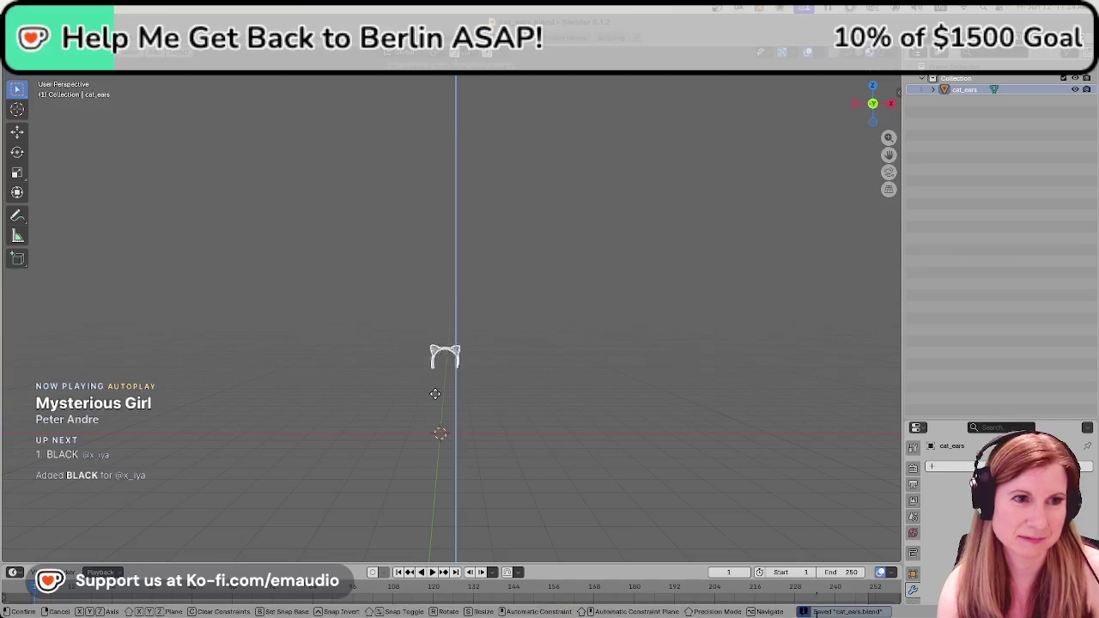
{"action": "left_click", "coordinate": [442, 456]}
{"action": "scroll", "coordinate": [510, 300], "scroll_direction": "up", "scroll_amount": 3}
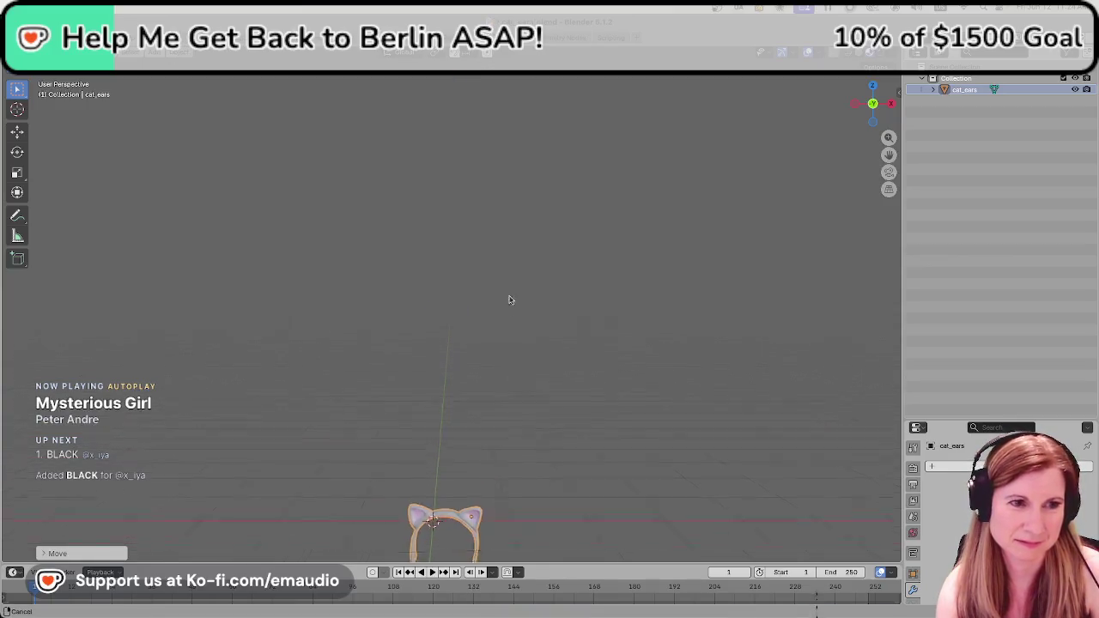
{"action": "middle_click_drag", "start_coordinate": [510, 300], "coordinate": [515, 270], "text": "shift"}
In Front view, slide the headband along X to center it on the origin, then deselect.
{"action": "key", "text": "KP_1"}
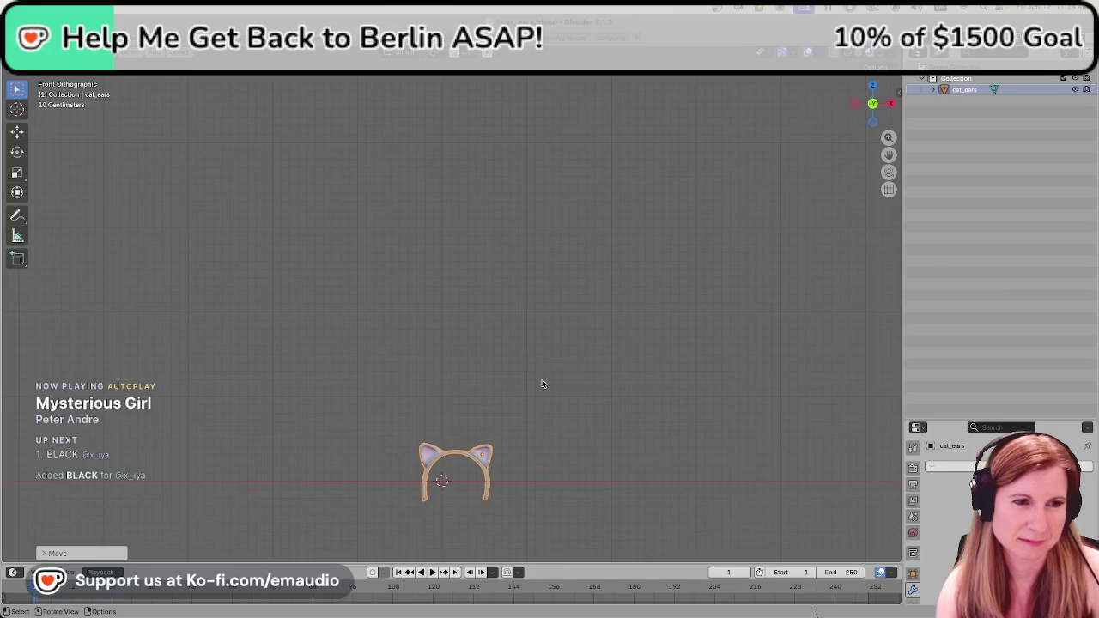
{"action": "scroll", "coordinate": [543, 383], "scroll_direction": "up", "scroll_amount": 2}
{"action": "scroll", "coordinate": [543, 383], "scroll_direction": "up", "scroll_amount": 2}
{"action": "middle_click_drag", "start_coordinate": [533, 314], "coordinate": [623, 172], "text": "shift"}
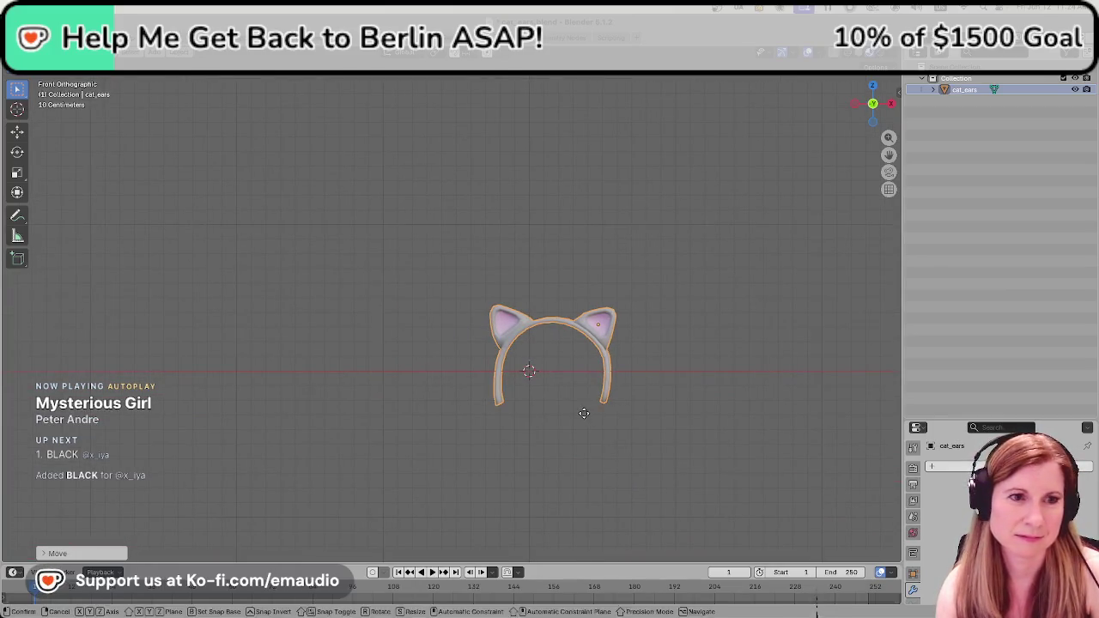
{"action": "key", "text": "alt+a"}
{"action": "key", "text": "a"}
{"action": "key", "text": "g"}
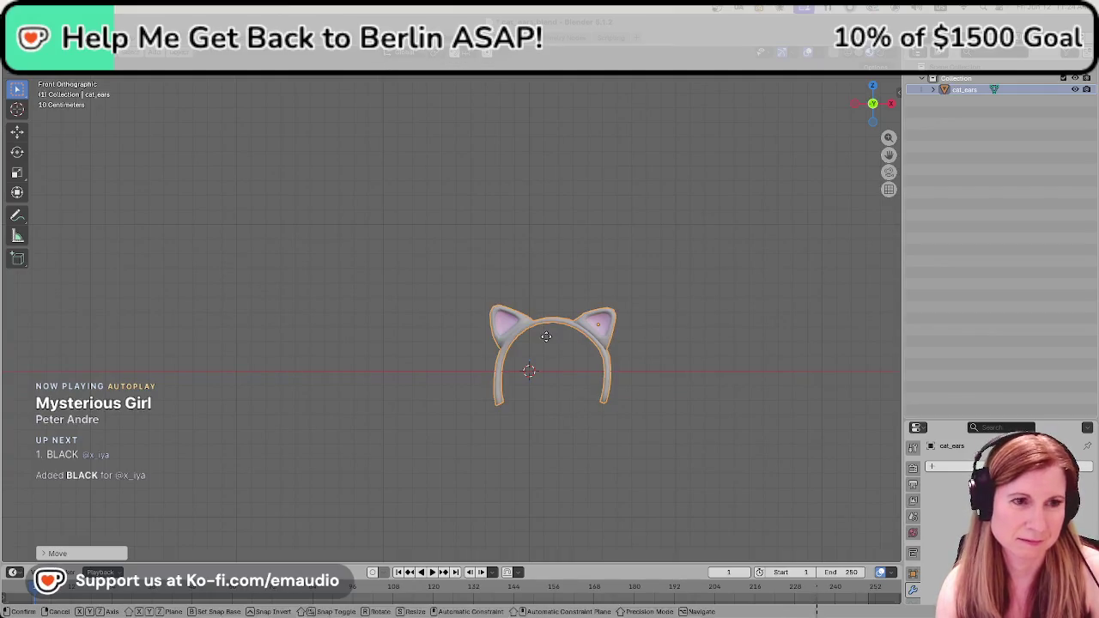
{"action": "key", "text": "x"}
{"action": "left_click", "coordinate": [522, 336]}
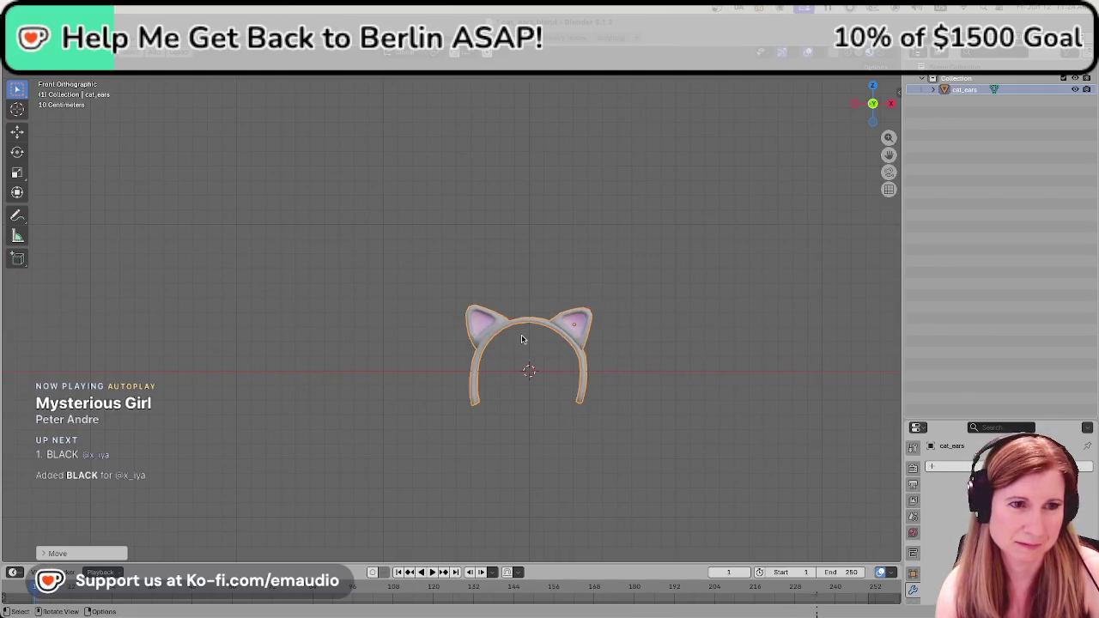
{"action": "scroll", "coordinate": [549, 395], "scroll_direction": "up", "scroll_amount": 1}
{"action": "scroll", "coordinate": [550, 395], "scroll_direction": "up", "scroll_amount": 1}
{"action": "middle_click_drag", "start_coordinate": [692, 384], "coordinate": [604, 374], "text": "shift"}
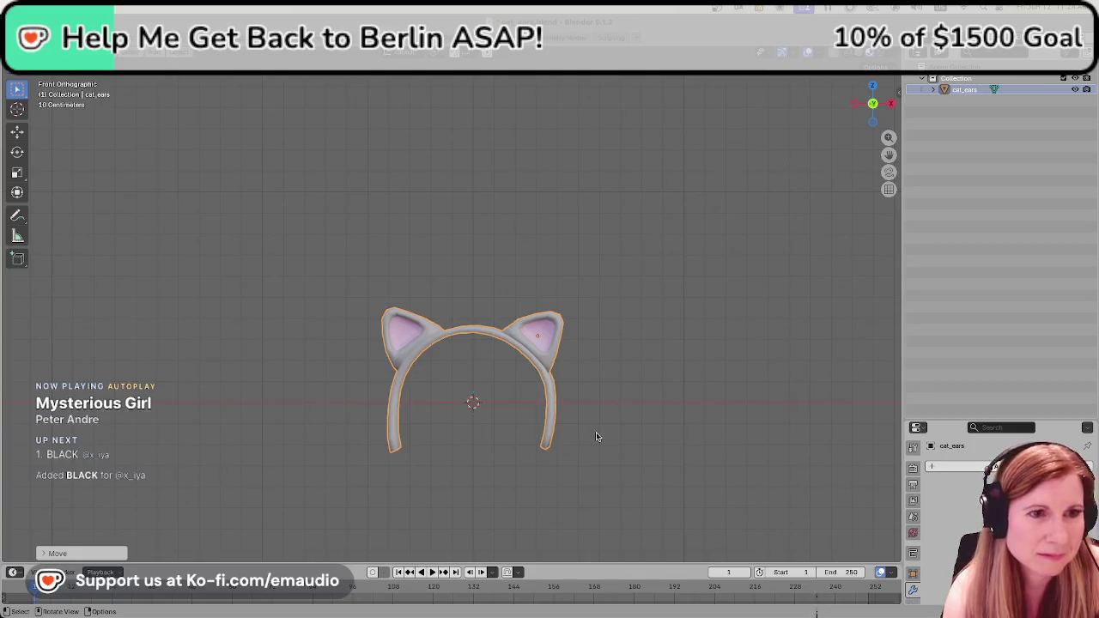
{"action": "left_click", "coordinate": [700, 398]}
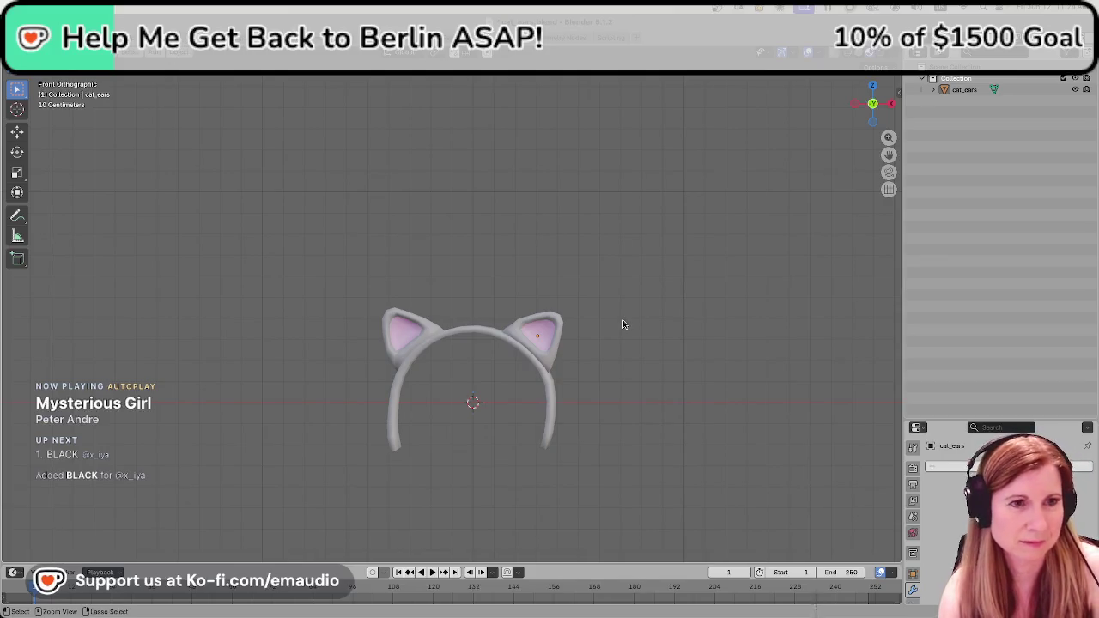
Save the centered headband to cat_ears.blend with Ctrl+S, twice.
{"action": "key", "text": "ctrl+s"}
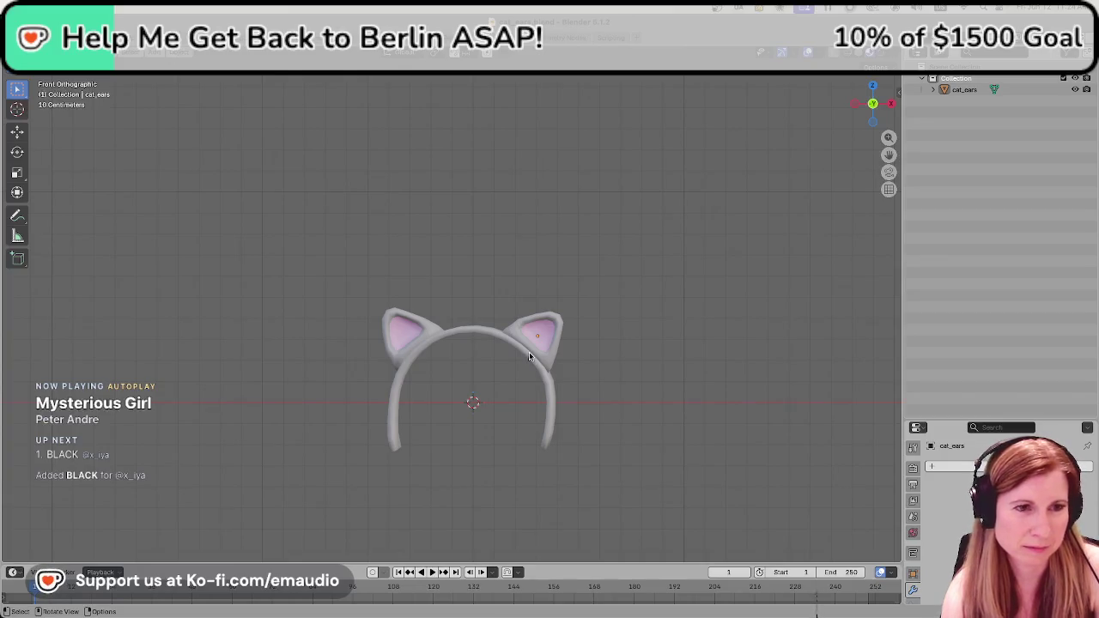
{"action": "key", "text": "ctrl+s"}
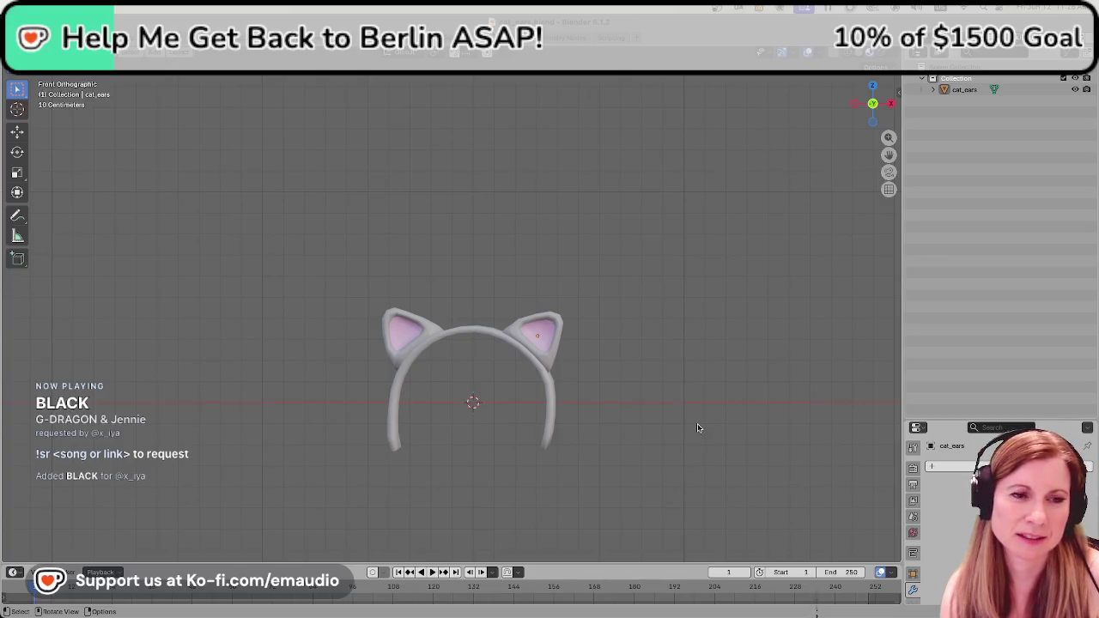
Apply all transforms to the cat_ears headband and save the file.
{"action": "key", "text": "a"}
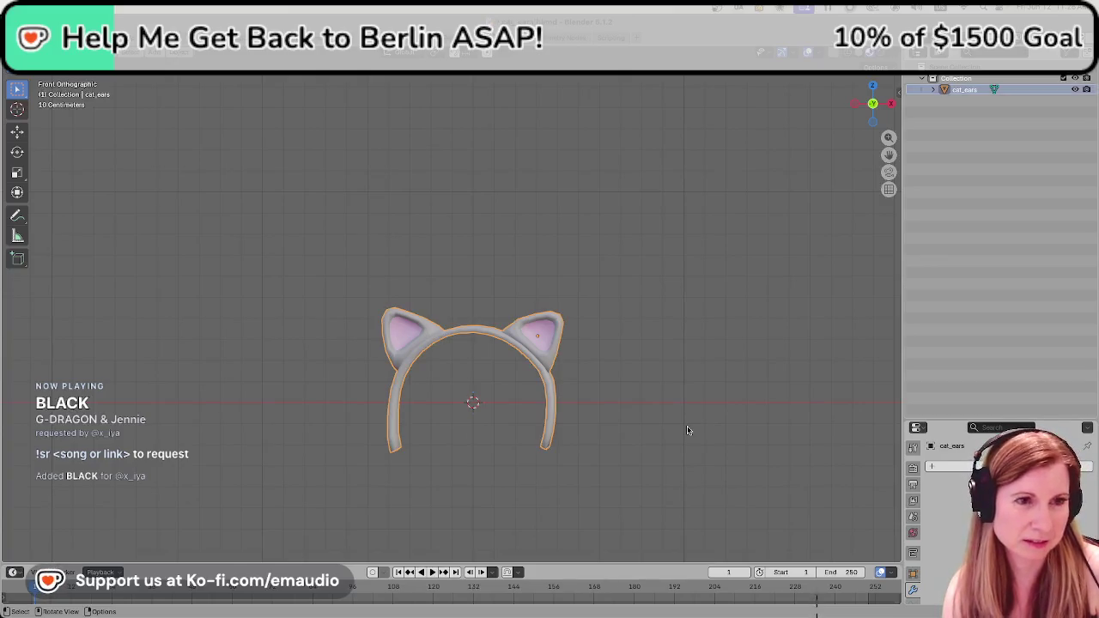
{"action": "key", "text": "ctrl+a"}
{"action": "left_click", "coordinate": [693, 428]}
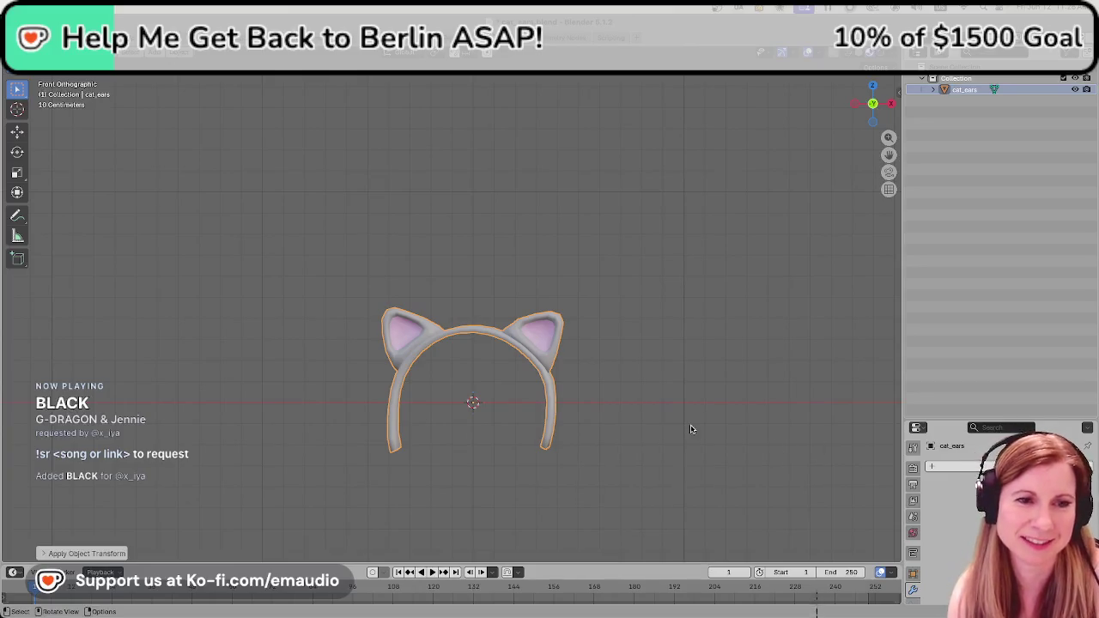
{"action": "left_click", "coordinate": [712, 357]}
{"action": "scroll", "coordinate": [674, 365], "scroll_direction": "down", "scroll_amount": 2}
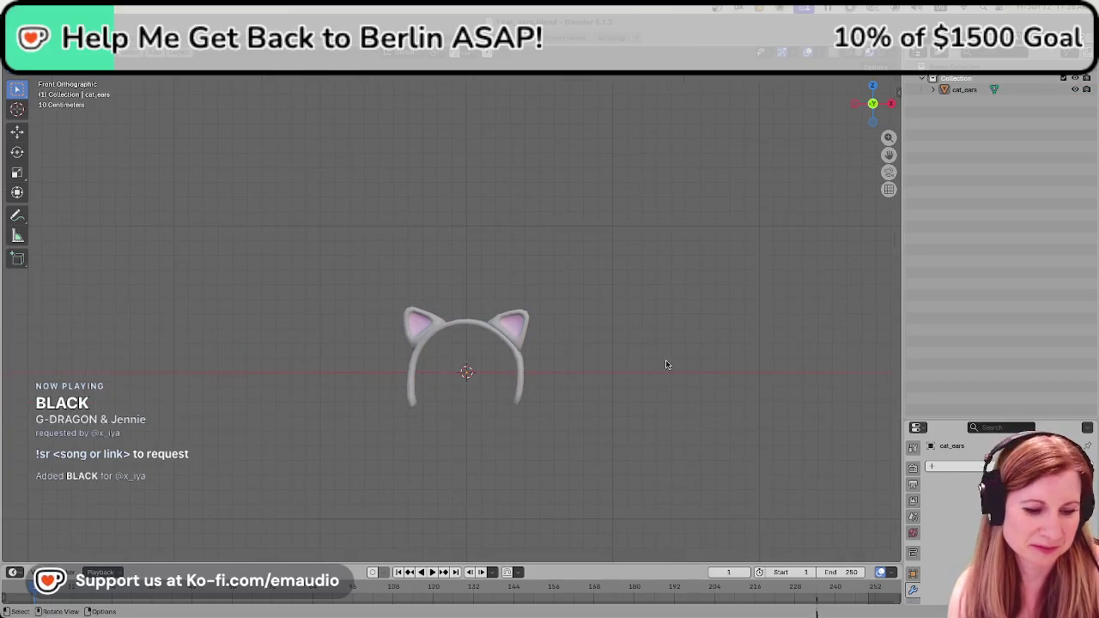
{"action": "key", "text": "ctrl+s"}
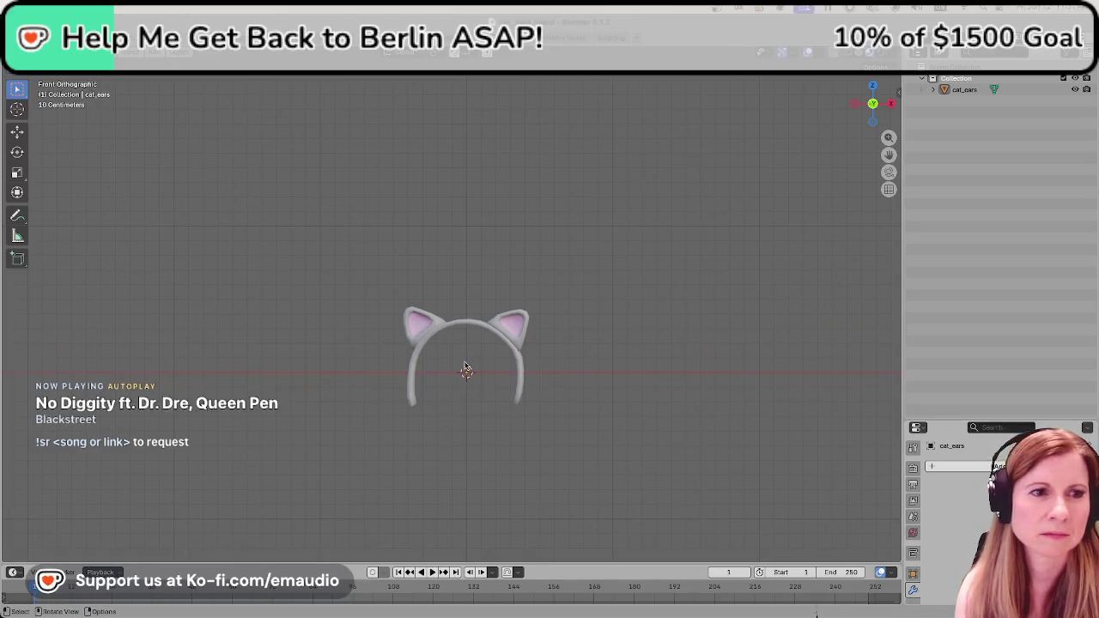
Select and deselect the headband, then save cat_ears.blend again.
{"action": "left_click", "coordinate": [478, 325]}
{"action": "left_click", "coordinate": [661, 354]}
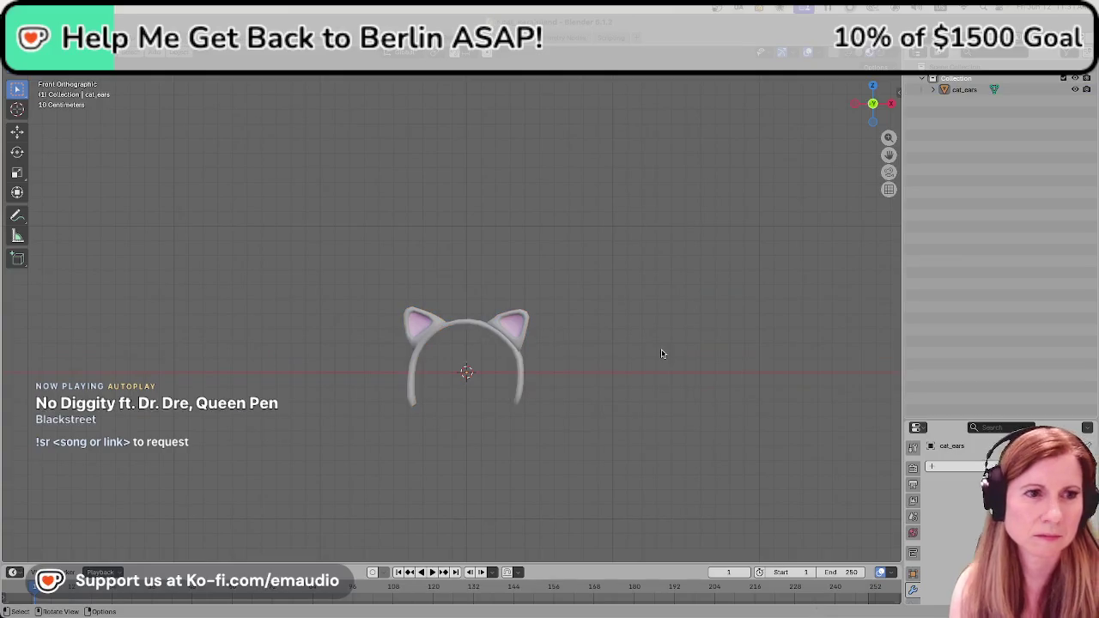
{"action": "key", "text": "ctrl+s"}
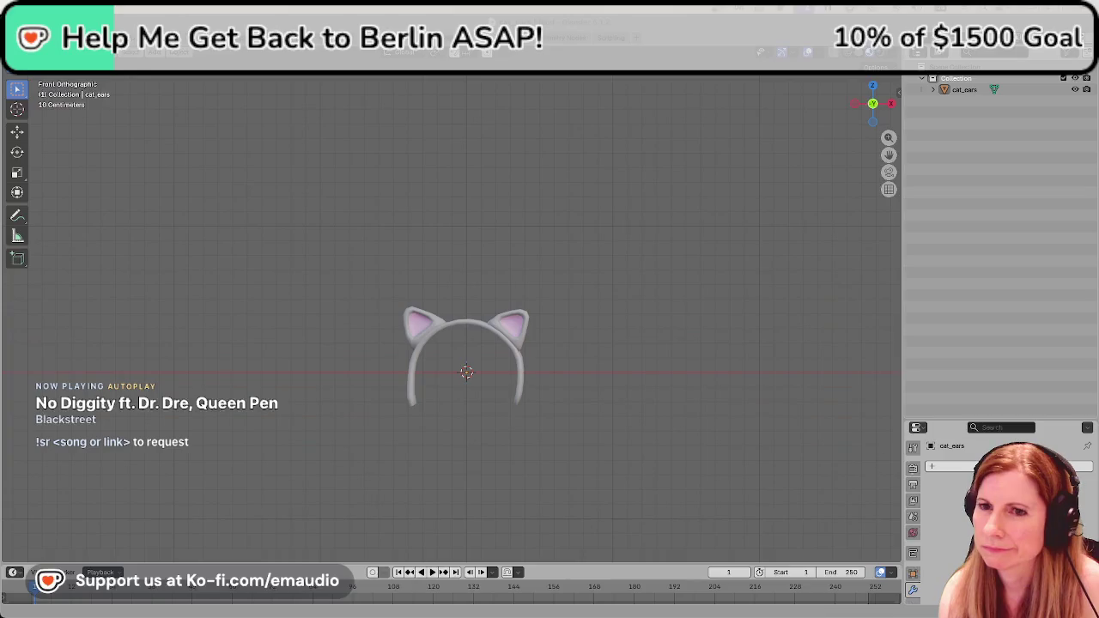
In OBS Studio, open the StreamDJ source properties and confirm with OK.
{"action": "key", "text": "super+Tab"}
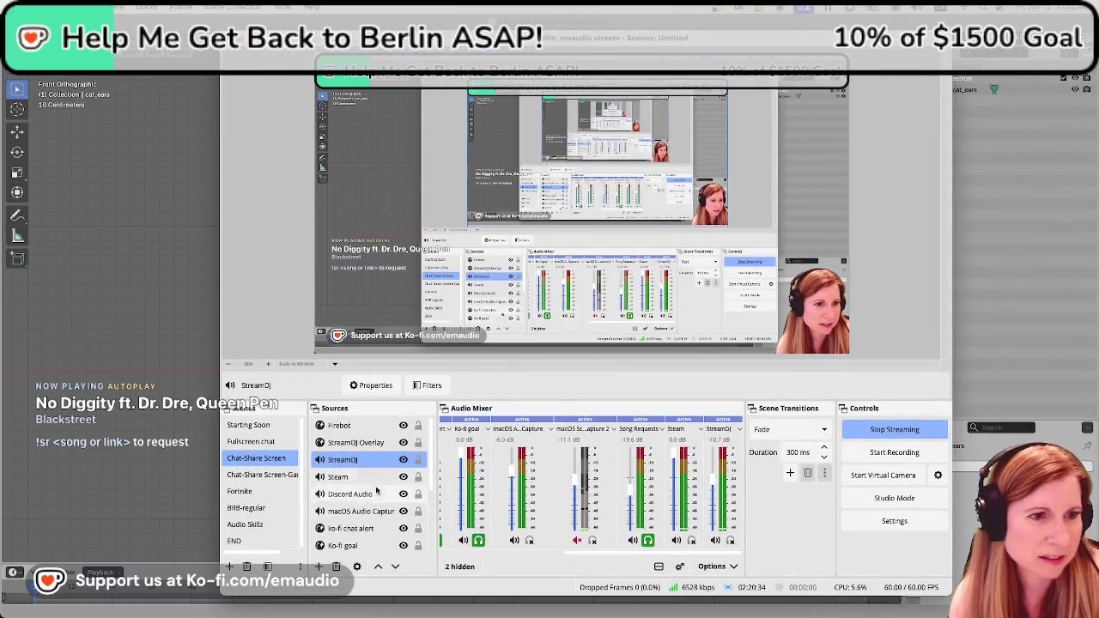
{"action": "right_click", "coordinate": [366, 459]}
{"action": "left_click", "coordinate": [404, 443]}
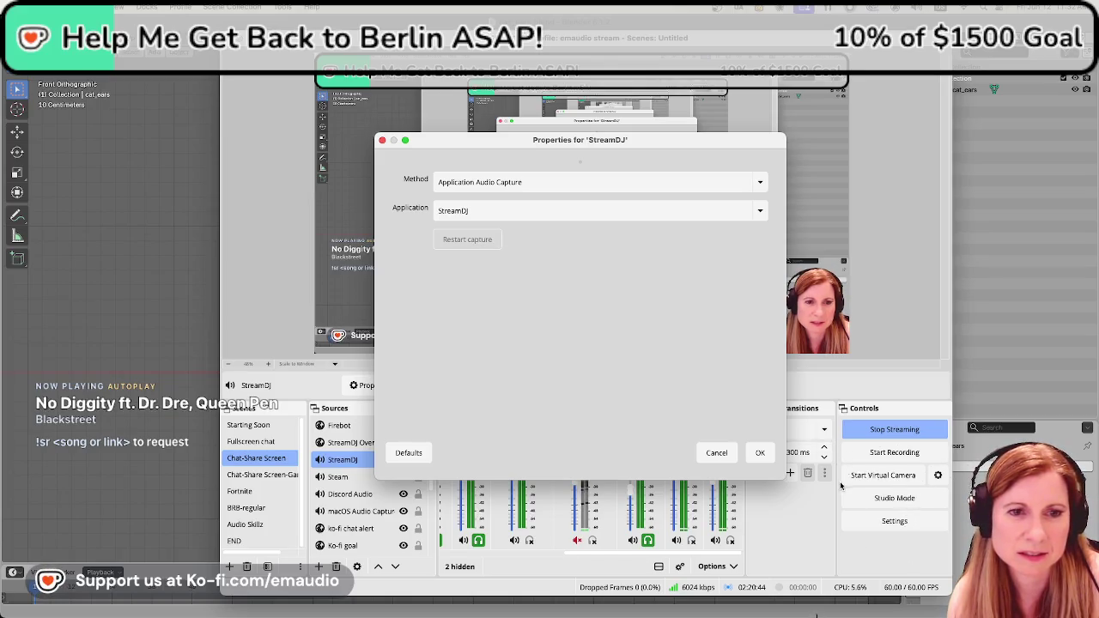
{"action": "left_click", "coordinate": [760, 452]}
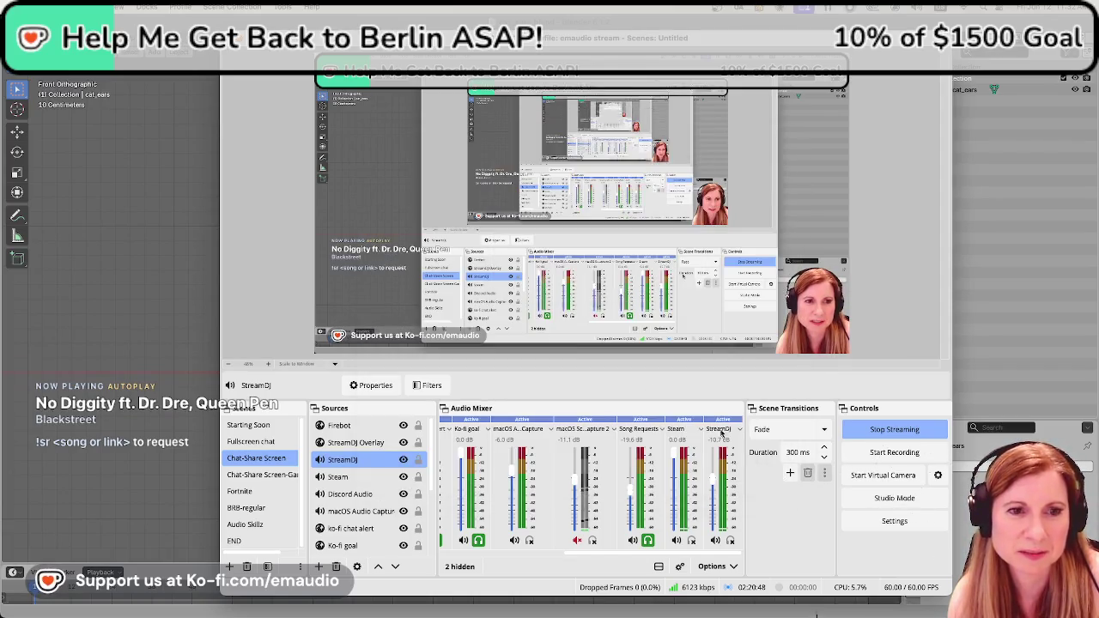
Lower the StreamDJ mixer fader, then hide OBS to return to Blender.
{"action": "right_click", "coordinate": [724, 440]}
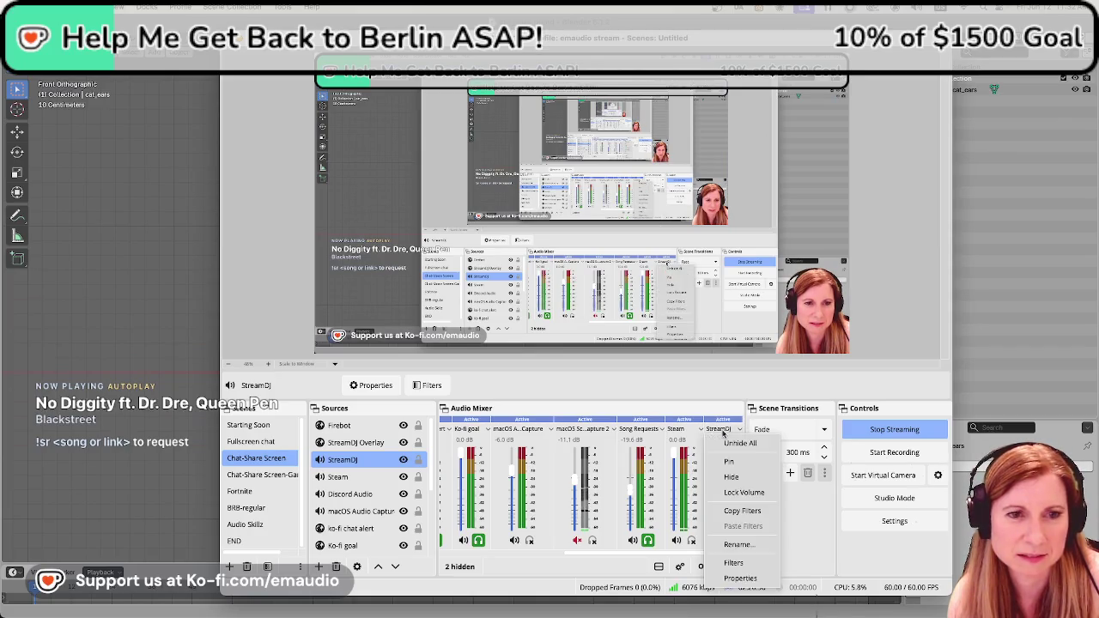
{"action": "left_click_drag", "start_coordinate": [714, 468], "coordinate": [714, 486]}
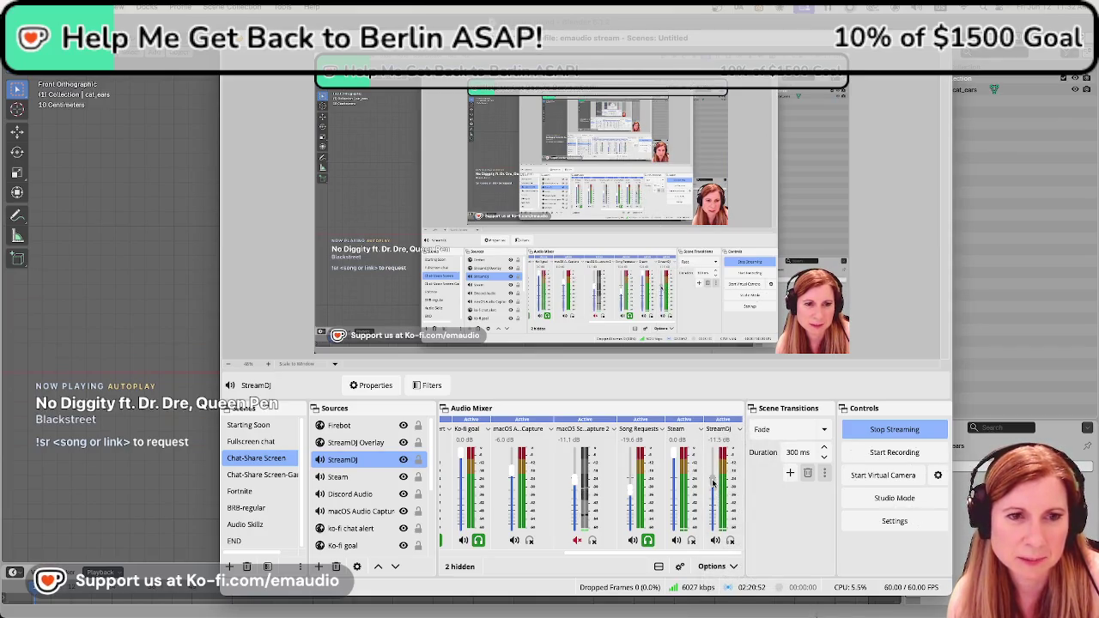
{"action": "scroll", "coordinate": [713, 486], "scroll_direction": "up", "scroll_amount": 3}
{"action": "scroll", "coordinate": [714, 486], "scroll_direction": "up", "scroll_amount": 1}
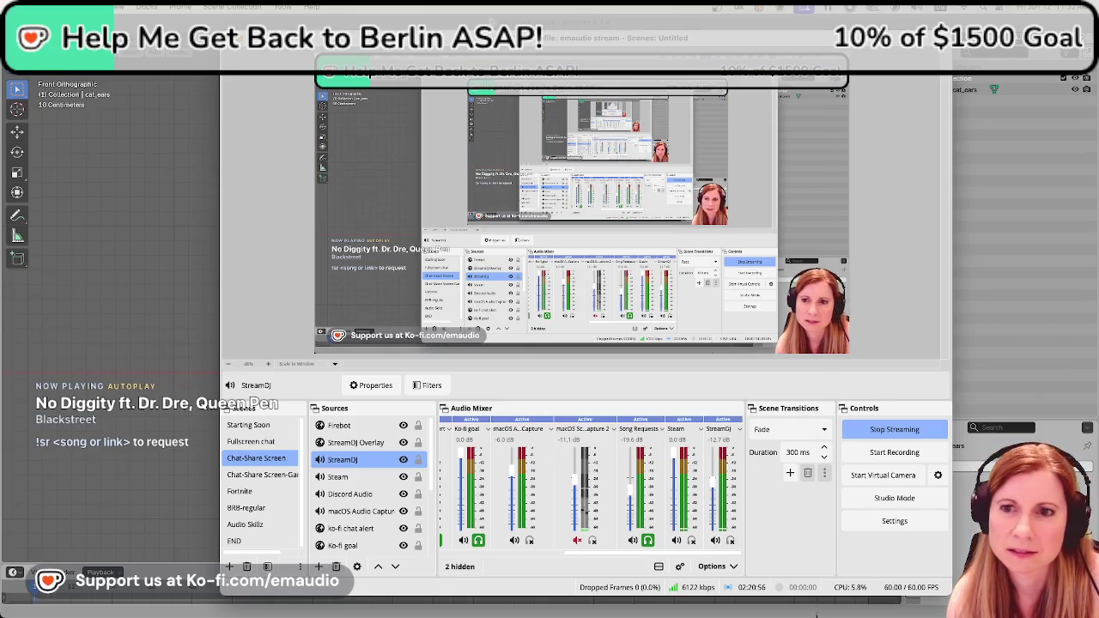
{"action": "key", "text": "super+h"}
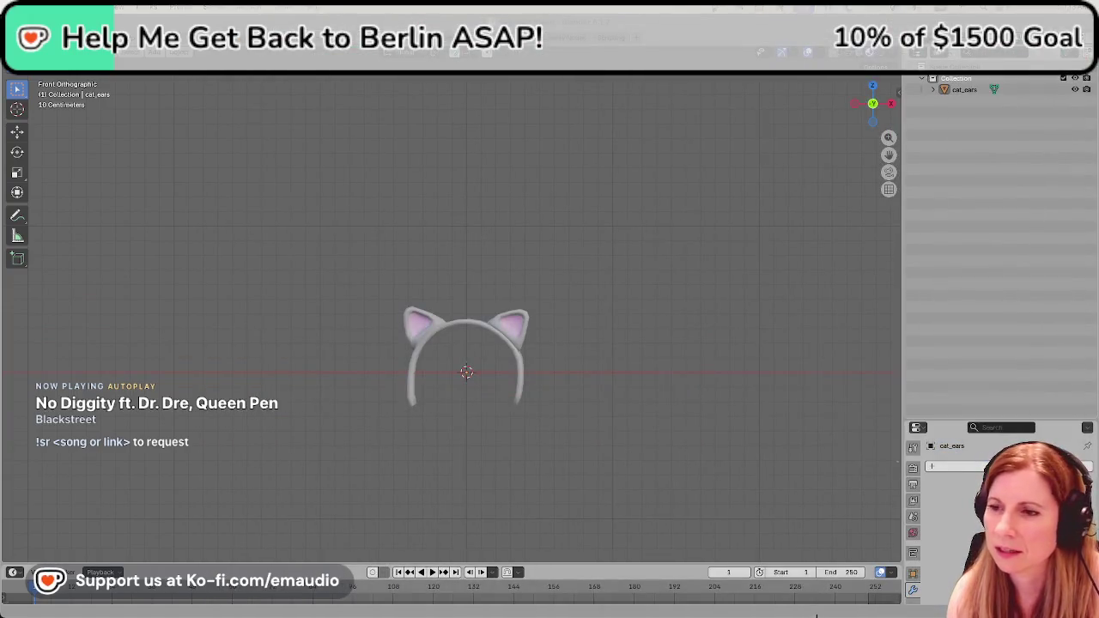